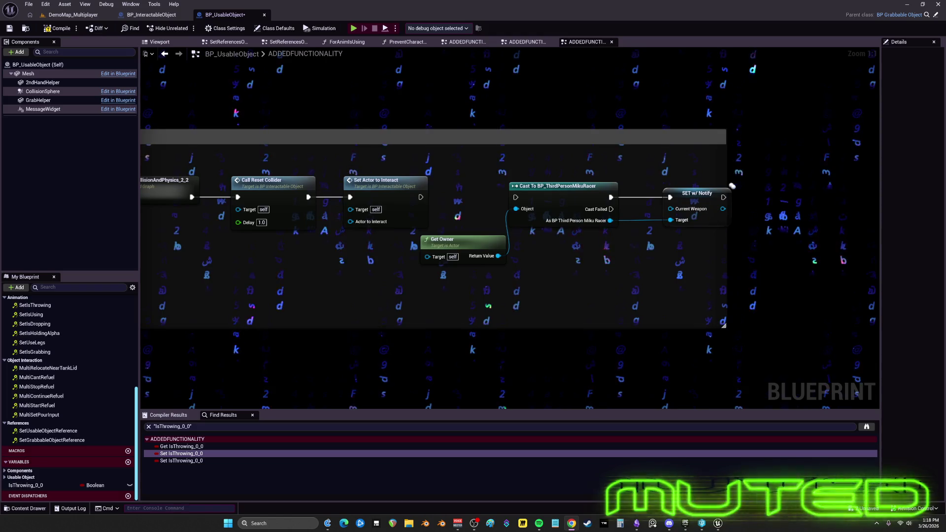
Paste working Throw Forward Vector × Throw Multiplier nodes and wire the result into Add Impulse's Impulse
scroll(501, 270, "down", 2)
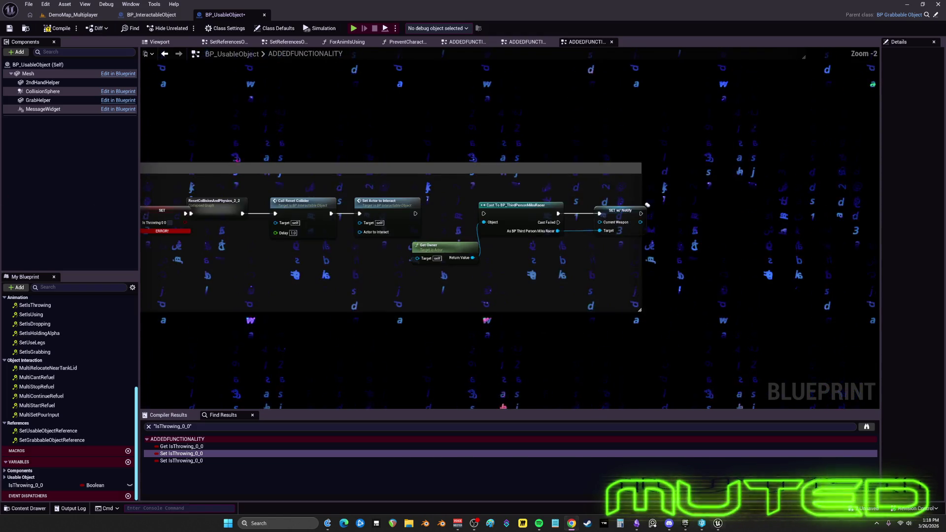
mouse_move(411, 230)
left_mouse_down()
mouse_move(613, 239)
mouse_move(649, 266)
left_mouse_up()
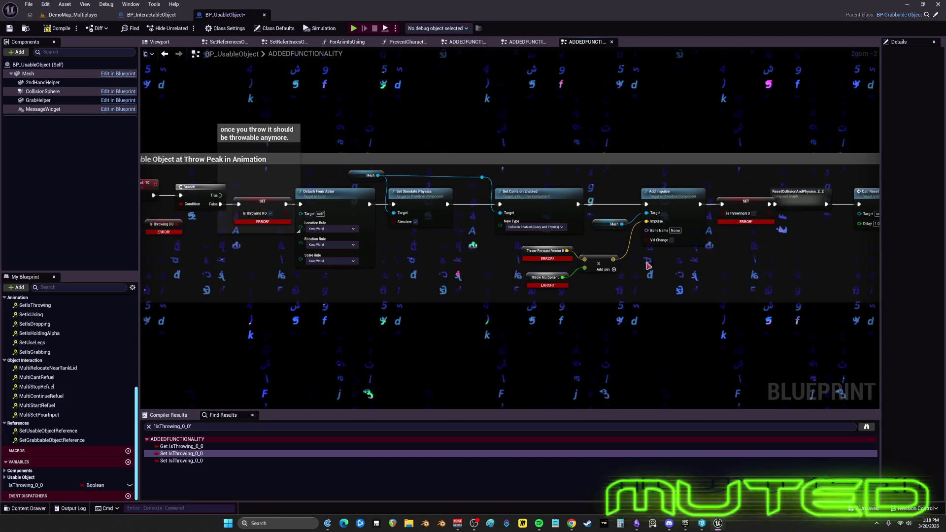
scroll(381, 239, "down", 2)
left_click_drag(382, 239, 562, 237)
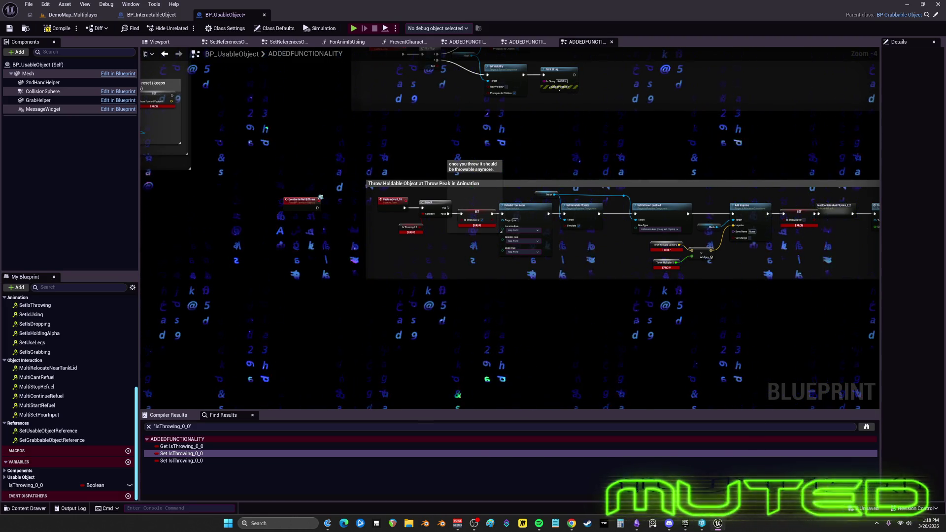
scroll(583, 290, "up", 4)
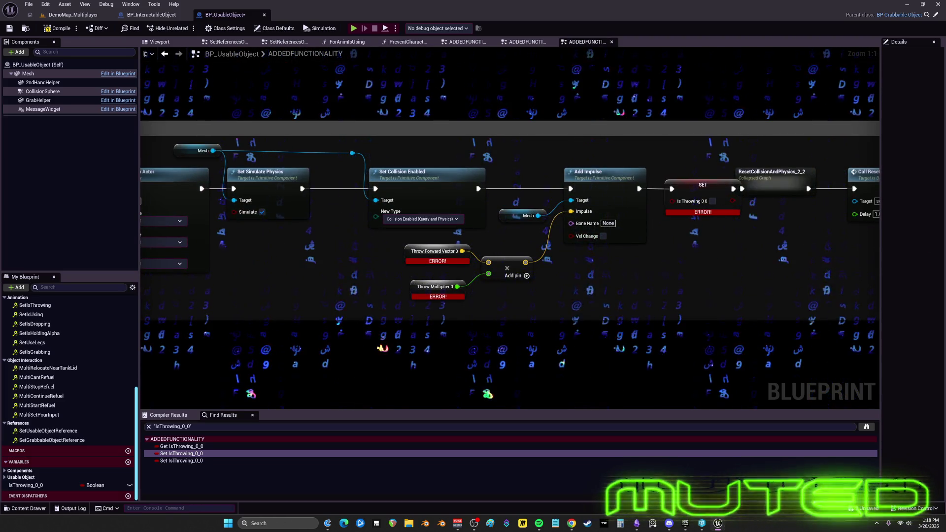
key("ctrl+v")
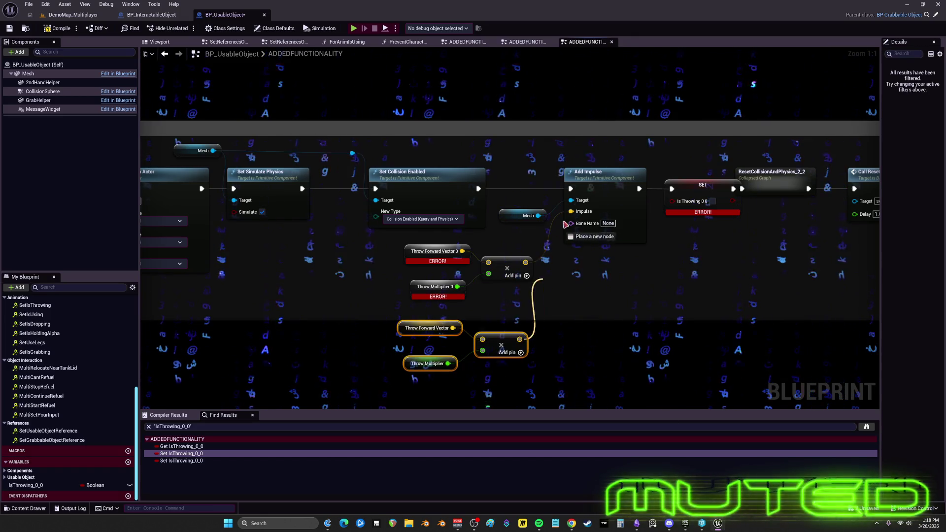
left_click_drag(565, 224, 571, 212)
Delete the erroring throw nodes, move the new ones up, and open ResetCollisionAndPhysics_2_2
left_click_drag(537, 306, 400, 241)
key("Delete")
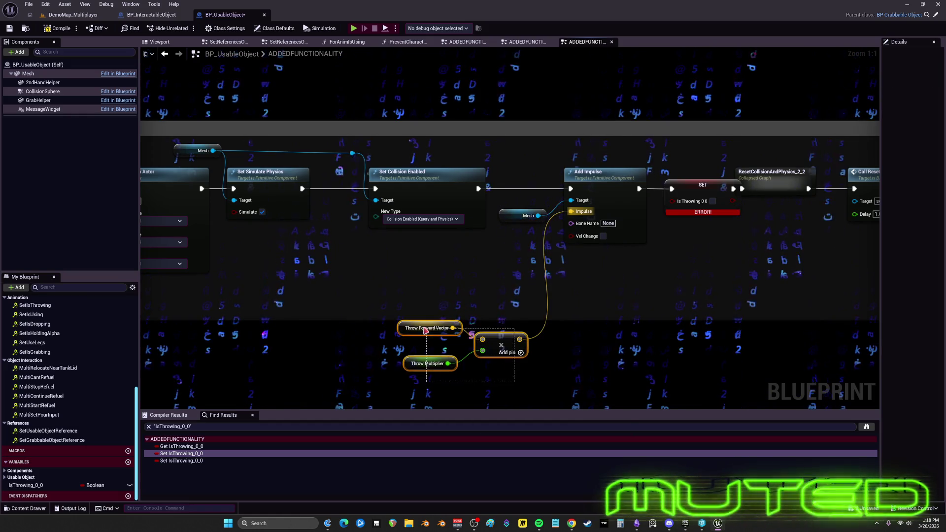
left_click_drag(425, 331, 425, 242)
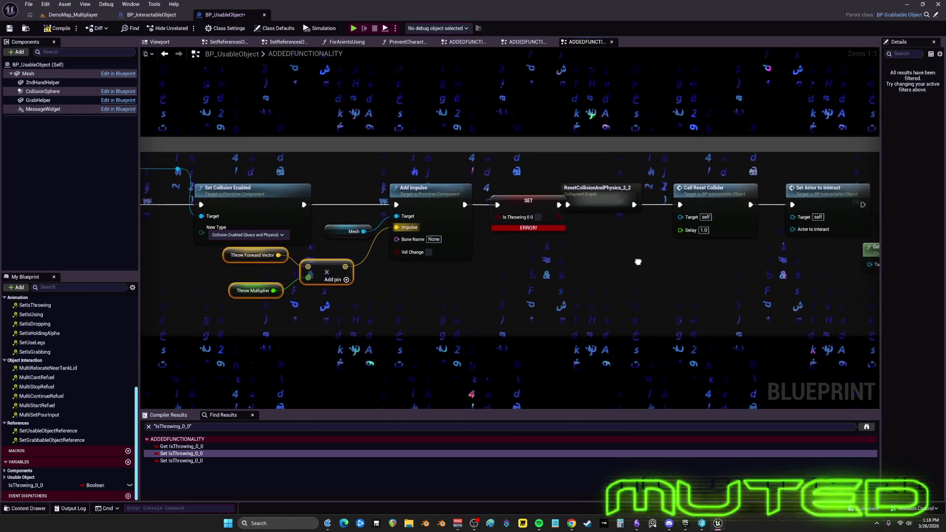
left_click_drag(637, 262, 751, 252)
double_click(548, 196)
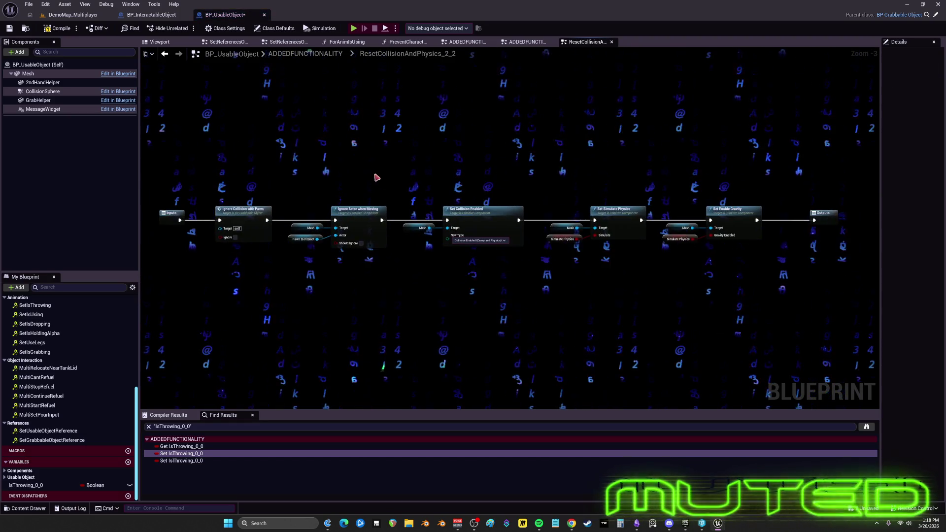
Back in ADDEDFUNCTIONALITY, attempt a rename of the collapsed reset node
left_click(305, 53)
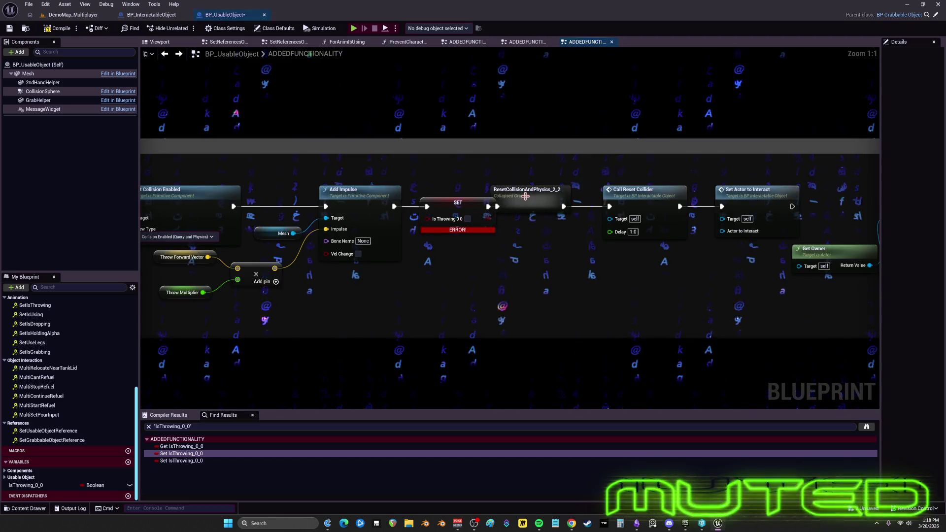
key("F2")
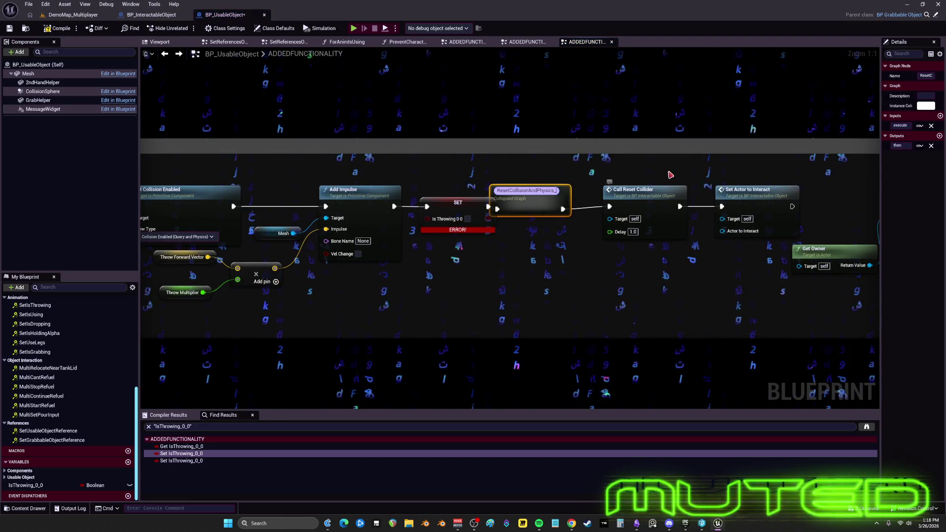
key("Return")
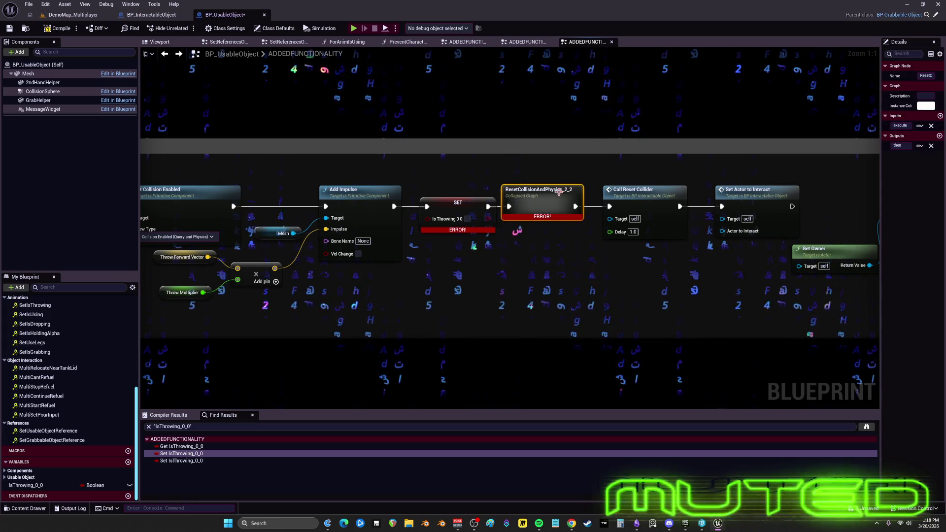
key("F2")
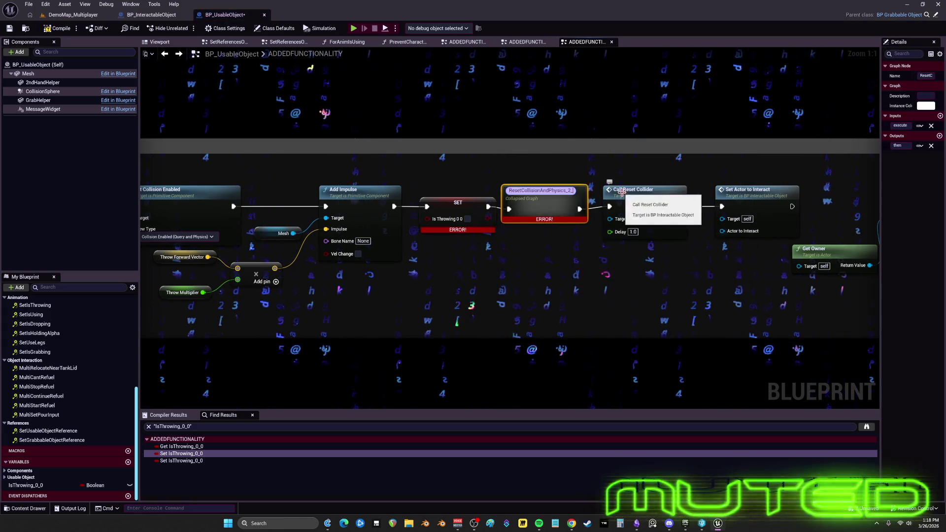
left_click(648, 123)
scroll(552, 202, "down", 5)
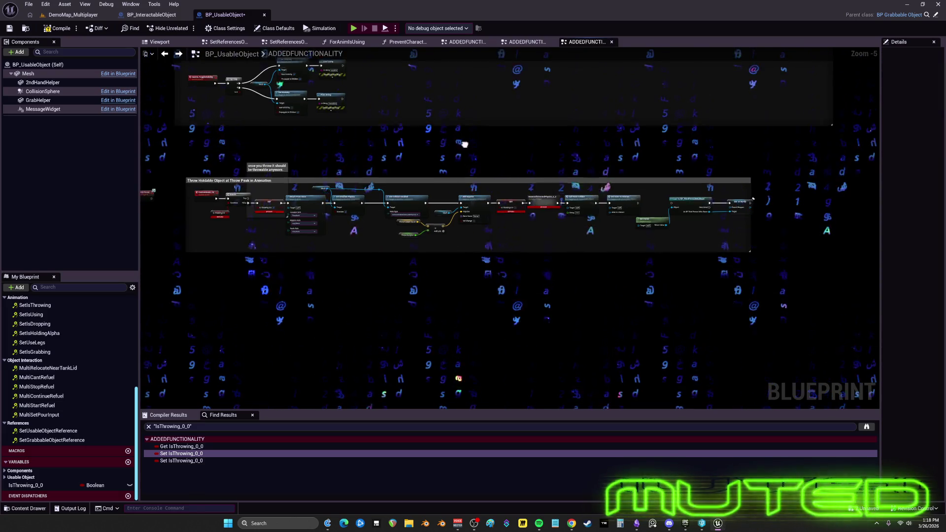
scroll(503, 401, "down", 2)
scroll(598, 231, "down", 1)
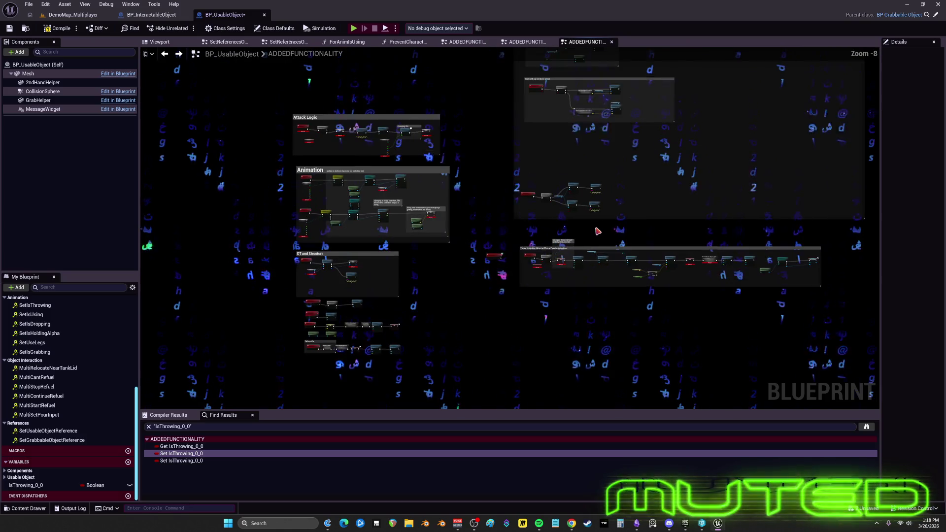
scroll(437, 274, "up", 7)
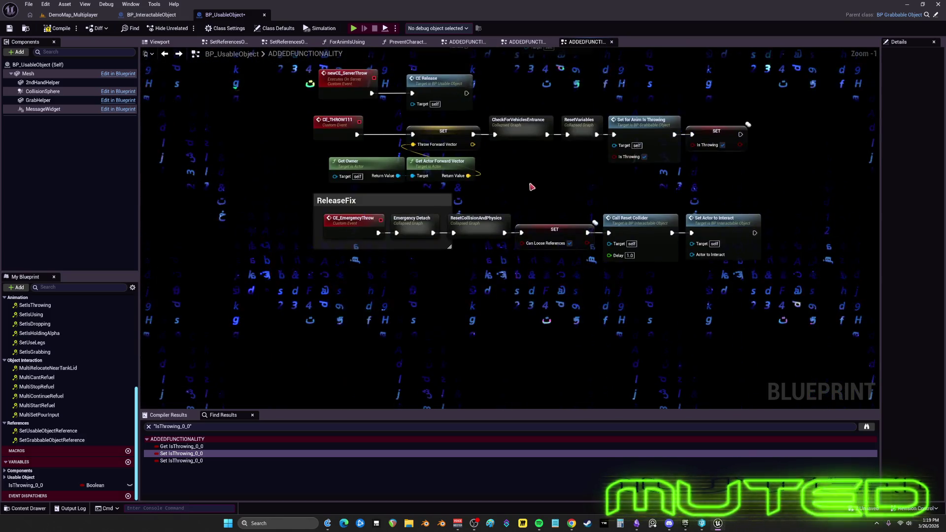
Replace the erroring collapsed node with a pasted copy of ReleaseFix's ResetCollisionAndPhysics node
left_click(515, 221)
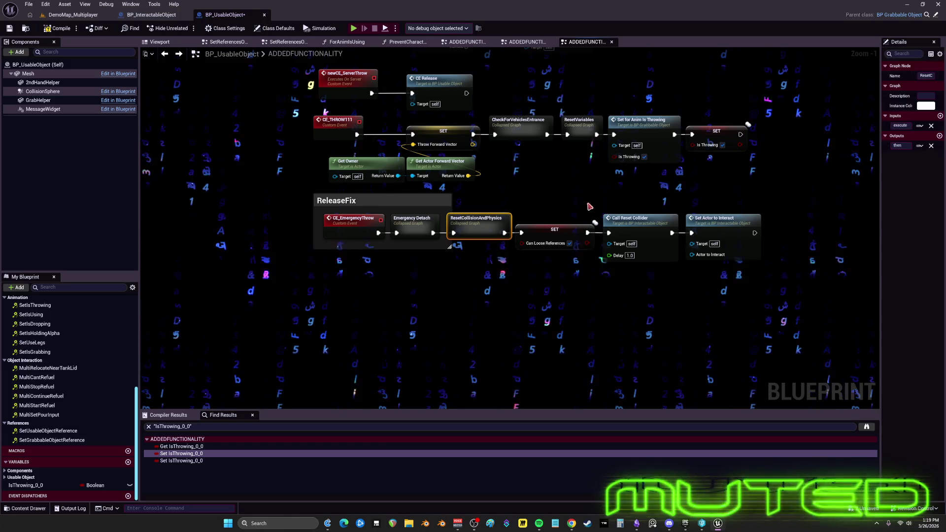
mouse_move(449, 246)
left_mouse_down()
mouse_move(490, 256)
mouse_move(681, 224)
mouse_move(620, 232)
left_mouse_up()
key("Delete")
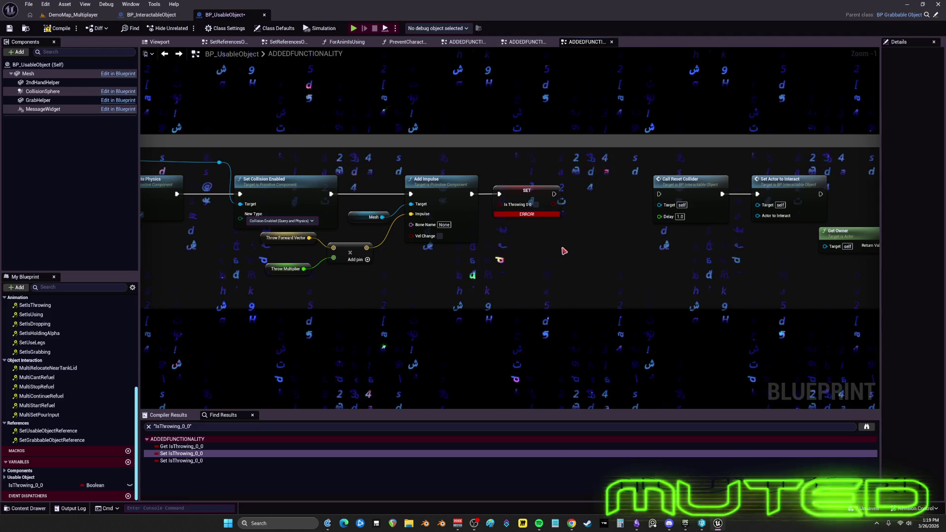
key("ctrl+v")
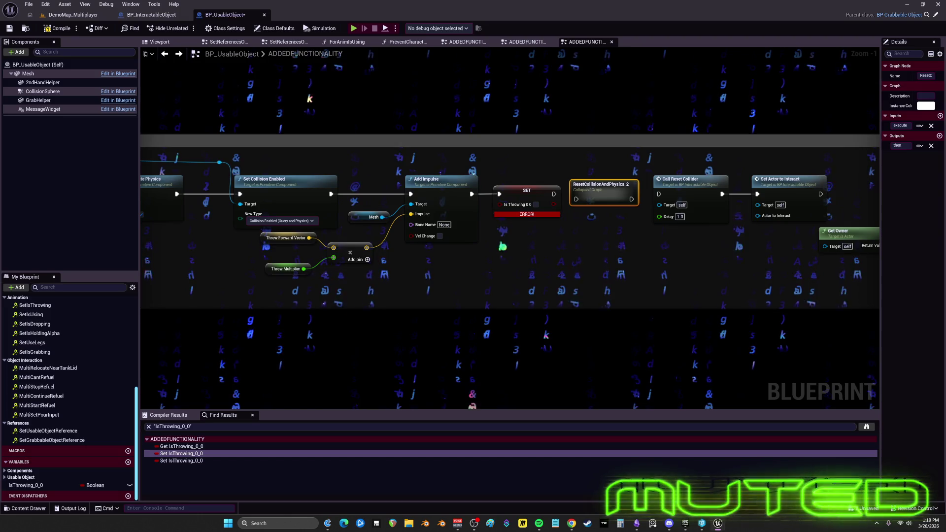
scroll(584, 197, "up", 1)
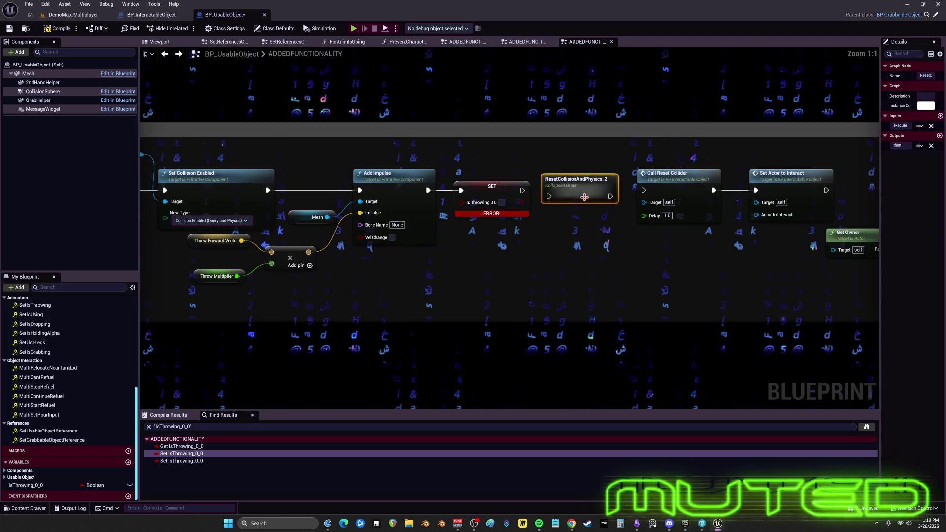
Rename the reset node wired after SET to ResetCollisionAndPhysics2
key("F2")
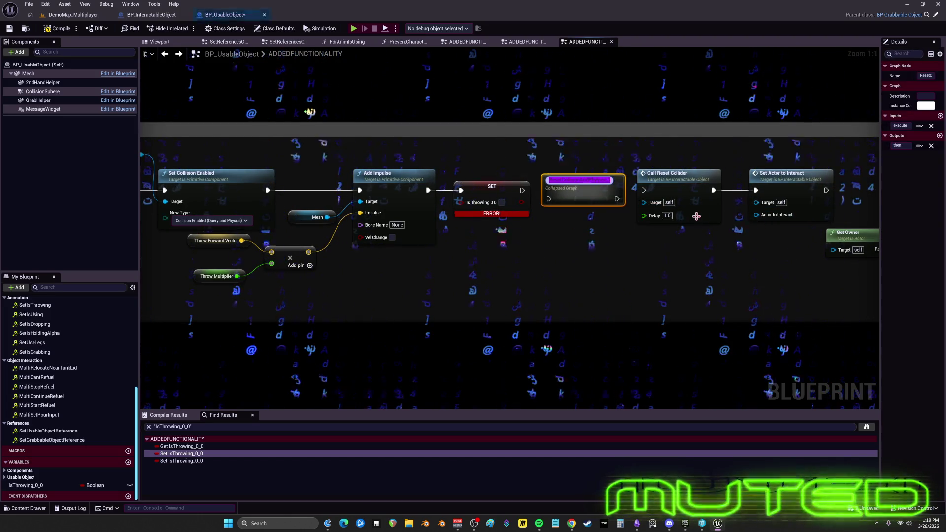
left_click(547, 264)
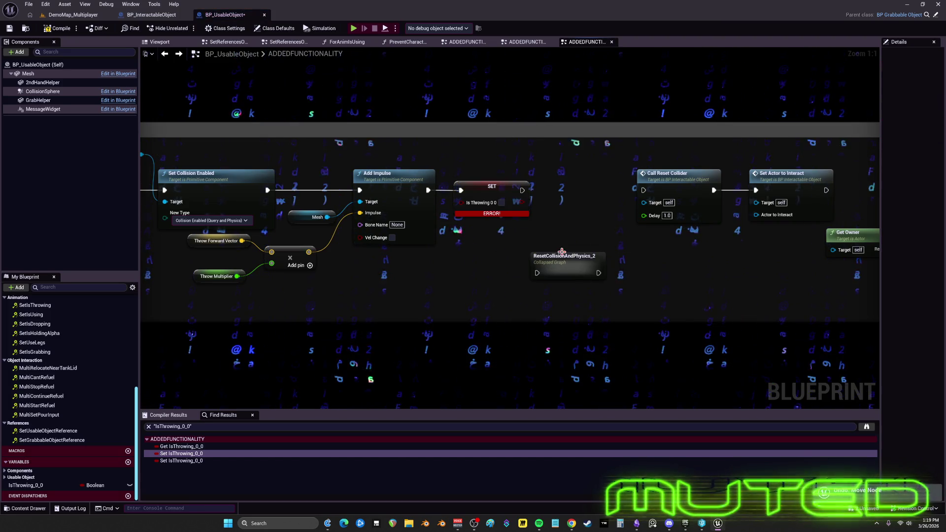
key("ctrl+x")
key("ctrl+v")
left_click(583, 185)
key("F2")
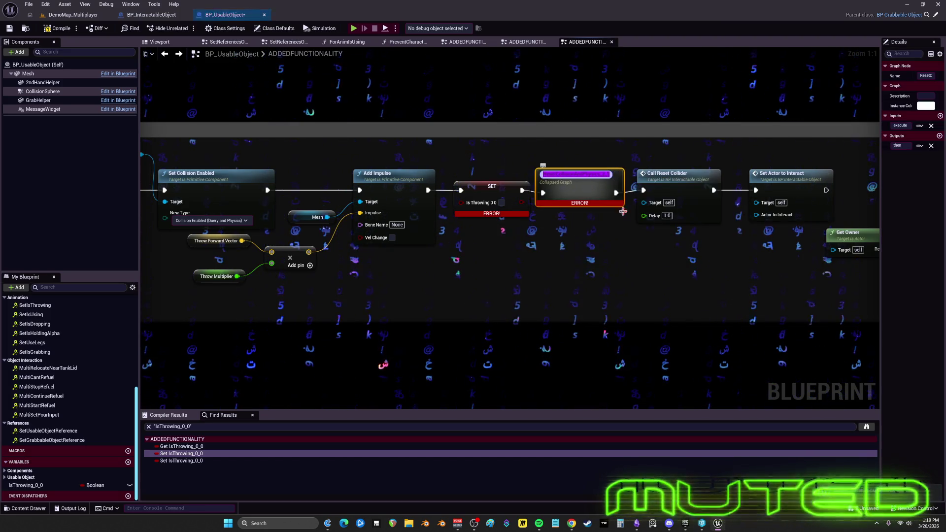
type("ResetCollisionAndPhysics2")
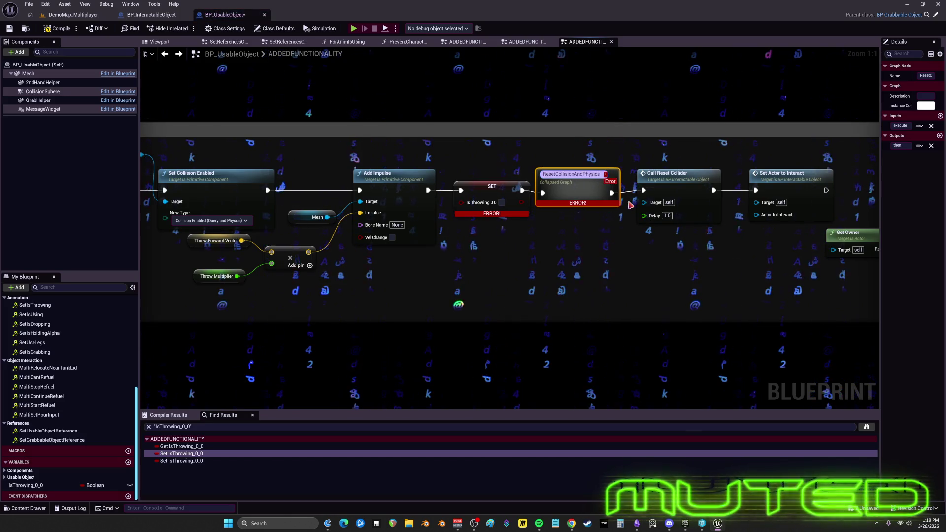
left_click(612, 221)
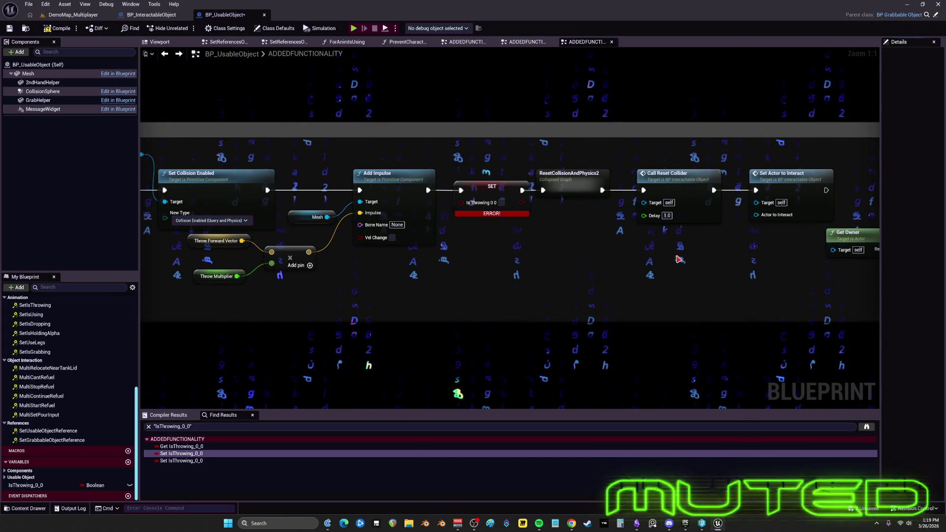
Paste a SET Can Loose References node and place it below Set Actor to Interact
mouse_move(679, 259)
left_mouse_down()
mouse_move(472, 248)
mouse_move(643, 173)
mouse_move(533, 222)
left_mouse_up()
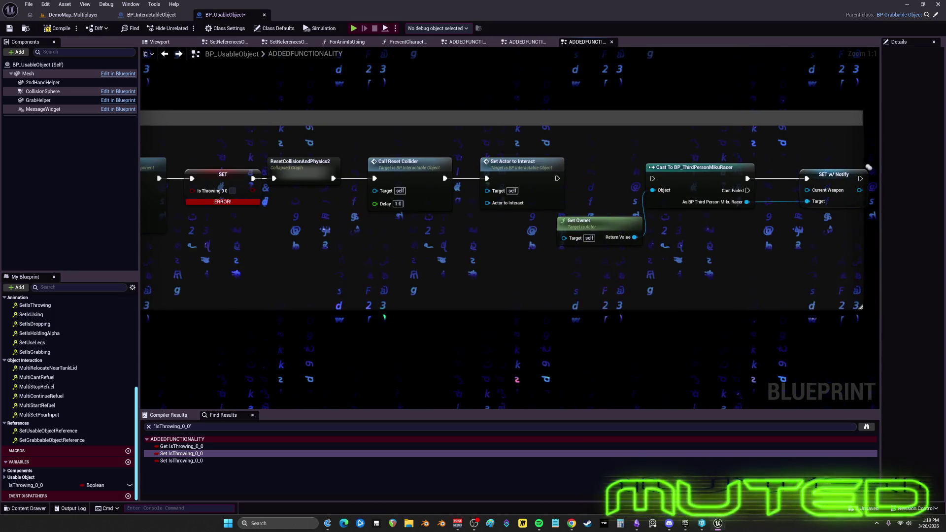
key("ctrl+v")
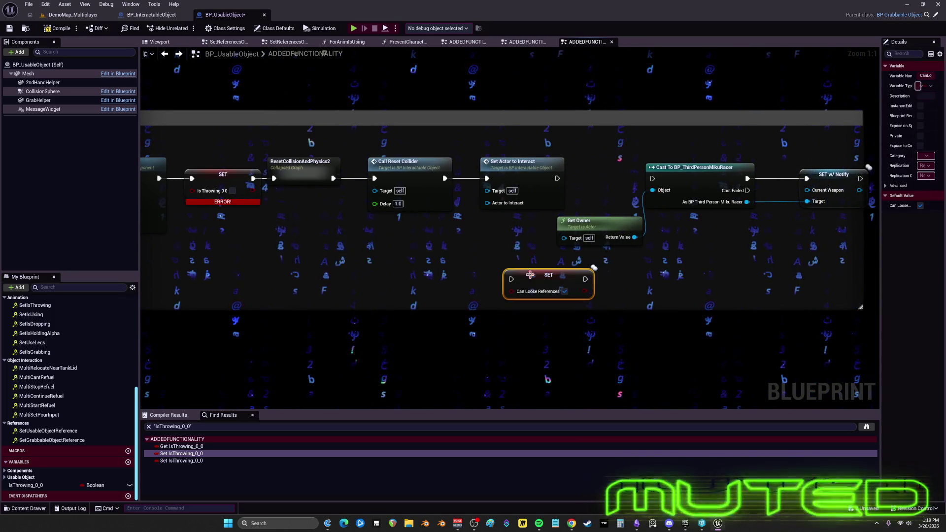
left_click_drag(530, 275, 447, 263)
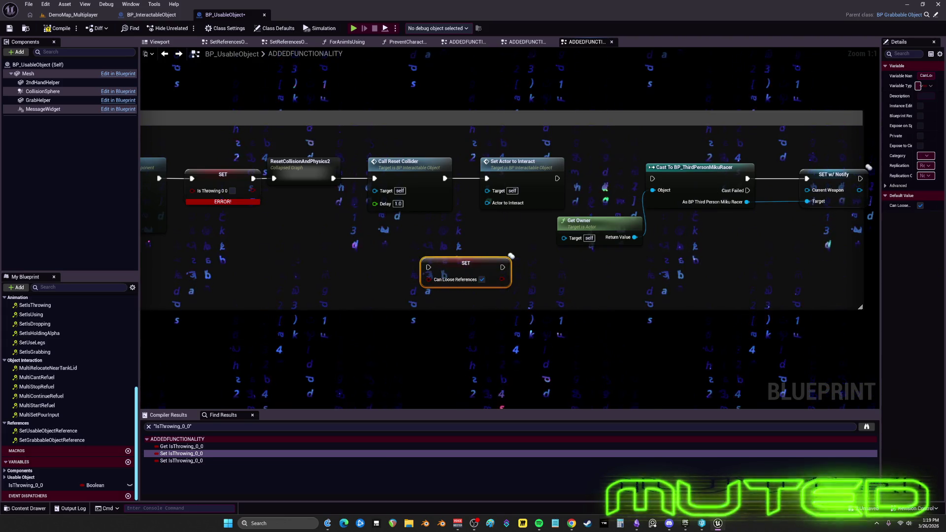
scroll(510, 255, "down", 4)
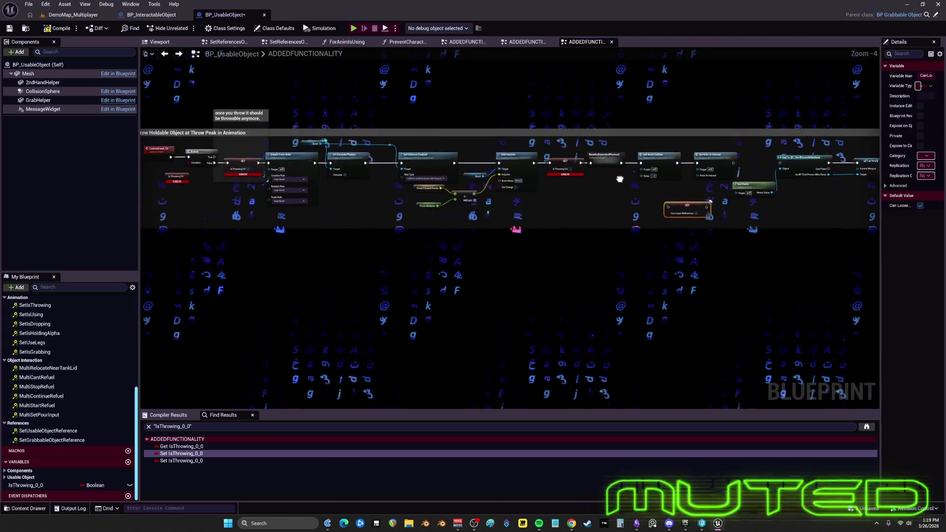
left_click_drag(620, 178, 684, 177)
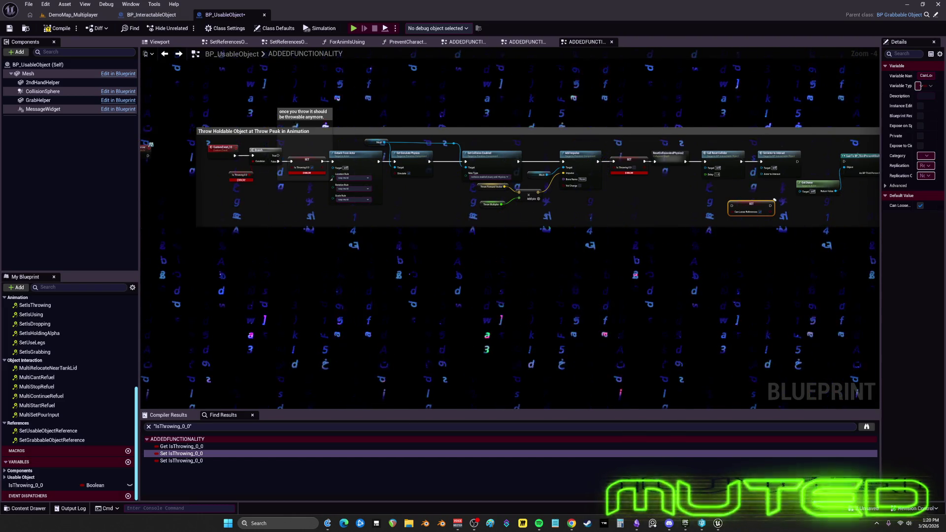
scroll(179, 132, "up", 4)
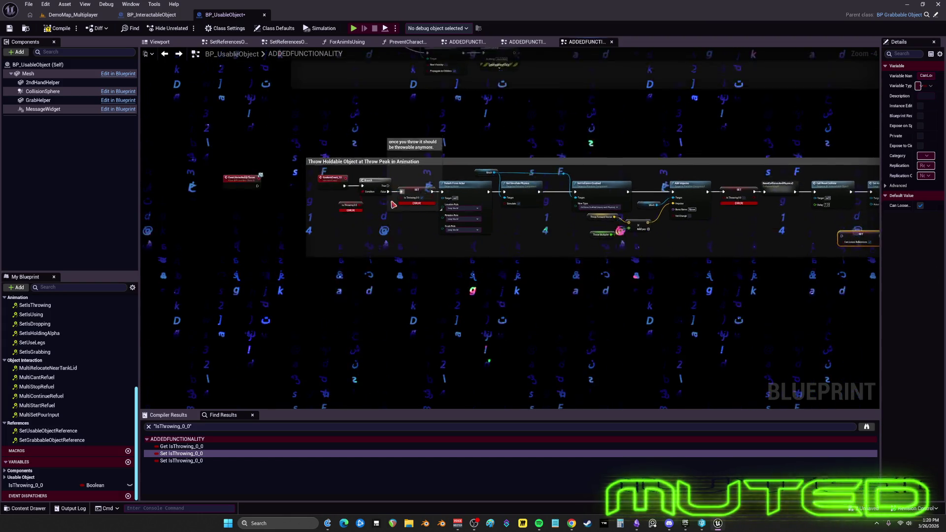
Rename the IsThrowing_0_0 variable to isThrown and compile the blueprint
left_click_drag(301, 217, 278, 211)
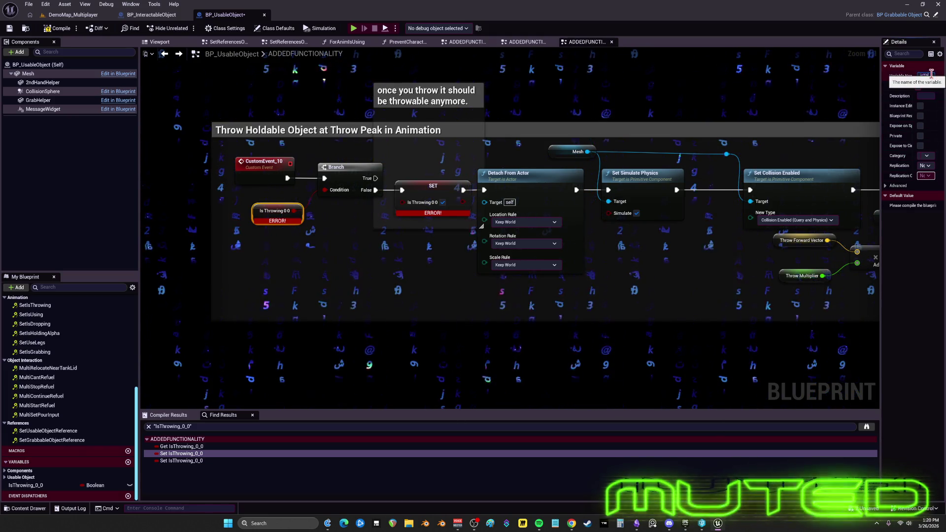
key("Return")
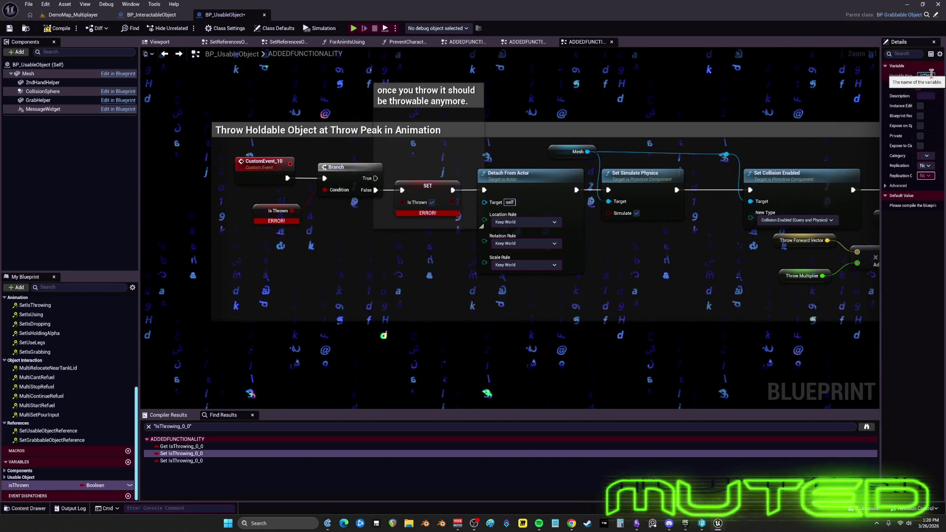
left_click(63, 30)
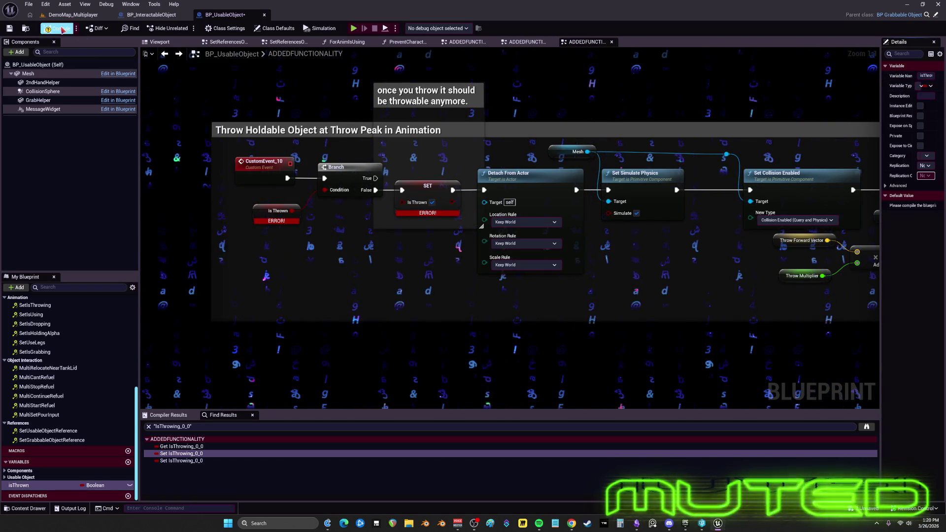
left_click(567, 207)
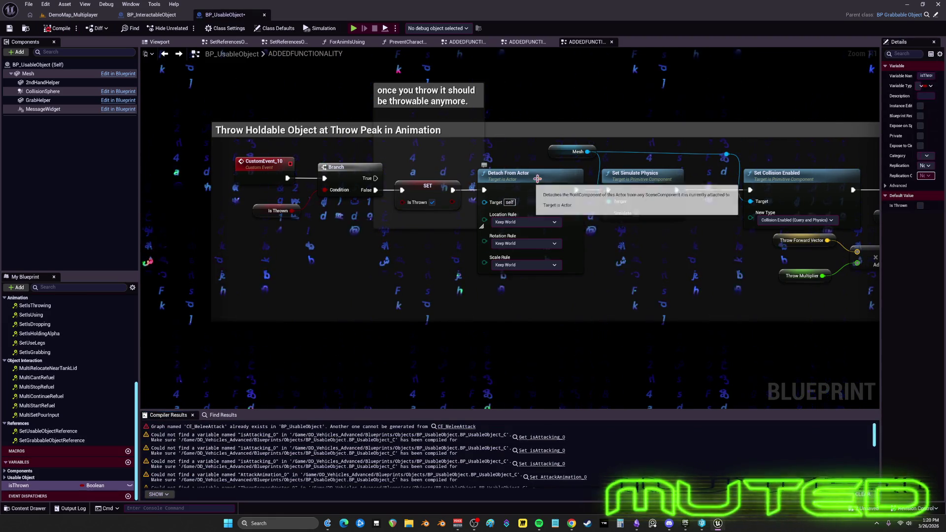
left_click_drag(678, 245, 337, 237)
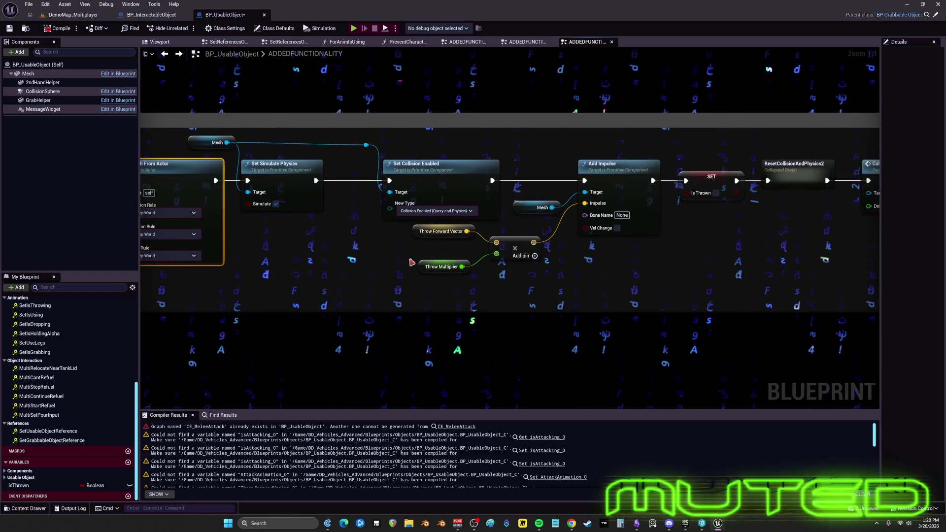
Tighten the throw chain, placing the Mesh getter and impulse inputs around Add Impulse
mouse_move(375, 296)
left_mouse_down()
mouse_move(581, 159)
mouse_move(545, 138)
left_mouse_up()
left_click_drag(475, 161, 422, 161)
left_click(566, 167)
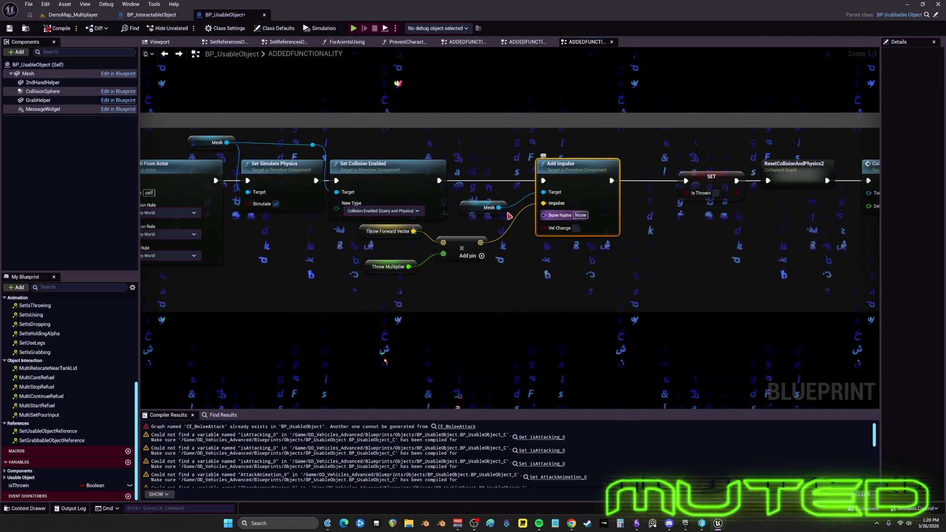
mouse_move(467, 214)
left_mouse_down()
mouse_move(458, 204)
mouse_move(546, 150)
left_mouse_up()
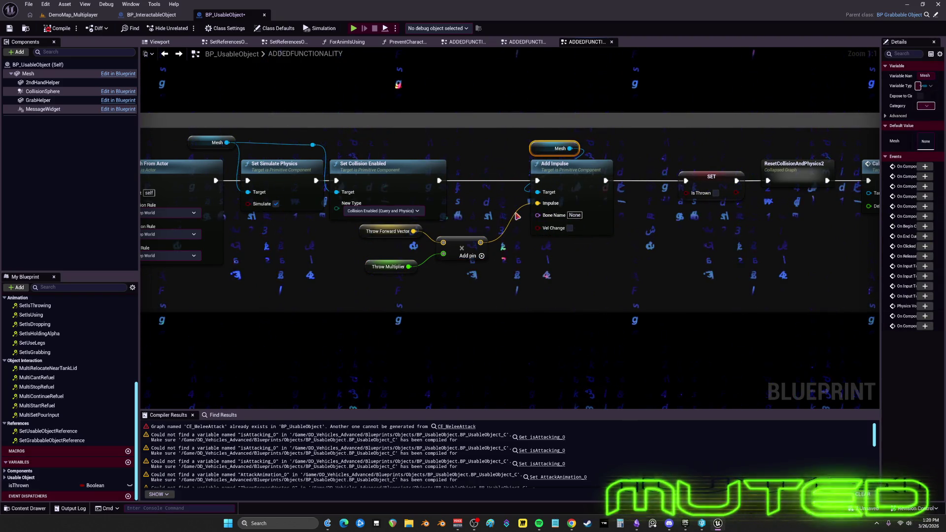
left_click_drag(385, 228, 387, 229)
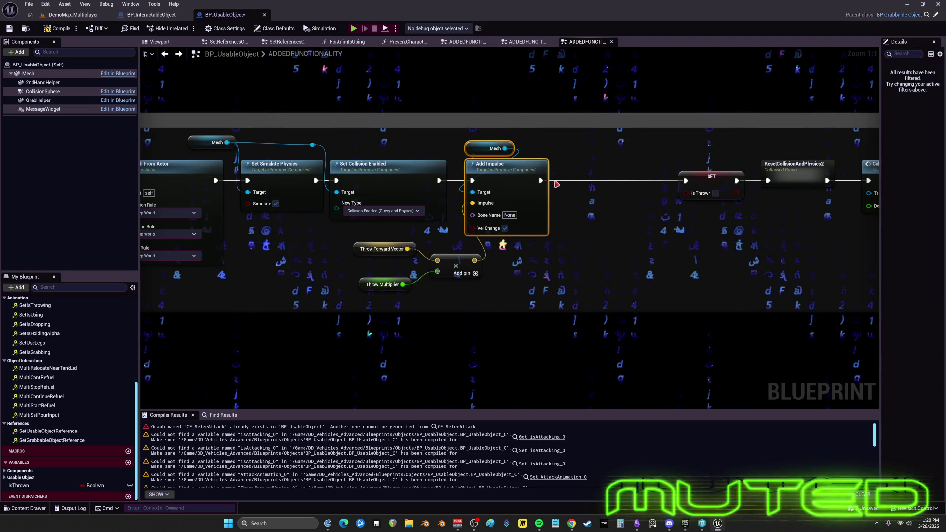
left_click_drag(487, 168, 506, 167)
left_click(382, 249)
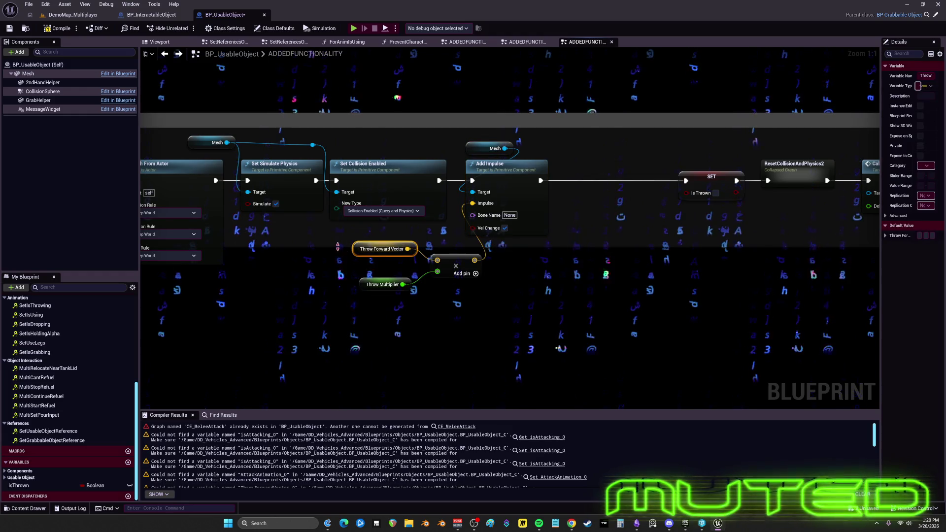
left_click_drag(371, 255, 371, 255)
left_click_drag(401, 249, 370, 249)
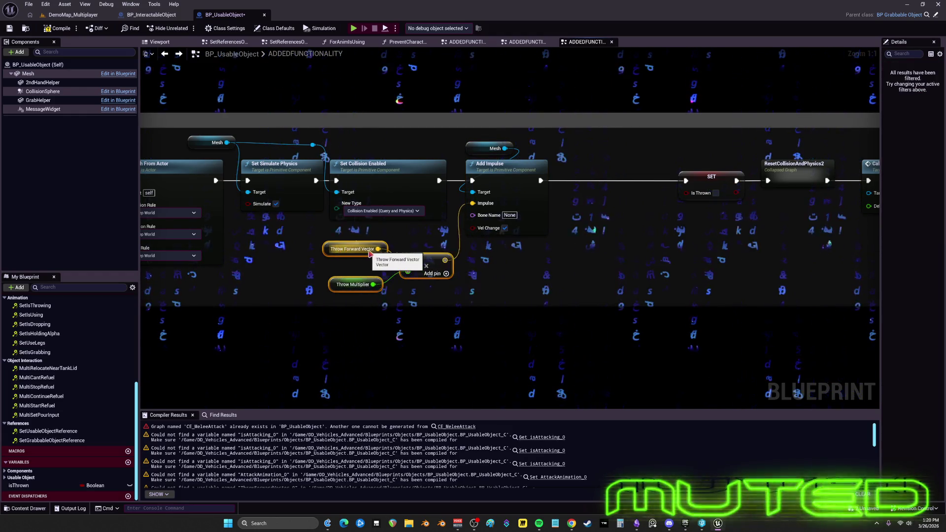
left_click_drag(658, 245, 574, 273)
Delete the extra SET Is Thrown, wire Add Impulse to ResetCollisionAndPhysics2, and open it
left_click(617, 198)
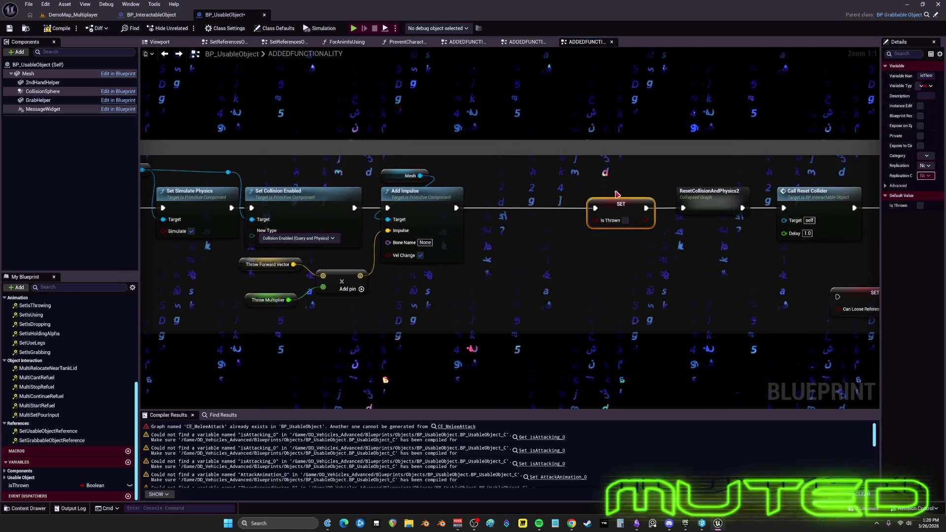
scroll(626, 225, "down", 3)
scroll(626, 225, "up", 3)
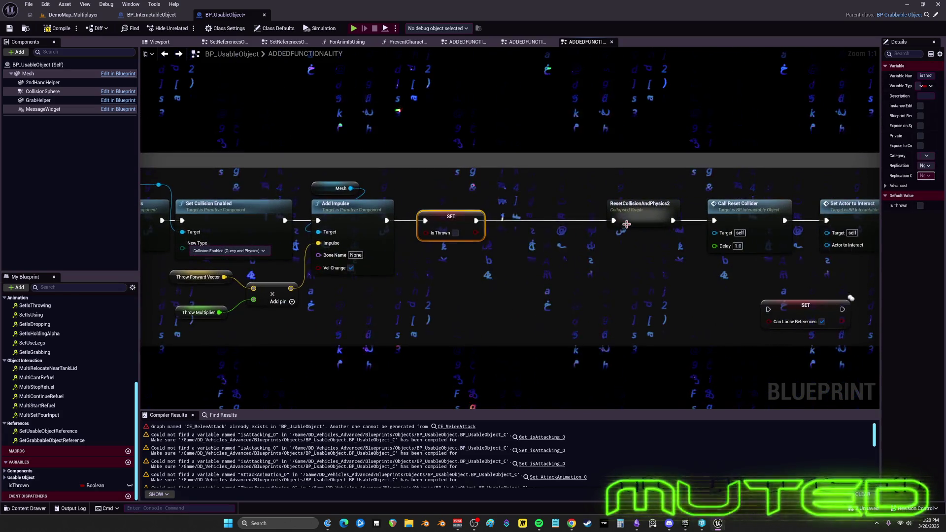
key("Delete")
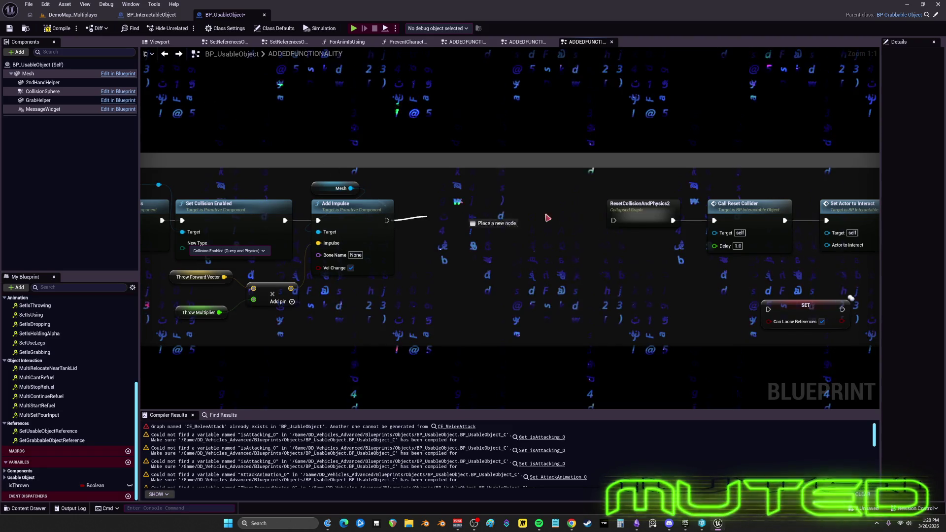
mouse_move(594, 237)
left_mouse_down()
mouse_move(618, 226)
mouse_move(944, 210)
mouse_move(475, 212)
mouse_move(599, 212)
left_mouse_up()
left_click(458, 185)
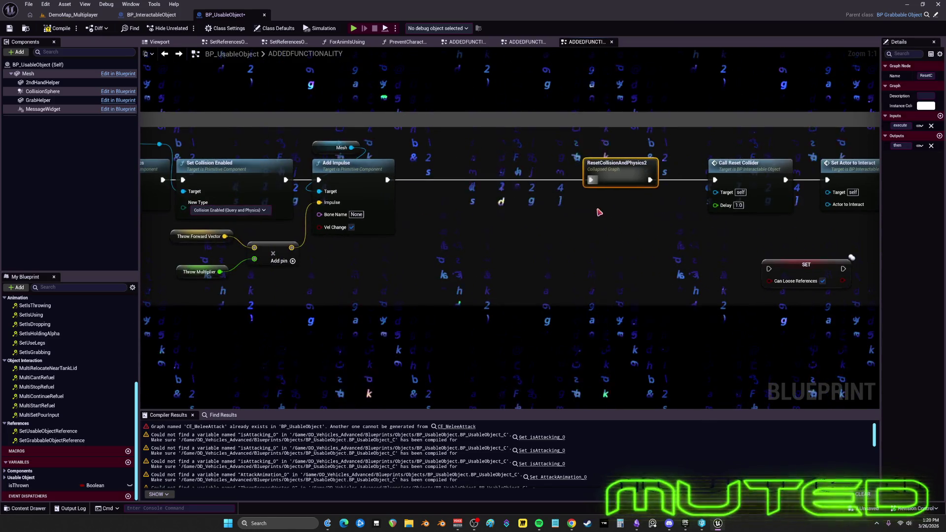
double_click(445, 172)
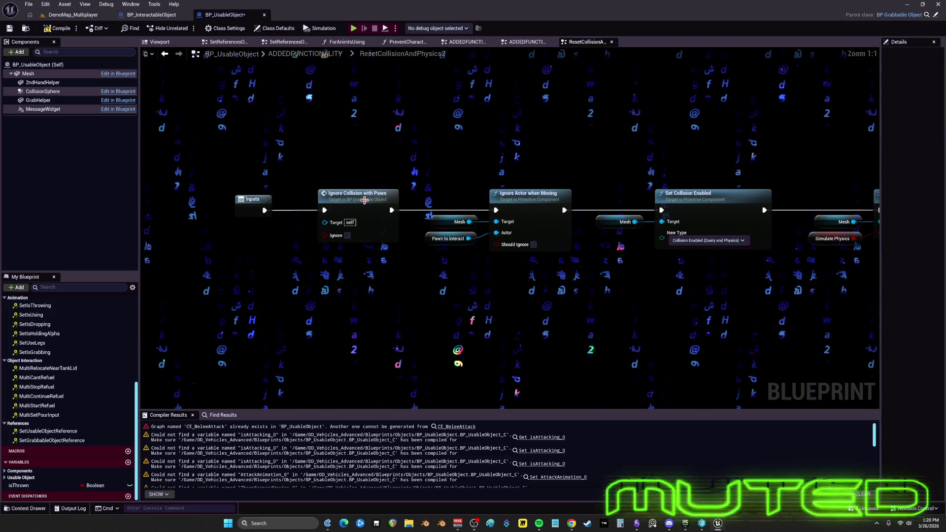
Inspect the physics nodes inside ResetCollisionAndPhysics2, then return to ADDEDFUNCTIONALITY
left_click(533, 200)
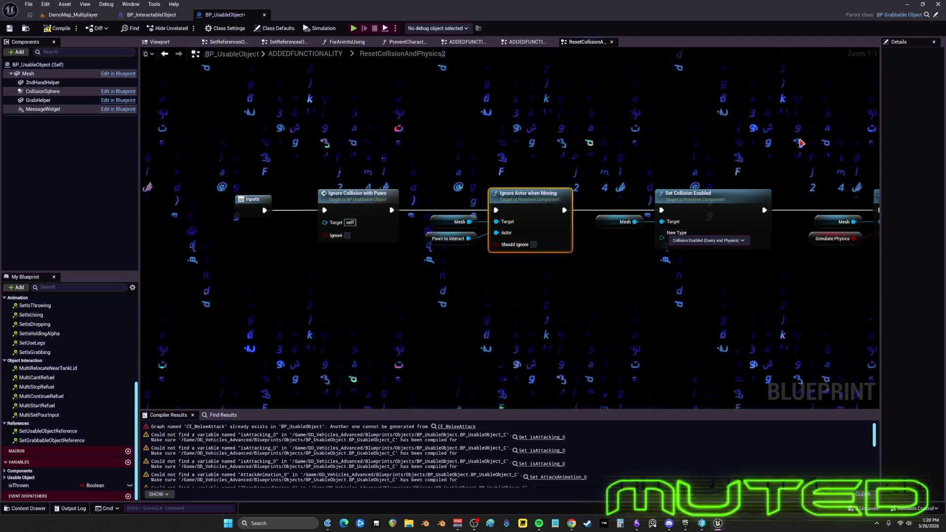
left_click_drag(798, 140, 493, 153)
left_click_drag(635, 141, 465, 144)
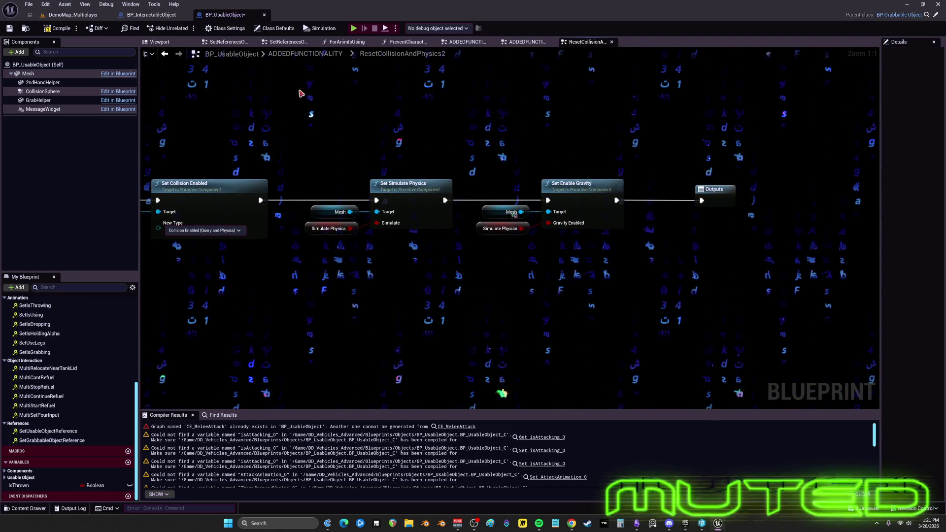
left_click(165, 54)
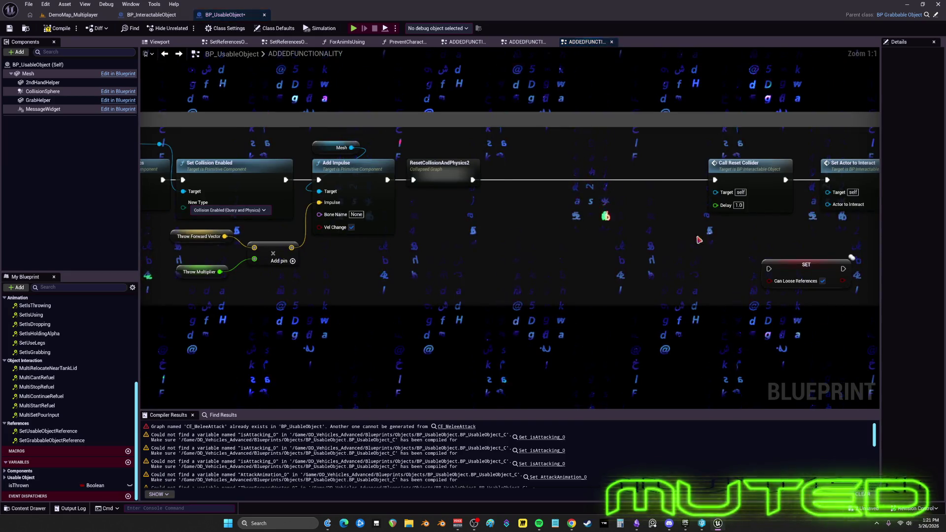
Move Call Reset Collider beside ResetCollisionAndPhysics2 and check its function definition
left_click_drag(656, 163, 454, 163)
double_click(455, 163)
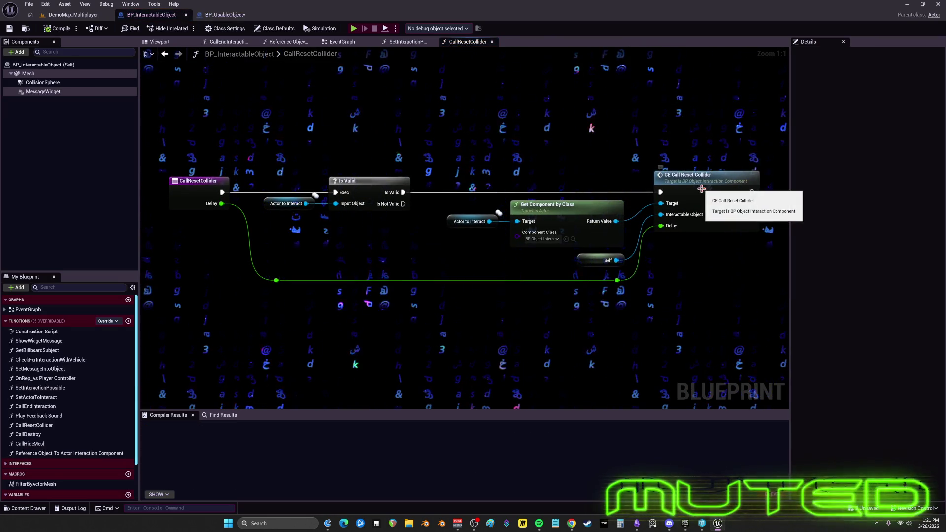
left_click(170, 58)
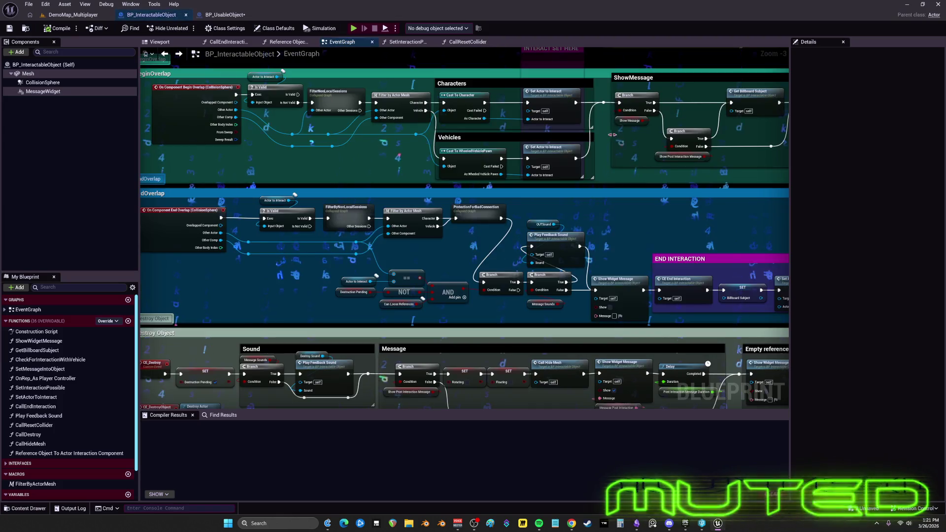
left_click(227, 14)
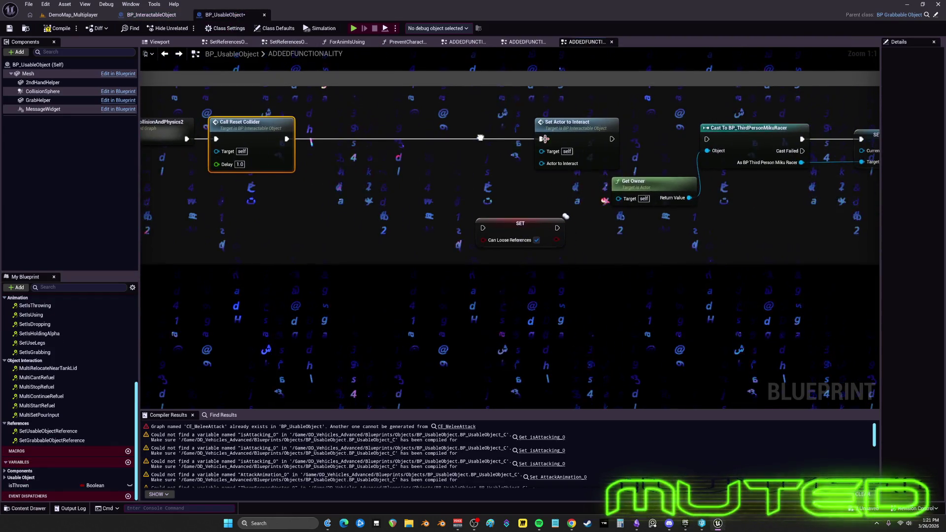
Move the Can Loose References SET and the Get Owner cast nodes left
key("f")
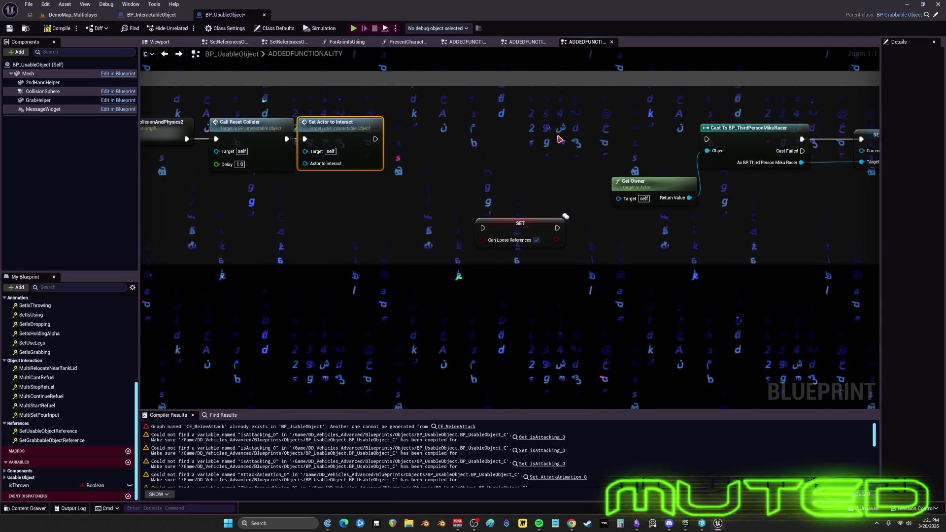
left_click_drag(620, 219, 302, 210)
mouse_move(620, 201)
left_mouse_down()
mouse_move(605, 219)
mouse_move(672, 218)
left_mouse_up()
left_click_drag(742, 227, 456, 125)
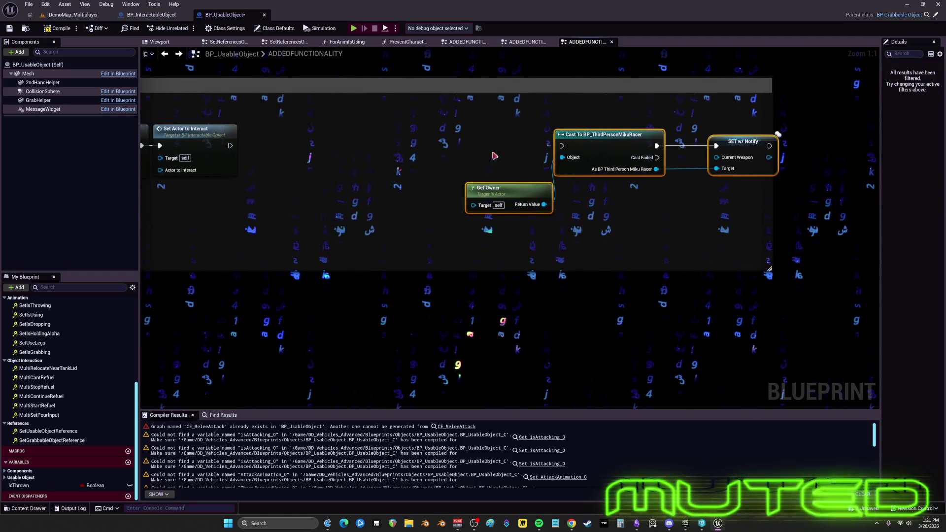
mouse_move(582, 148)
left_mouse_down()
mouse_move(314, 153)
mouse_move(531, 172)
left_mouse_up()
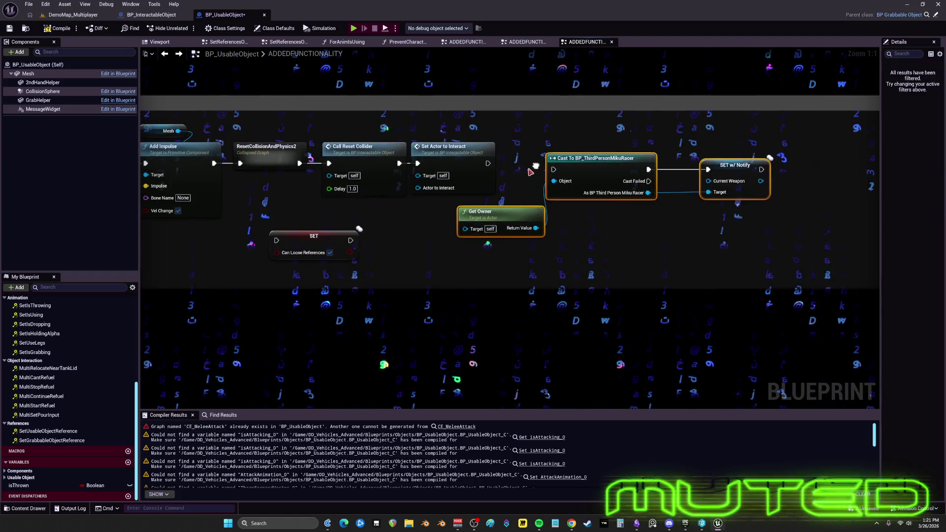
left_click(498, 216)
left_click_drag(498, 216, 592, 221)
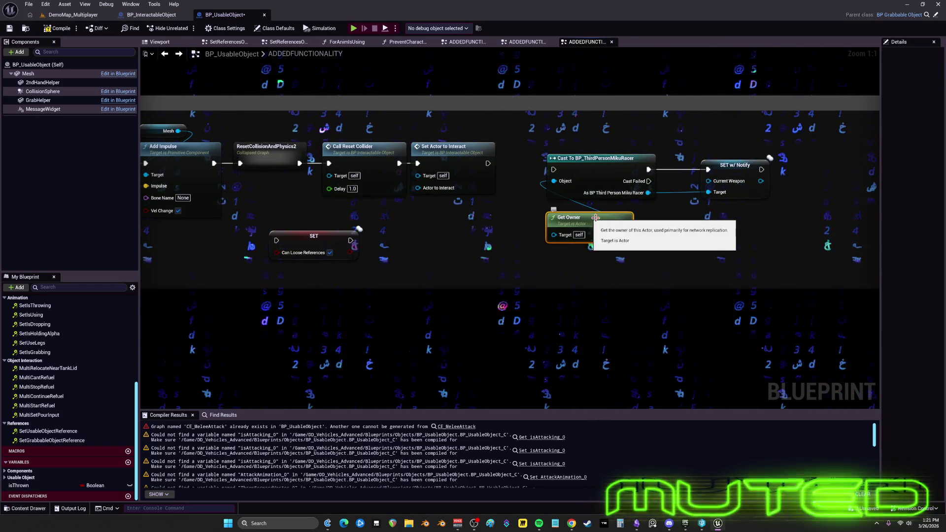
Swap the BP_ThirdPersonMikuRacer cast for a Cast To BP_DCAdv_ThirdPChar feeding SET w/ Notify
mouse_move(644, 277)
left_mouse_down()
mouse_move(625, 271)
mouse_move(584, 284)
left_mouse_up()
type("cast to 3rd")
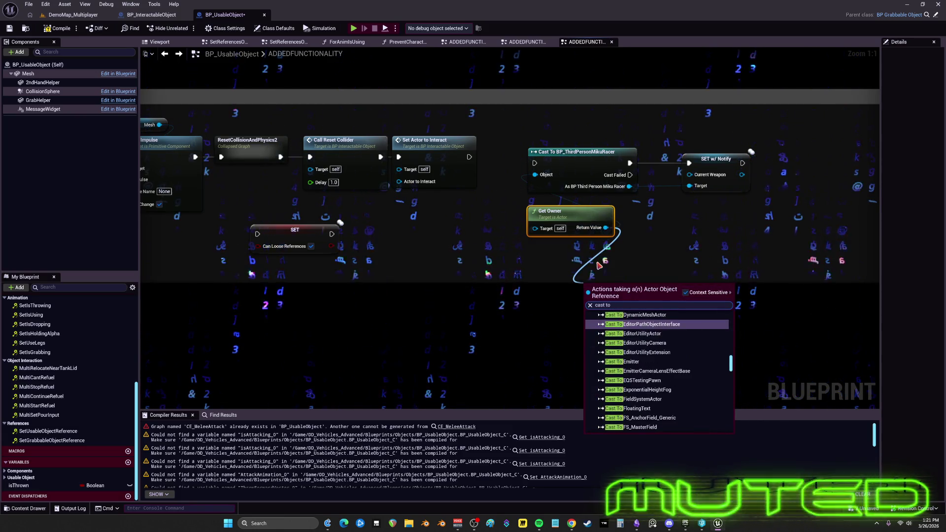
type("dc")
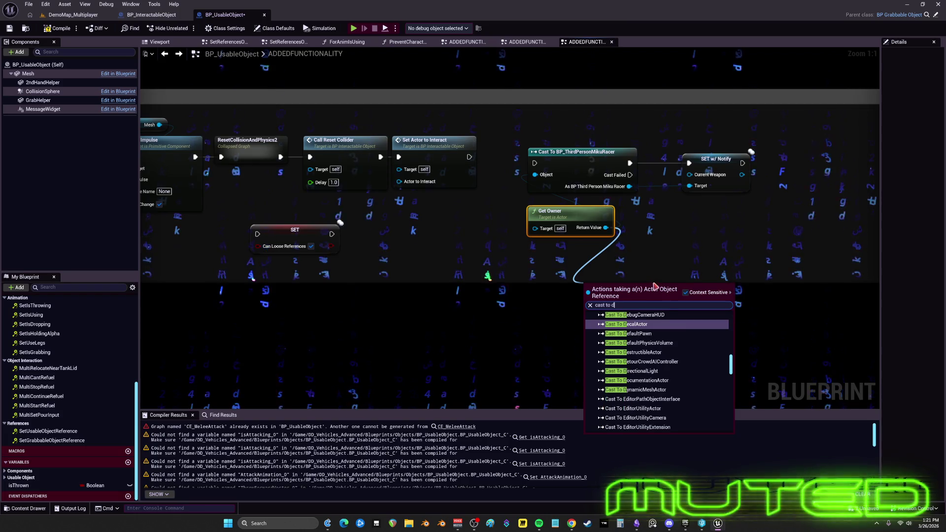
key("Return")
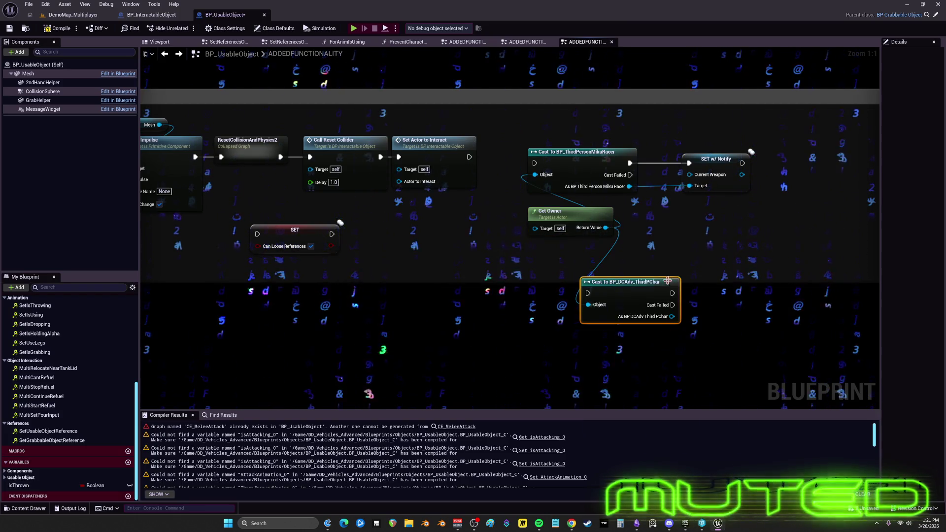
mouse_move(616, 280)
left_mouse_down()
mouse_move(675, 207)
mouse_move(688, 237)
left_mouse_up()
key("ctrl+v")
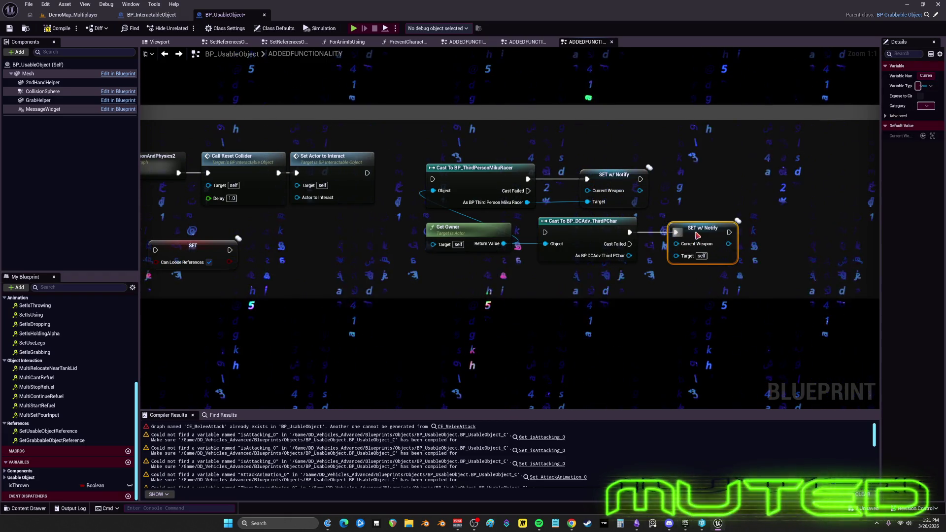
left_click_drag(418, 148, 653, 210)
key("Delete")
left_click_drag(685, 269, 493, 224)
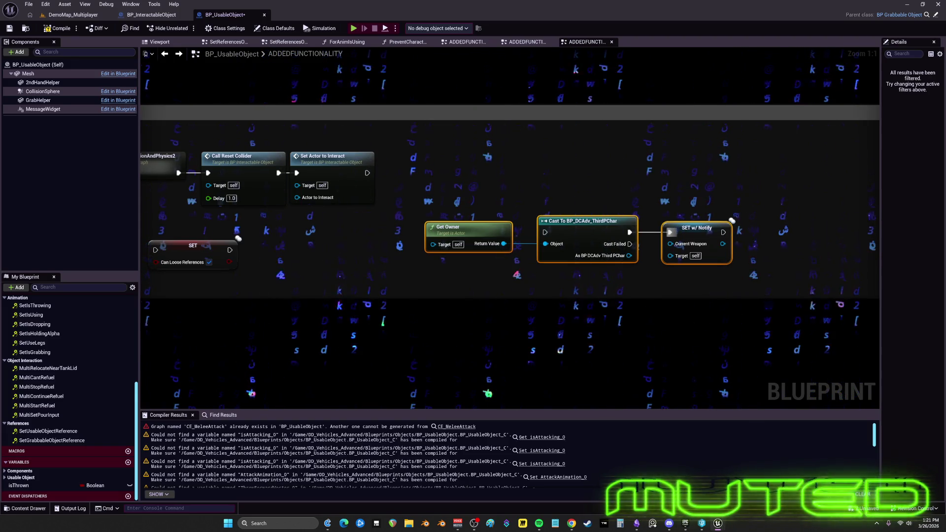
Find references of the Can Loose References SET and open the BP_GrabbableObject EventGraph result
scroll(369, 263, "down", 3)
scroll(369, 264, "up", 3)
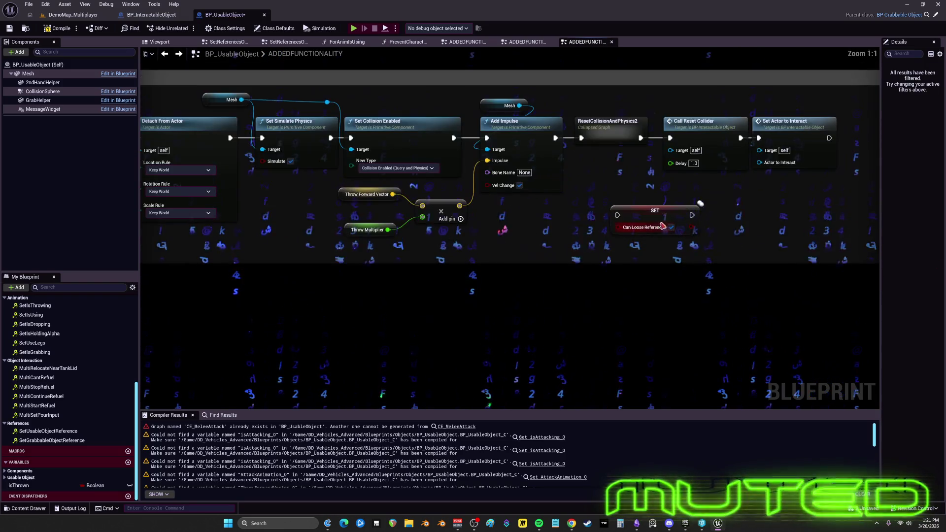
left_click(641, 217)
right_click(636, 216)
mouse_move(660, 285)
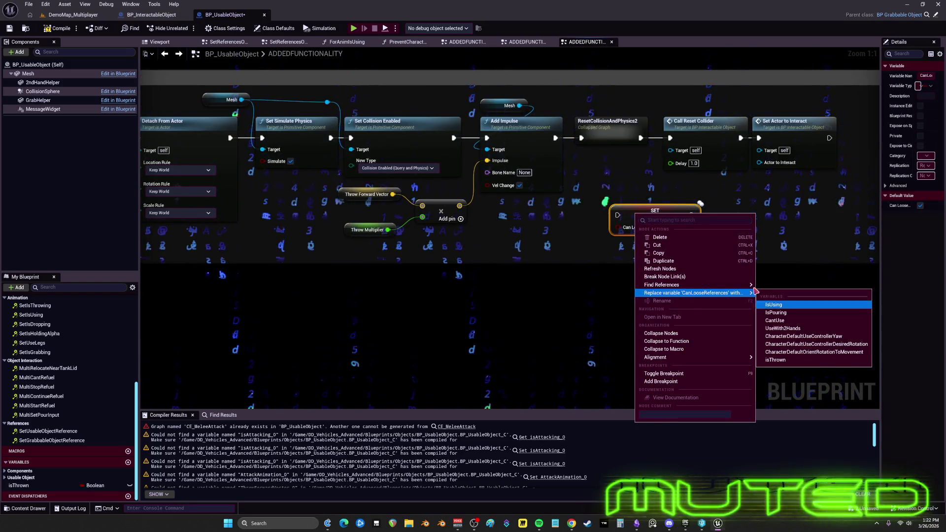
left_click(791, 298)
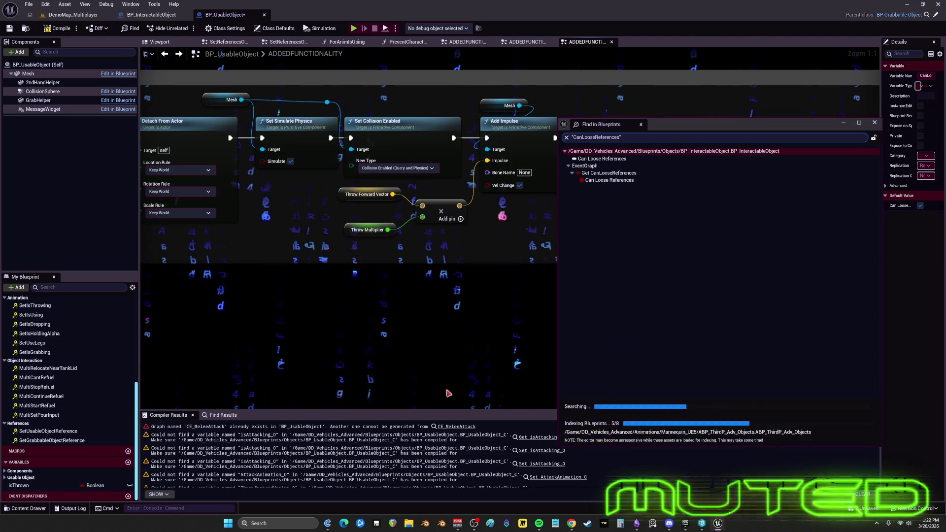
double_click(609, 180)
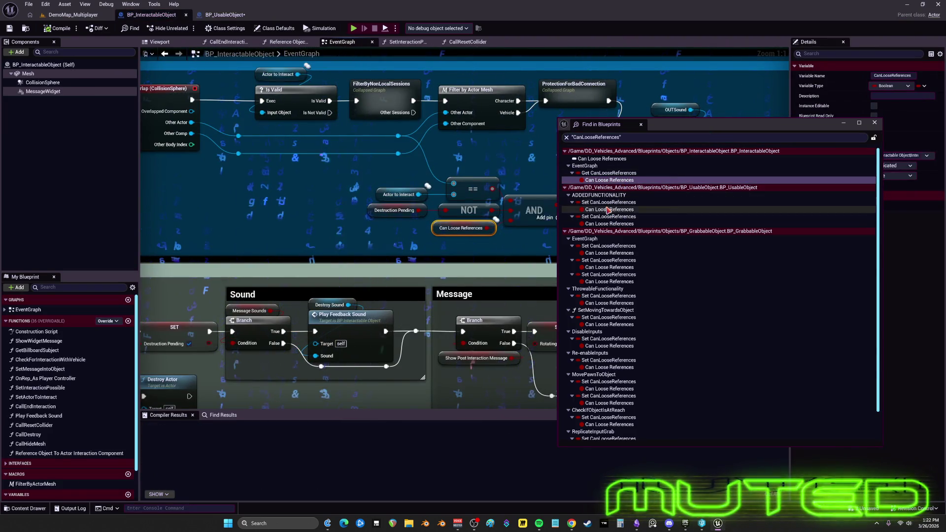
left_click(606, 254)
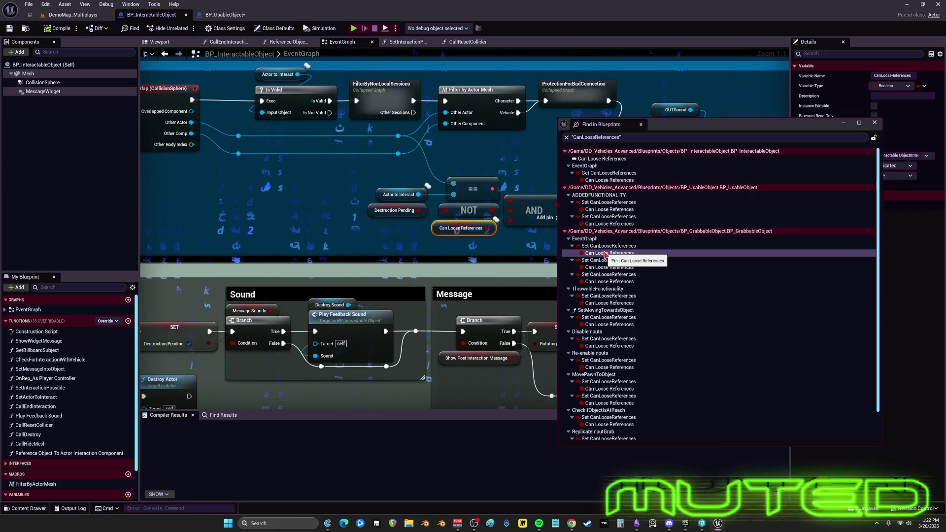
double_click(606, 252)
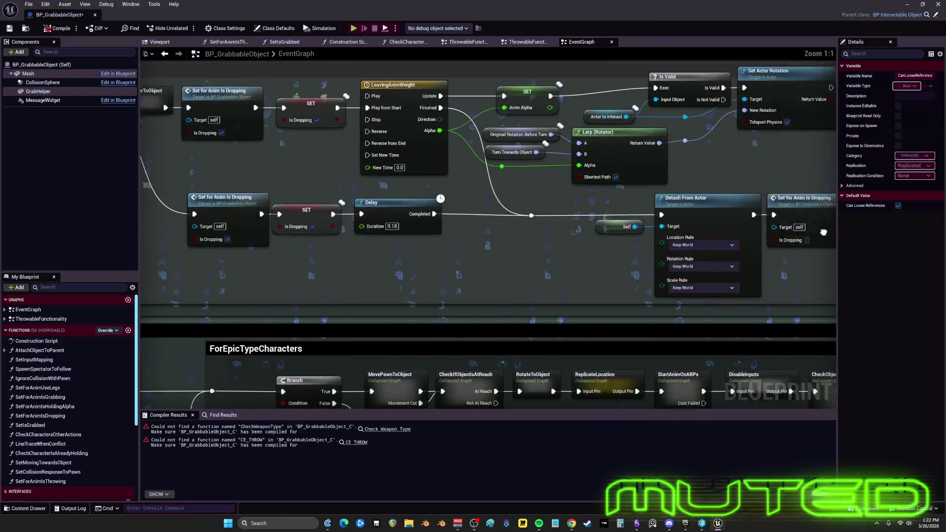
Pan over the Release Object and ReleaseFix areas and centre on the SET node
mouse_move(823, 232)
left_mouse_down()
mouse_move(796, 242)
mouse_move(796, 275)
mouse_move(509, 254)
left_mouse_up()
left_click_drag(749, 308, 341, 277)
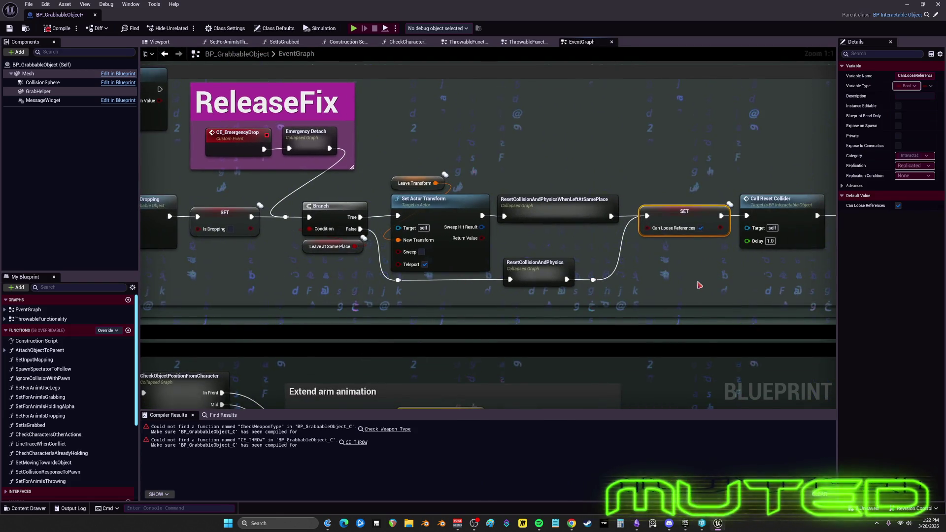
mouse_move(679, 276)
left_mouse_down()
mouse_move(408, 273)
mouse_move(652, 276)
left_mouse_up()
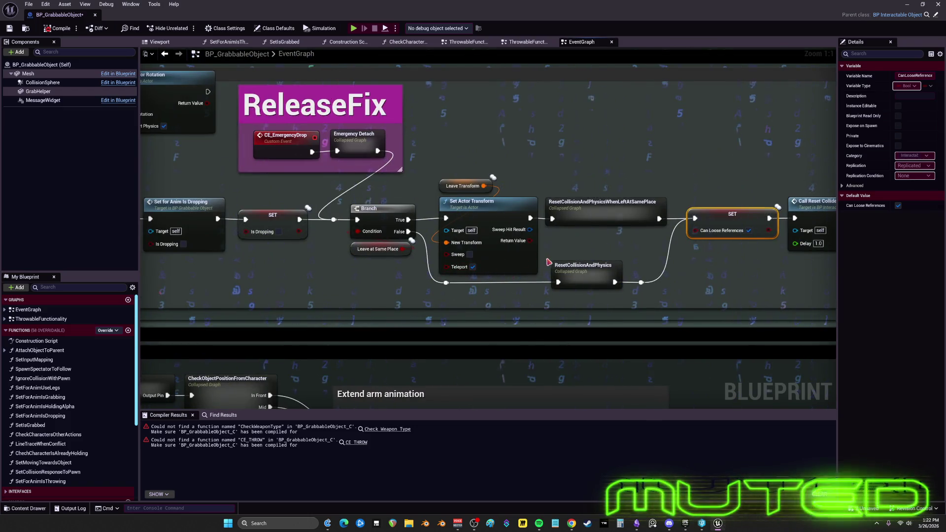
mouse_move(389, 269)
left_mouse_down()
mouse_move(365, 259)
mouse_move(524, 251)
mouse_move(532, 261)
mouse_move(815, 278)
mouse_move(599, 278)
left_mouse_up()
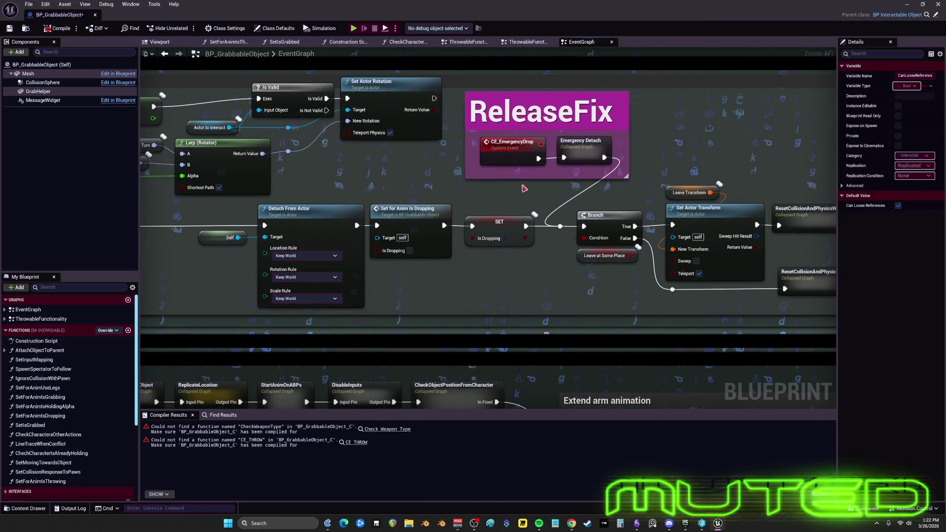
key("f")
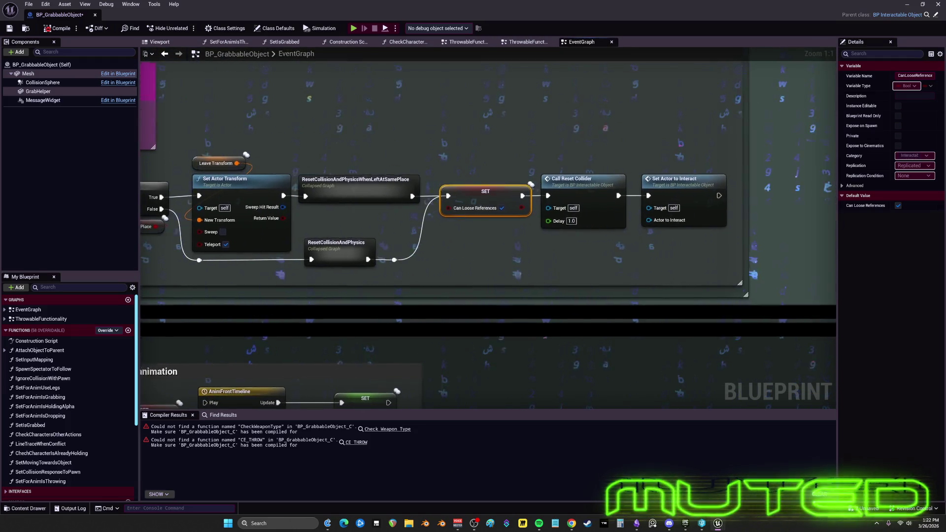
Select the CE_EmergencyDrop event and put its name in edit mode, then switch to BP_InteractableObject
left_click(331, 136)
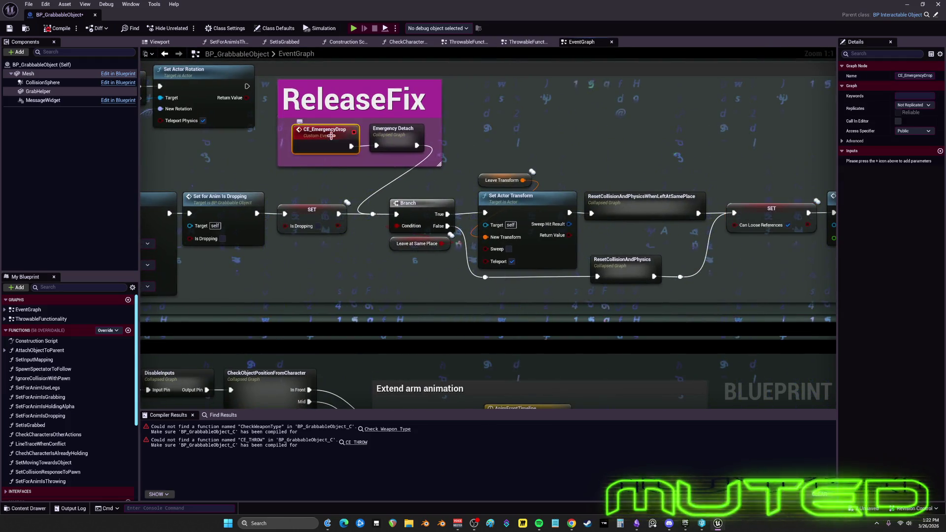
key("F2")
left_click(498, 131)
scroll(499, 130, "down", 1)
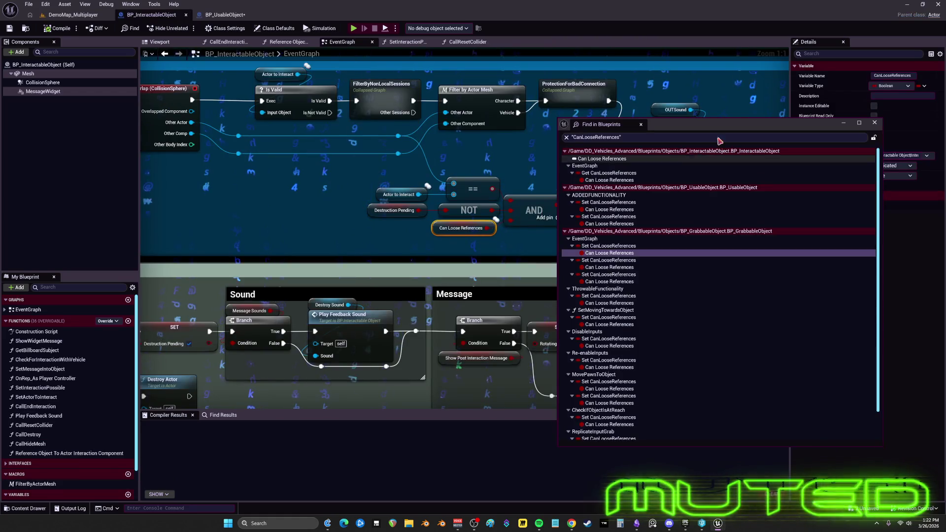
left_click(935, 126)
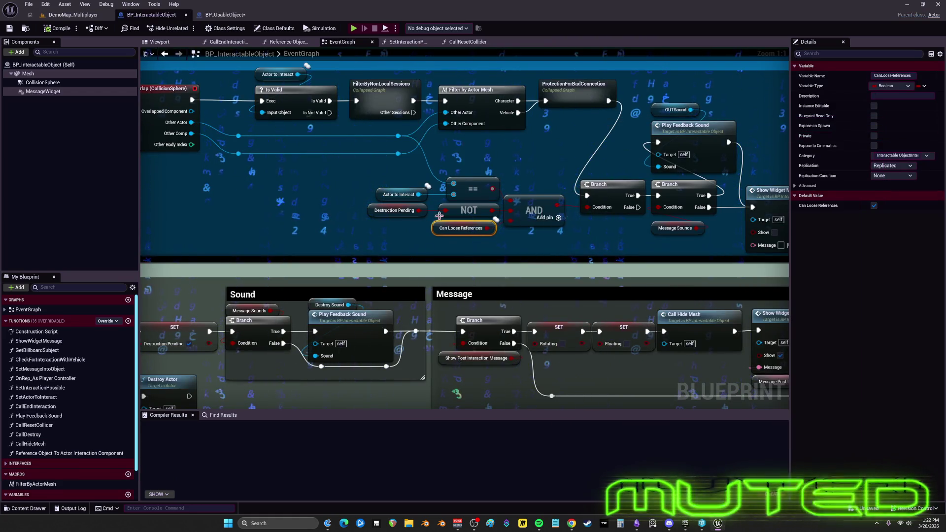
In BP_UsableObject, add a CE_EmergencyDrop event node and a CE Emergency Drop call node
left_click(225, 14)
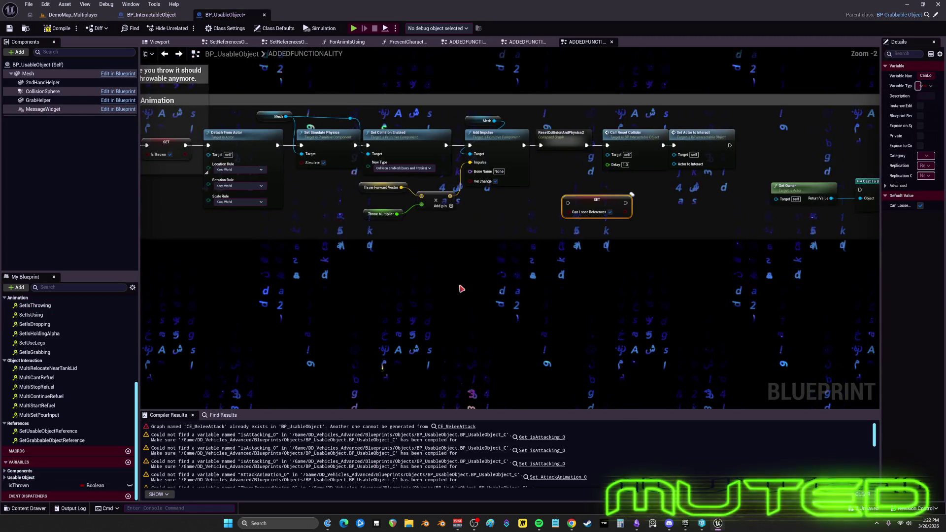
right_click(459, 289)
type("CE_EmergencyDrop")
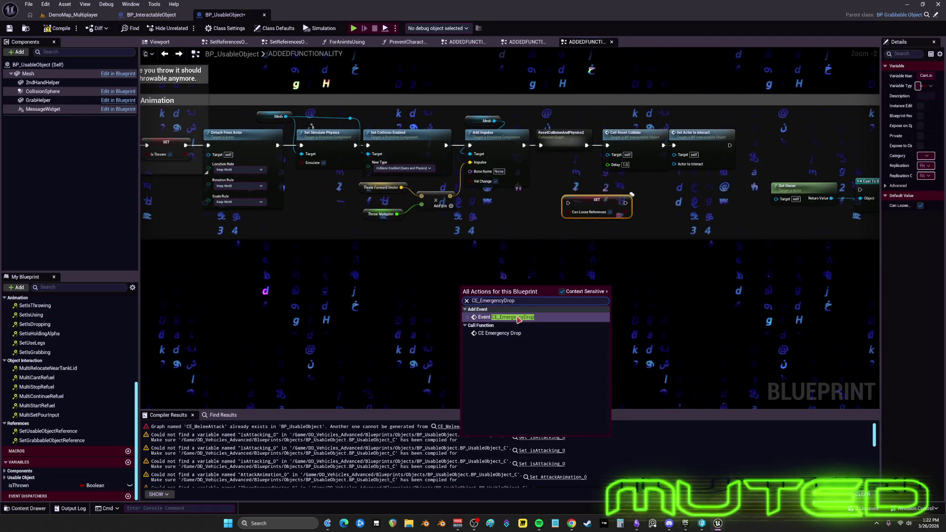
key("Return")
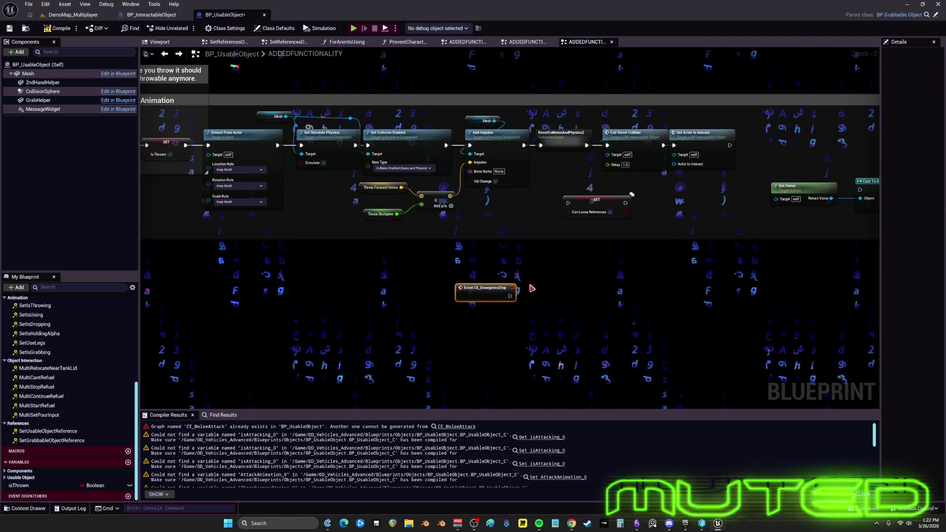
right_click(536, 275)
type("CE_EmergencyDrop")
key("Return")
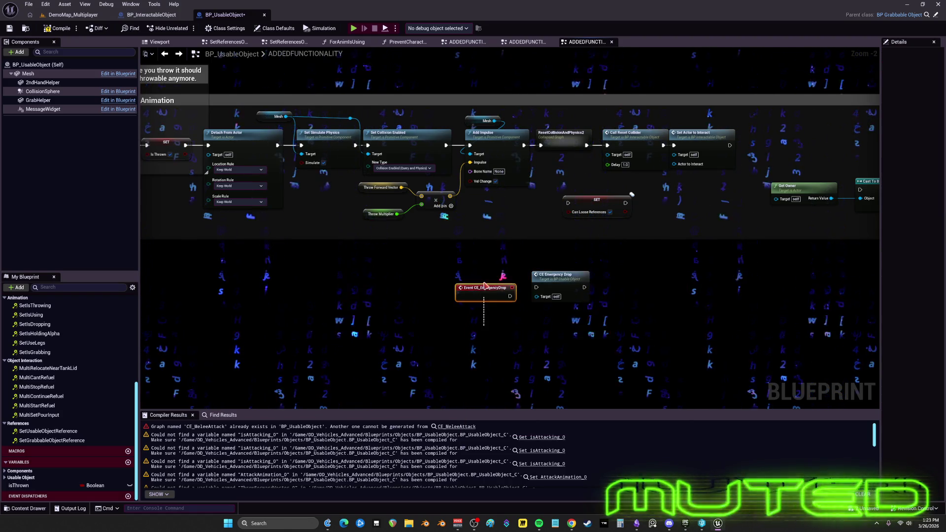
Arrange CE Emergency Drop beside the Can Loose References SET and wrap both in a comment
left_click_drag(556, 279, 399, 265)
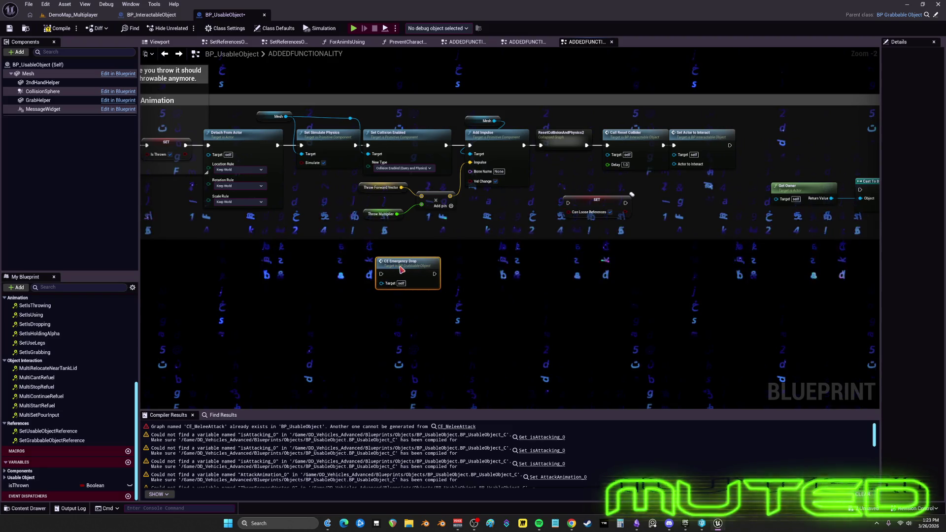
scroll(441, 256, "up", 2)
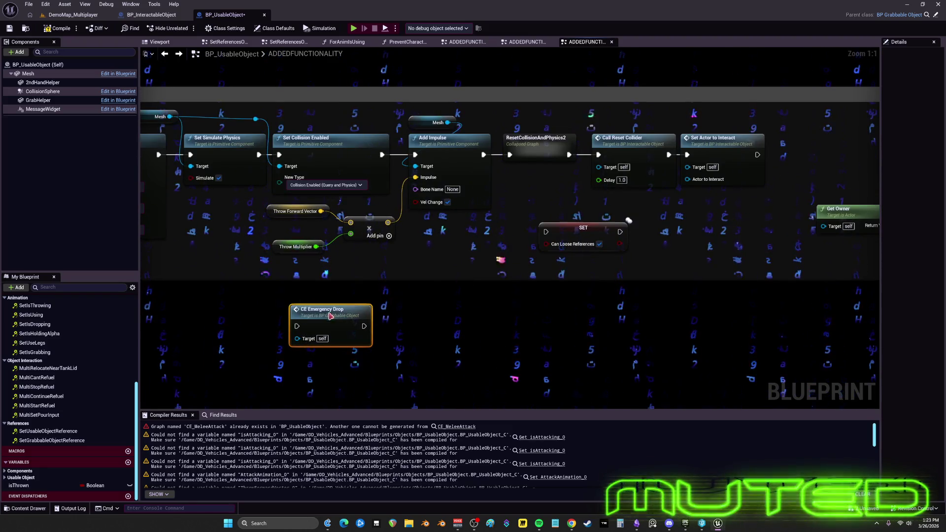
left_click_drag(467, 260, 476, 239)
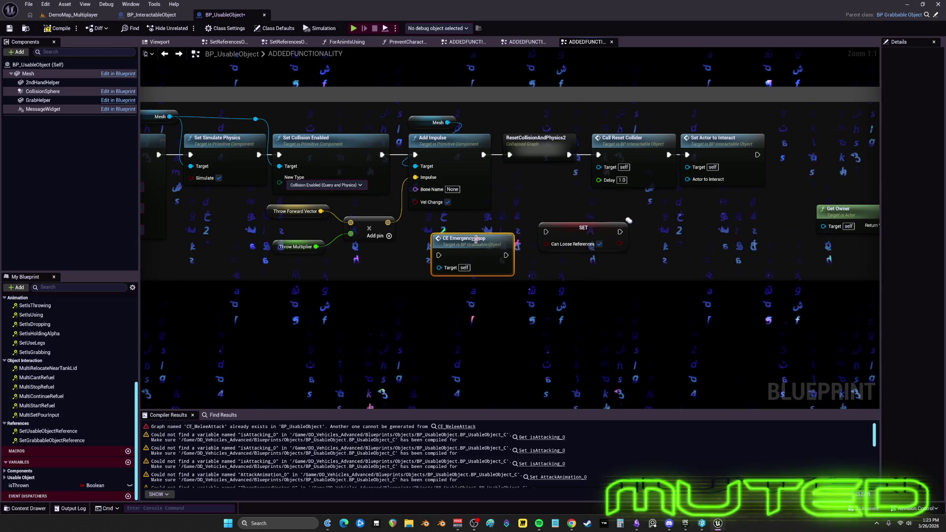
left_click_drag(563, 202, 482, 221)
left_click(494, 249)
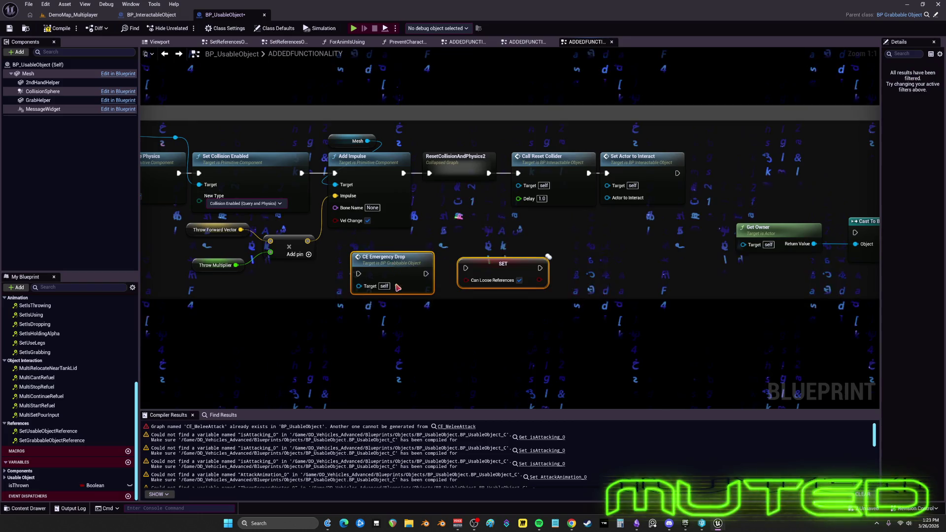
left_click_drag(389, 257, 383, 328)
mouse_move(498, 261)
left_mouse_down()
mouse_move(497, 308)
mouse_move(519, 245)
left_mouse_up()
mouse_move(567, 315)
left_mouse_down()
mouse_move(480, 239)
mouse_move(425, 242)
left_mouse_up()
key("c")
type("use functions from drop, but")
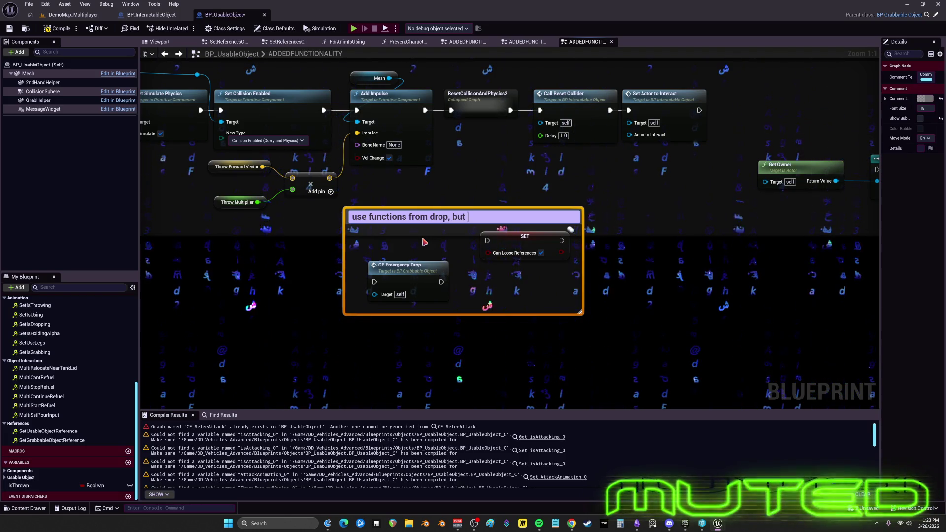
Finish the comment title so it reads 'use functions from drop, but add impulse'
type("add impu")
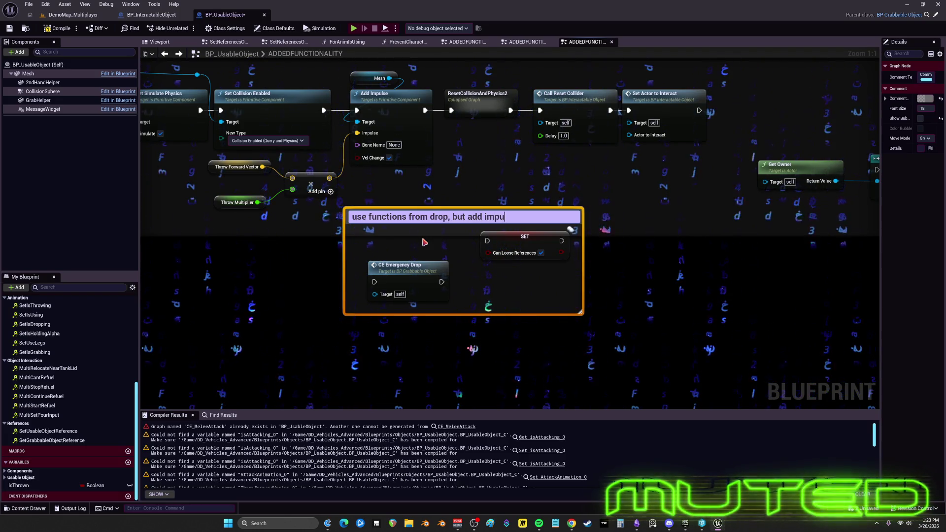
type("lse")
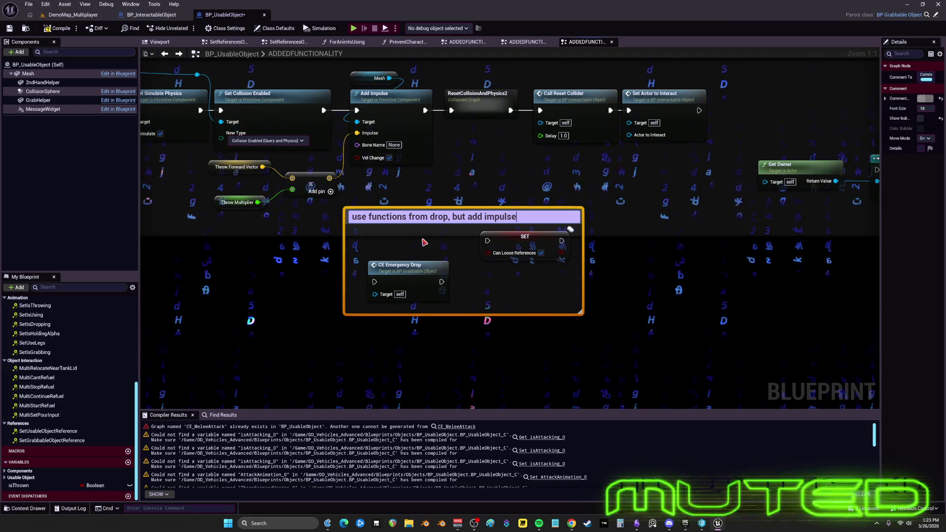
left_click(675, 231)
scroll(589, 255, "down", 4)
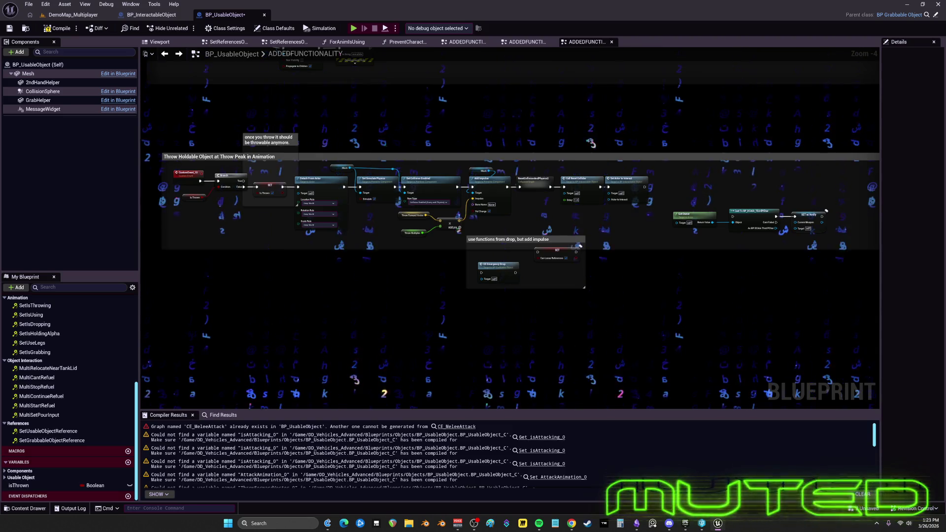
Shift the reset and interact nodes right to make room after Add Impulse
scroll(297, 166, "up", 4)
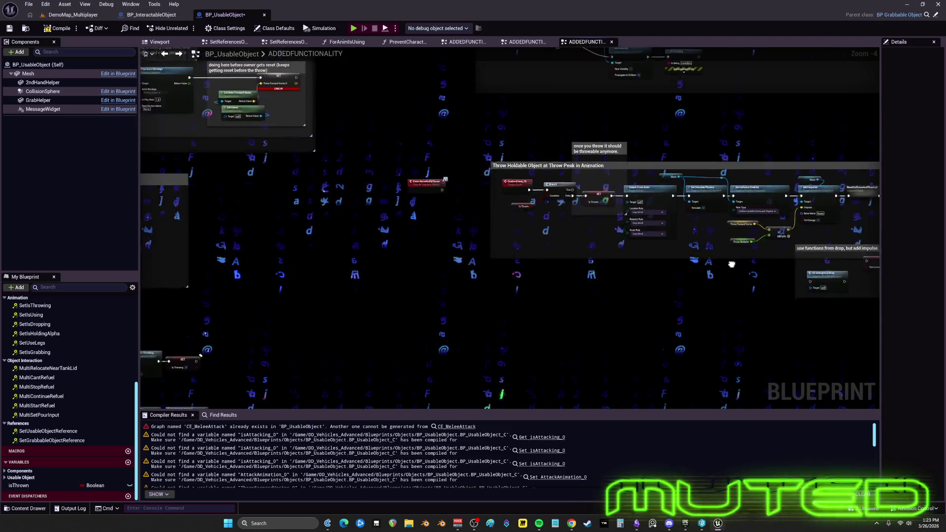
left_click_drag(297, 166, 93, 159)
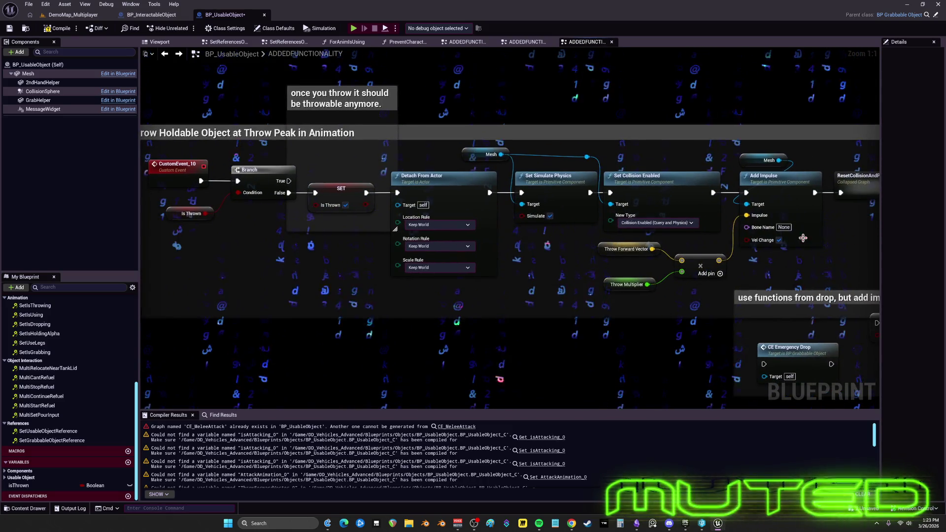
left_click_drag(877, 312, 604, 305)
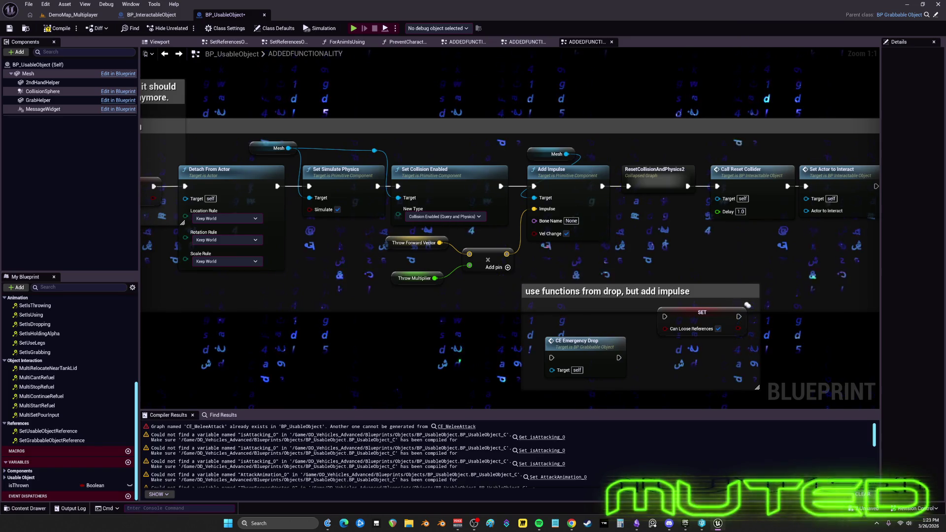
left_click_drag(735, 224, 578, 225)
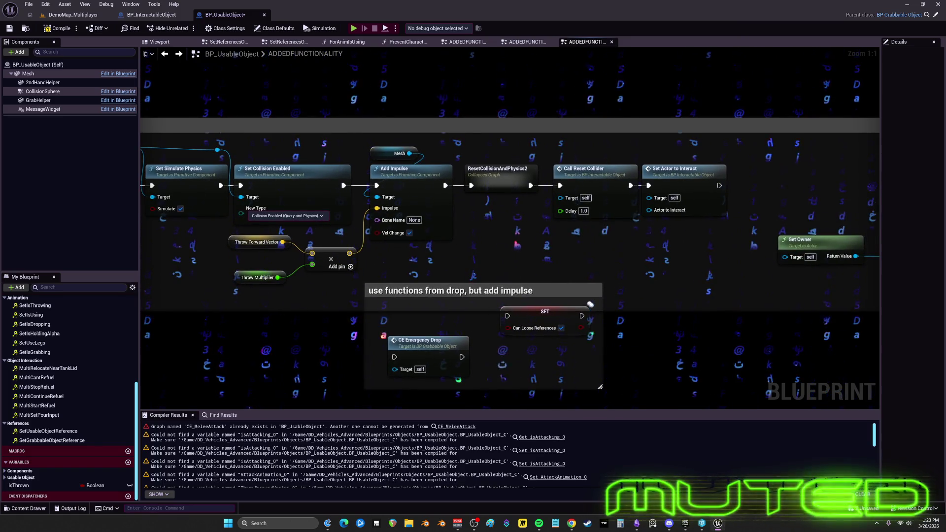
left_click_drag(740, 198, 682, 198)
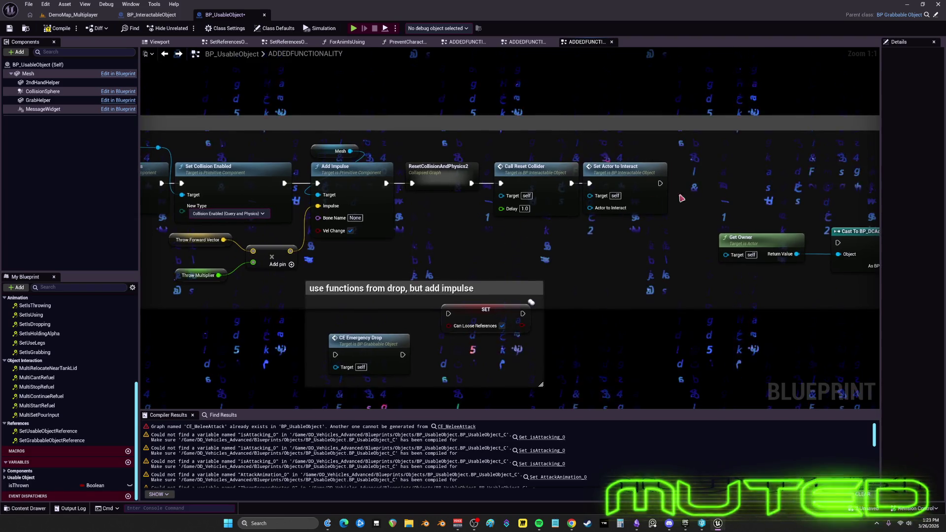
mouse_move(564, 178)
left_mouse_down()
mouse_move(414, 162)
mouse_move(552, 168)
left_mouse_up()
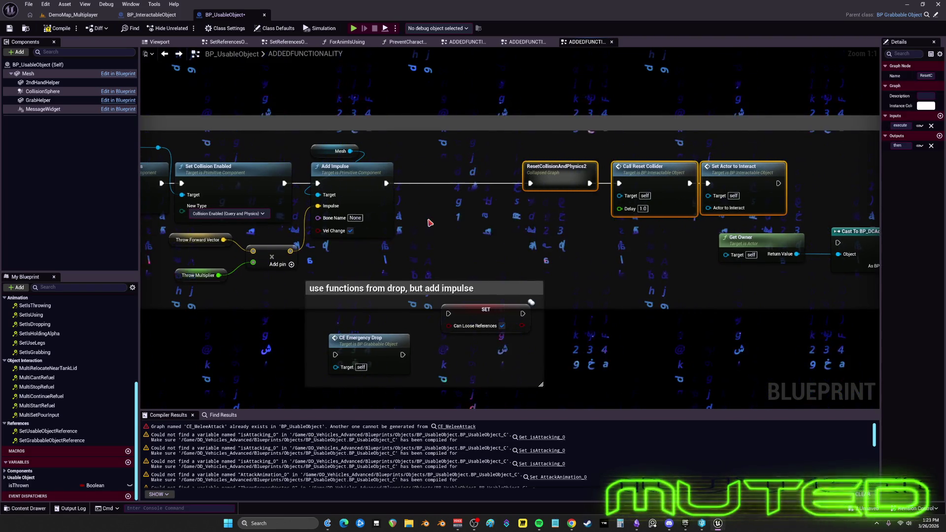
Add a 1-second Delay node wired between Add Impulse and ResetCollisionAndPhysics2
right_click(426, 235)
type("delay")
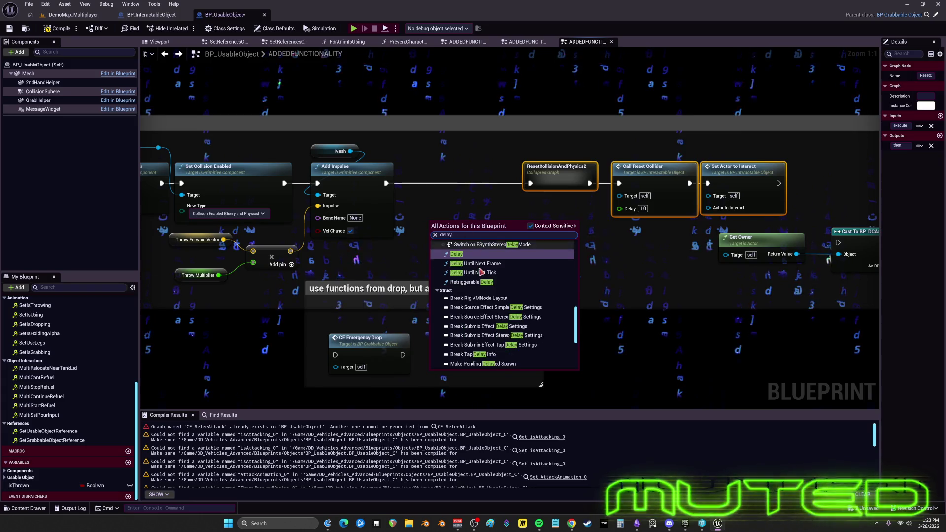
left_click(476, 255)
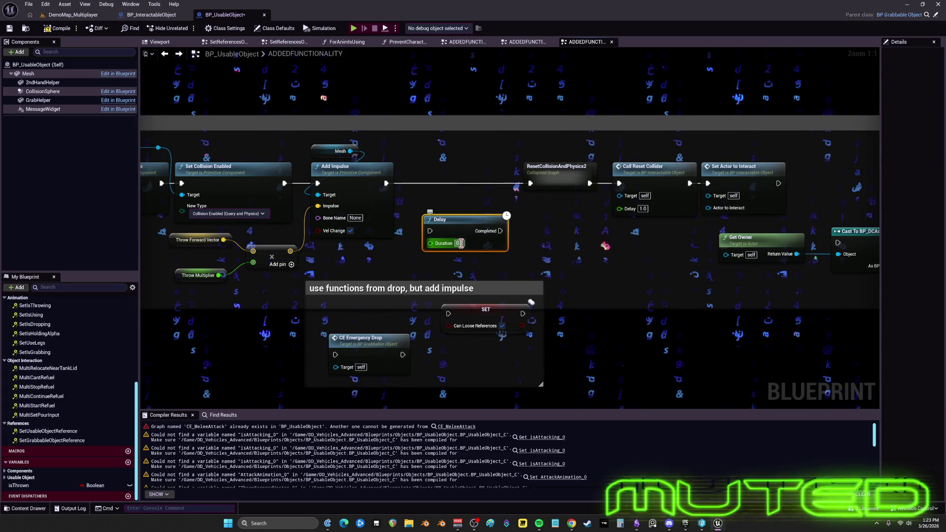
left_click(459, 243)
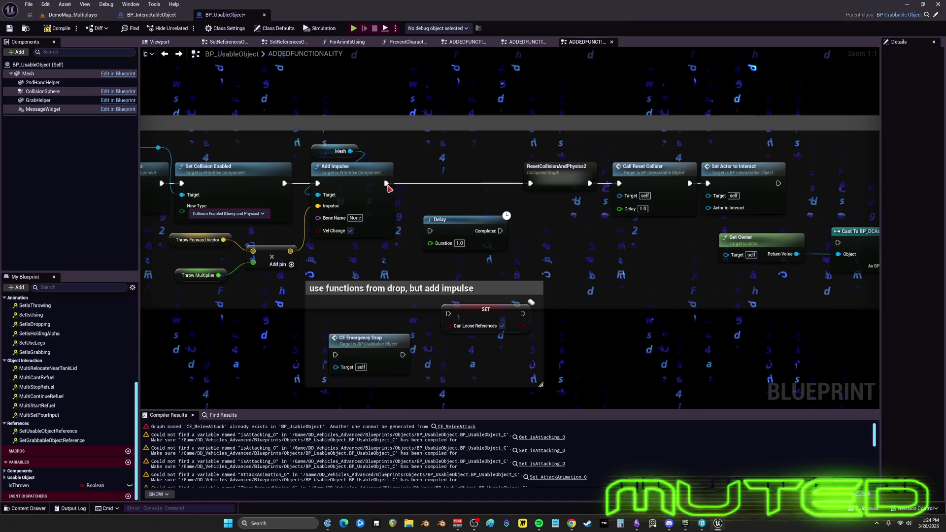
left_click_drag(386, 183, 429, 230)
mouse_move(500, 231)
left_mouse_down()
mouse_move(530, 183)
mouse_move(478, 187)
mouse_move(478, 176)
left_mouse_up()
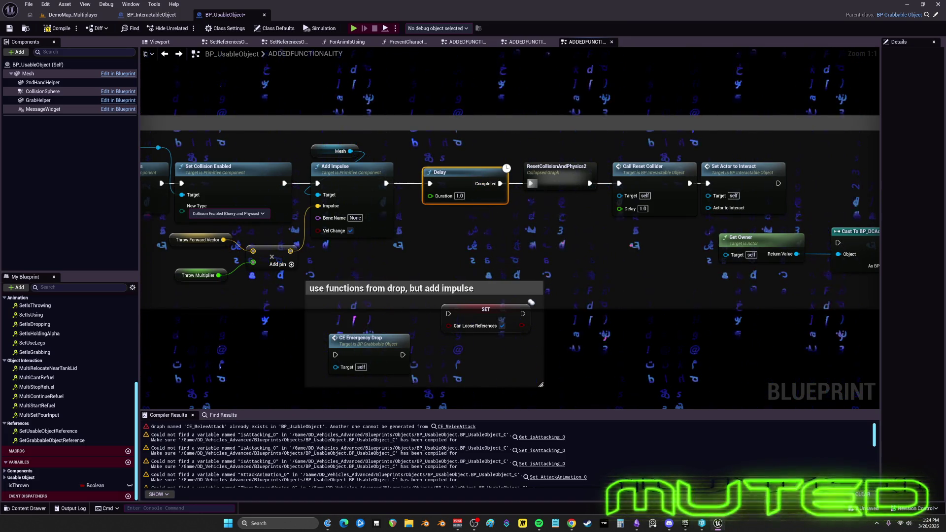
Wrap the Delay node in a comment titled 'added'
type("cadded")
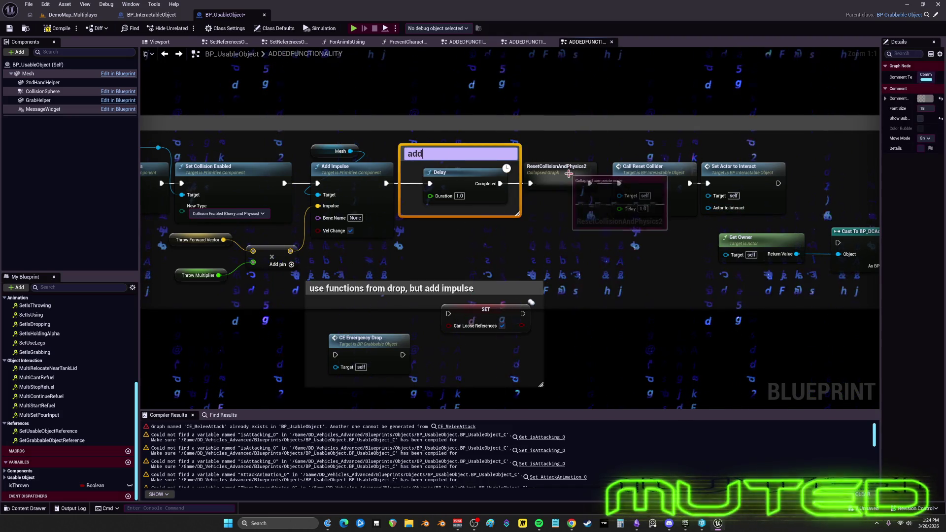
key("Return")
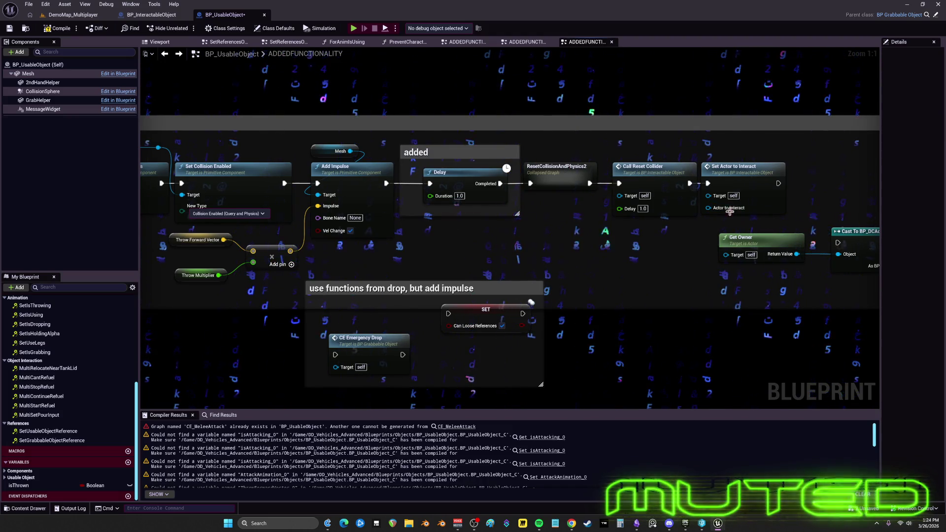
left_click_drag(730, 212, 658, 213)
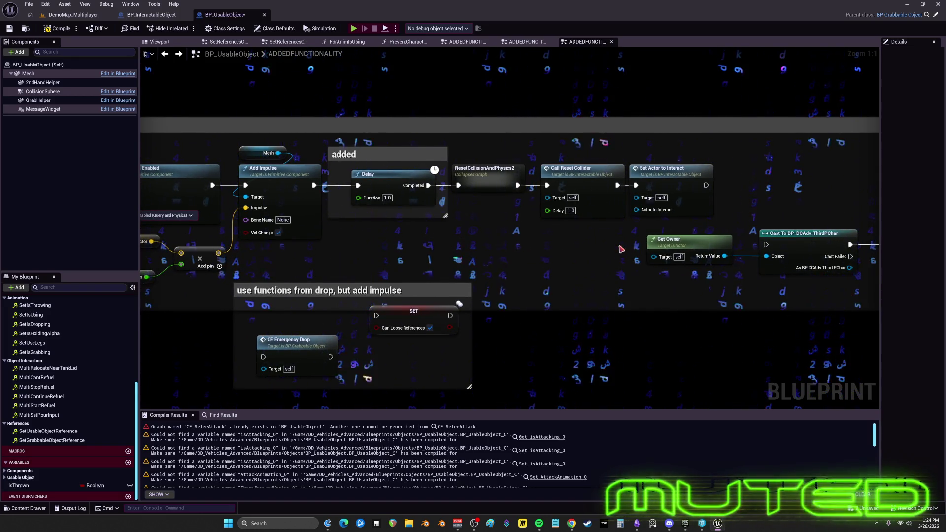
Paste a Set for Anim Is Throwing node near the Delay section
scroll(622, 249, "down", 3)
mouse_move(482, 256)
left_mouse_down()
mouse_move(683, 246)
mouse_move(568, 248)
left_mouse_up()
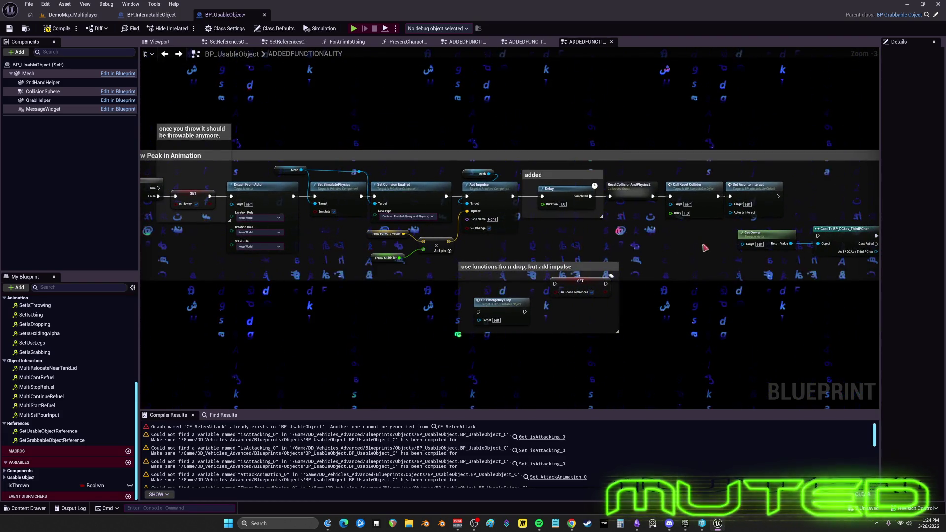
key("ctrl+v")
scroll(638, 256, "up", 3)
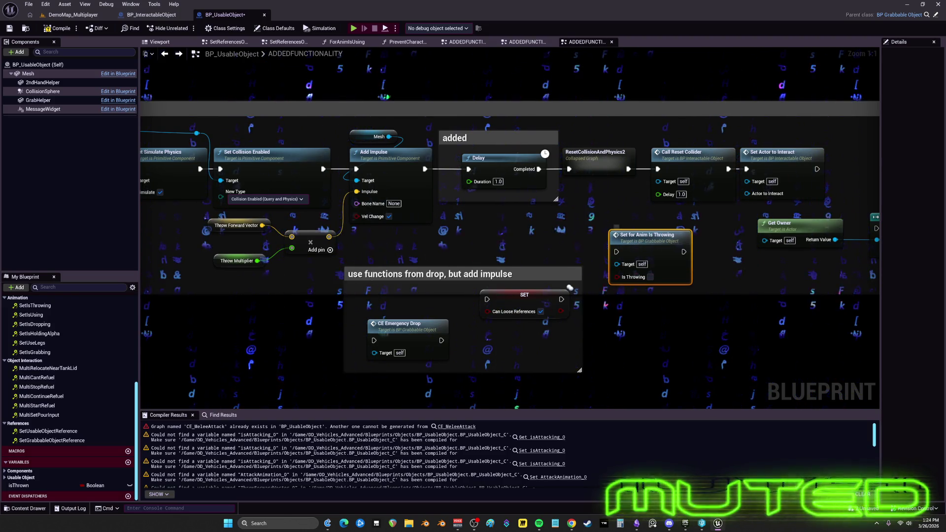
mouse_move(616, 227)
left_mouse_down()
mouse_move(519, 216)
mouse_move(482, 242)
left_mouse_up()
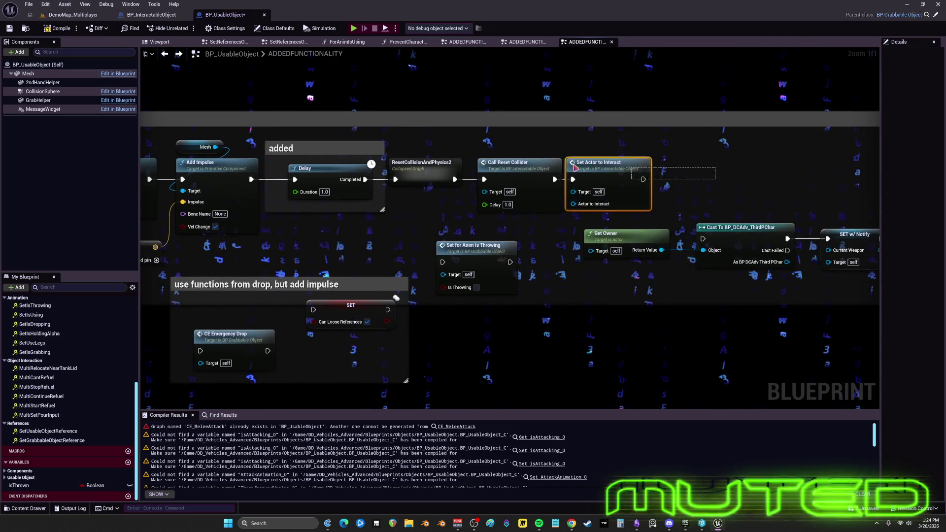
key("ctrl+z")
key("ctrl+z")
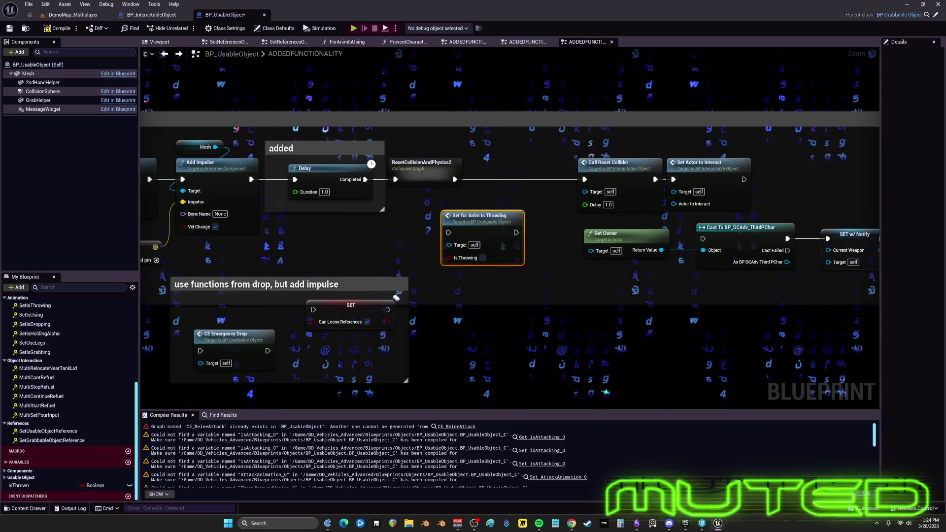
Route Delay's Completed through Set for Anim Is Throwing into ResetCollisionAndPhysics2
left_click_drag(419, 165, 466, 165)
left_click_drag(377, 187, 448, 233)
left_click_drag(515, 233, 459, 180)
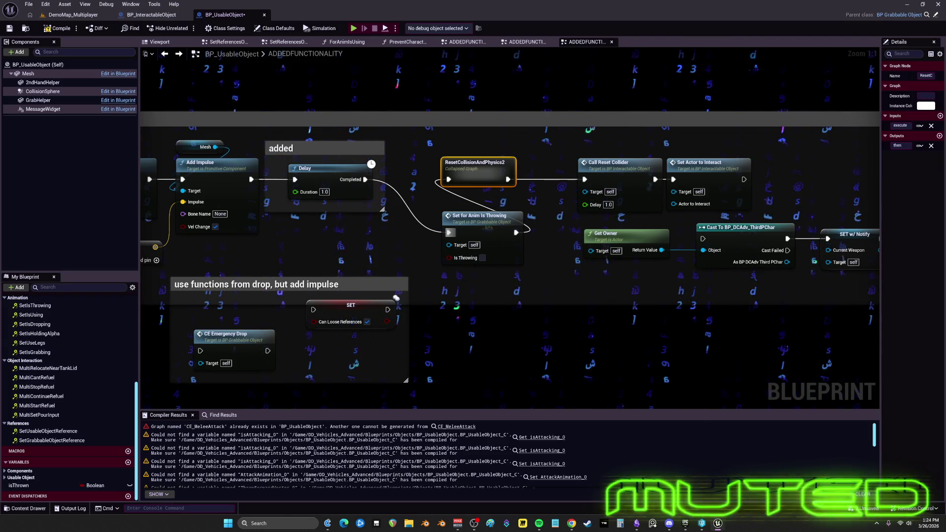
Shift the six nodes after the reset graph right and place Set for Anim Is Throwing after Delay
left_click(513, 238)
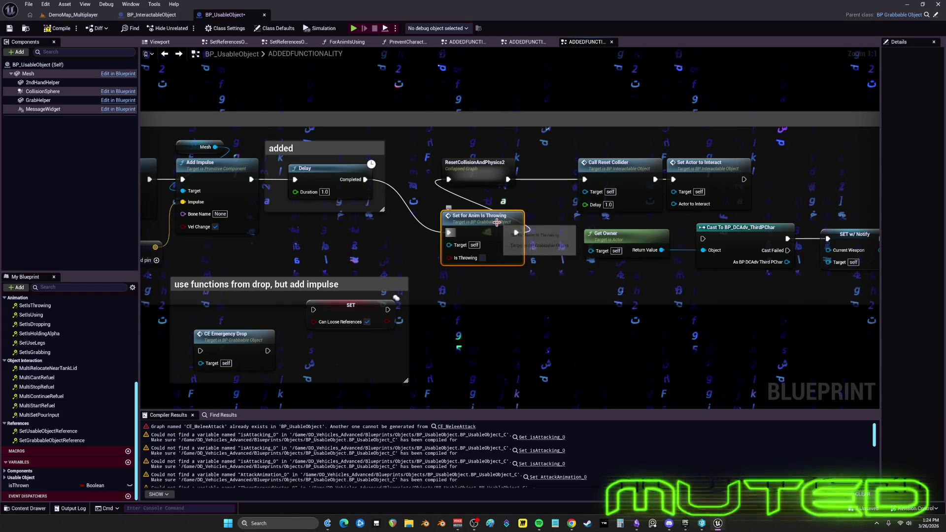
left_click_drag(304, 241, 580, 232)
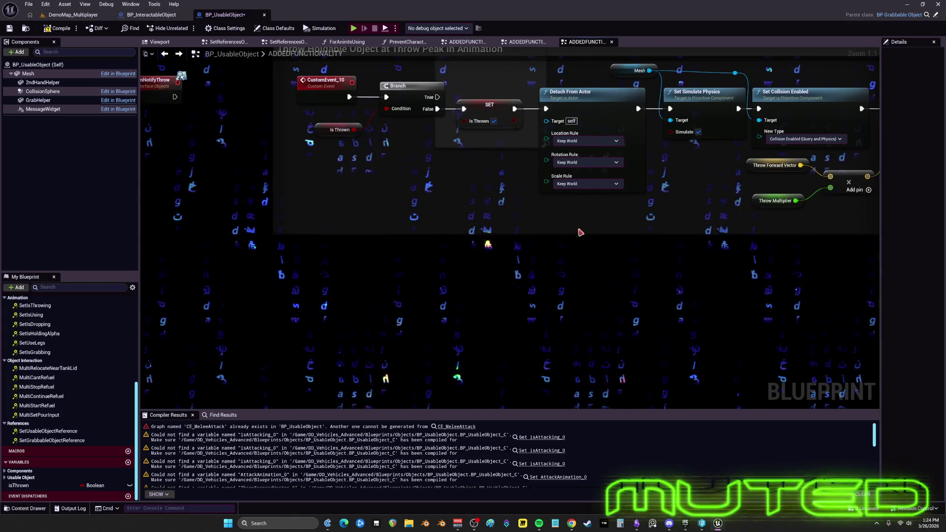
key("ctrl+v")
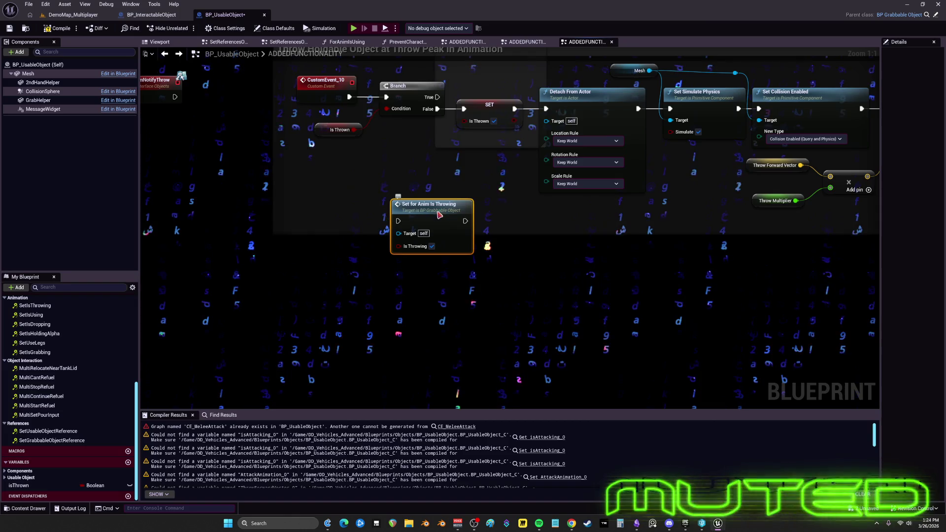
left_click_drag(429, 204, 414, 165)
left_click_drag(822, 171, 314, 184)
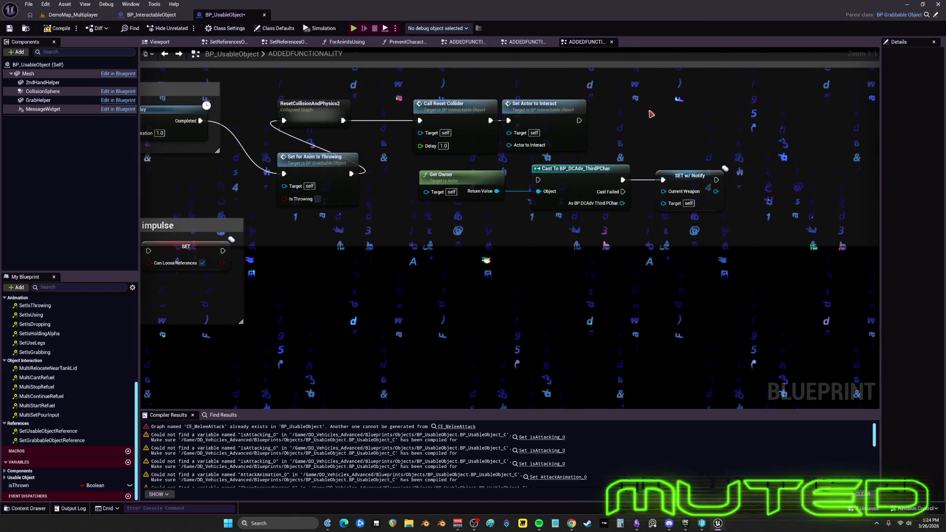
mouse_move(725, 229)
left_mouse_down()
mouse_move(542, 148)
mouse_move(305, 120)
left_mouse_up()
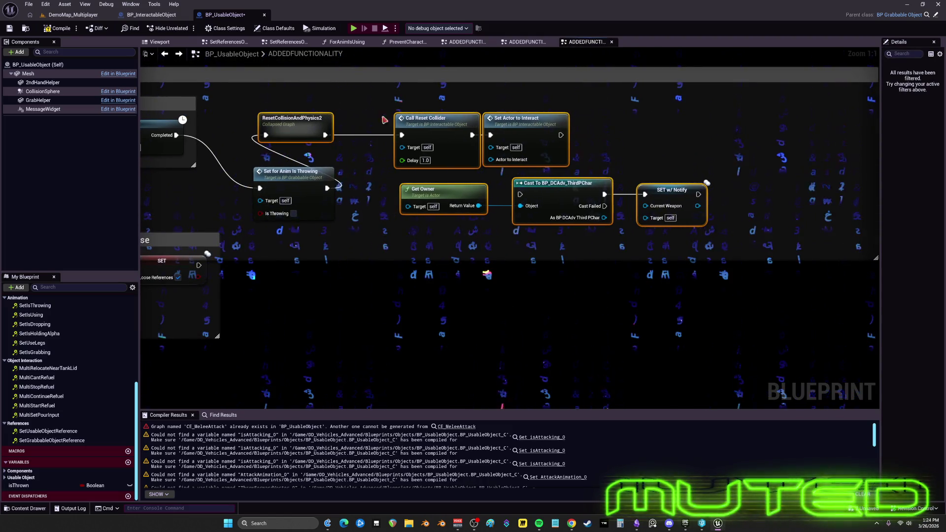
left_click_drag(404, 118, 528, 118)
left_click_drag(296, 177, 283, 140)
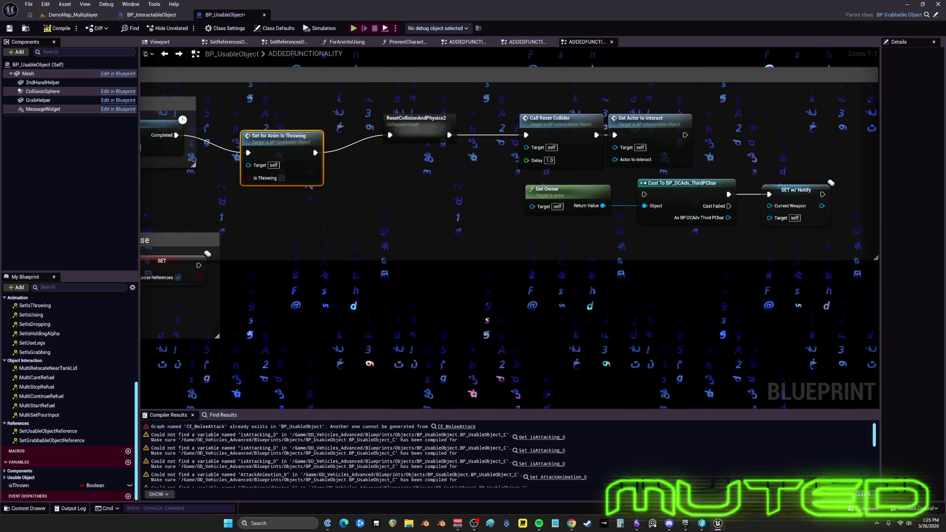
Move the SET Can Loose References node beside ResetCollisionAndPhysics2
mouse_move(441, 226)
left_mouse_down()
mouse_move(424, 229)
mouse_move(606, 174)
left_mouse_up()
left_click_drag(345, 217, 596, 141)
mouse_move(584, 84)
left_mouse_down()
mouse_move(539, 98)
mouse_move(602, 142)
mouse_move(689, 82)
left_mouse_up()
Drag the 'use functions from drop' comment with CE Emergency Drop right, beneath the SET and reset nodes
left_click(187, 192)
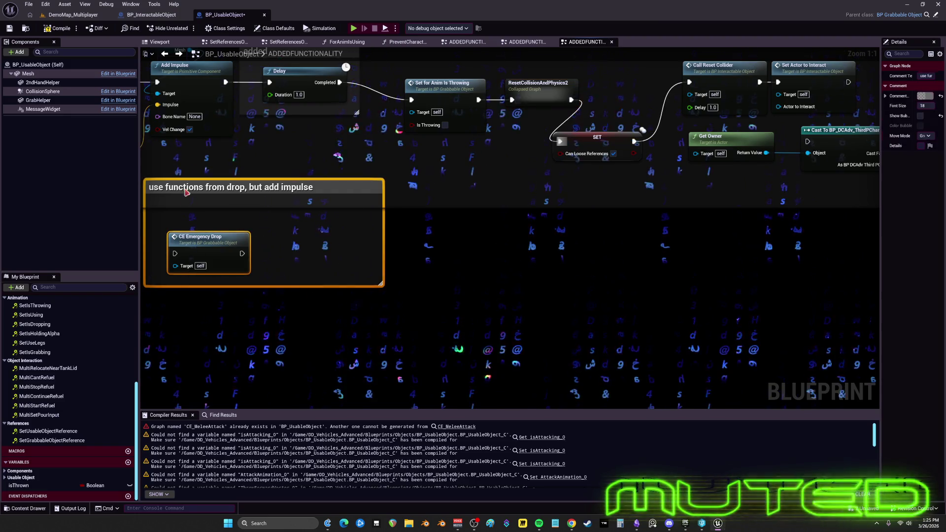
left_click_drag(187, 192, 495, 186)
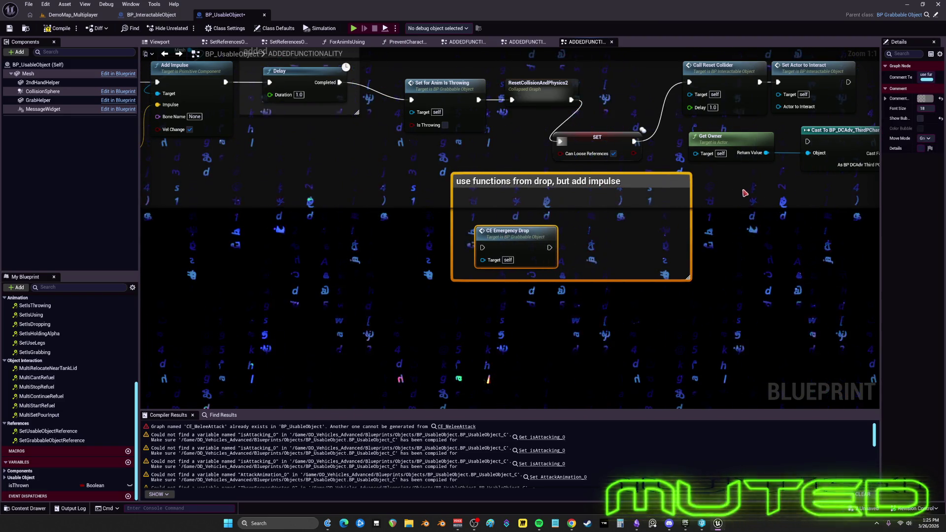
left_click_drag(745, 193, 531, 218)
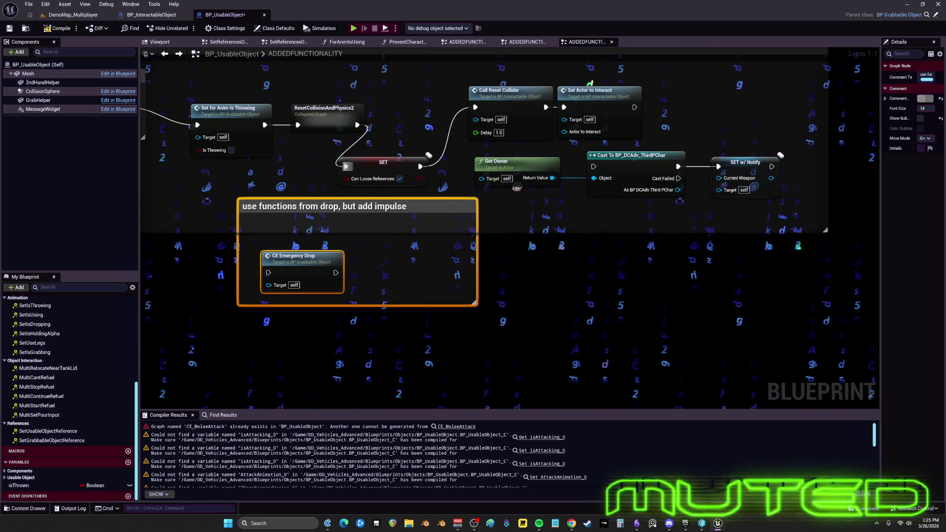
scroll(382, 247, "down", 5)
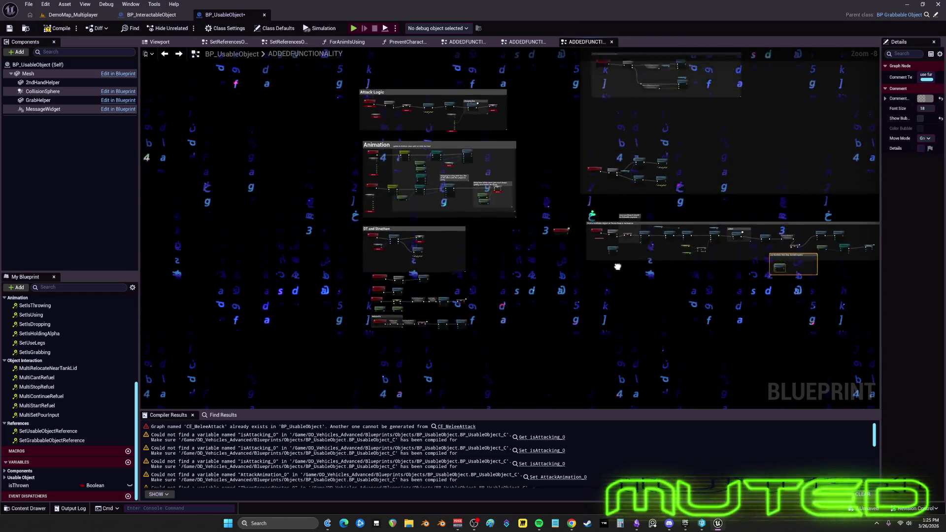
Compile BP_UsableObject to list errors about missing isAttacking_0 and AttackAnimation_0 variables
scroll(408, 264, "up", 5)
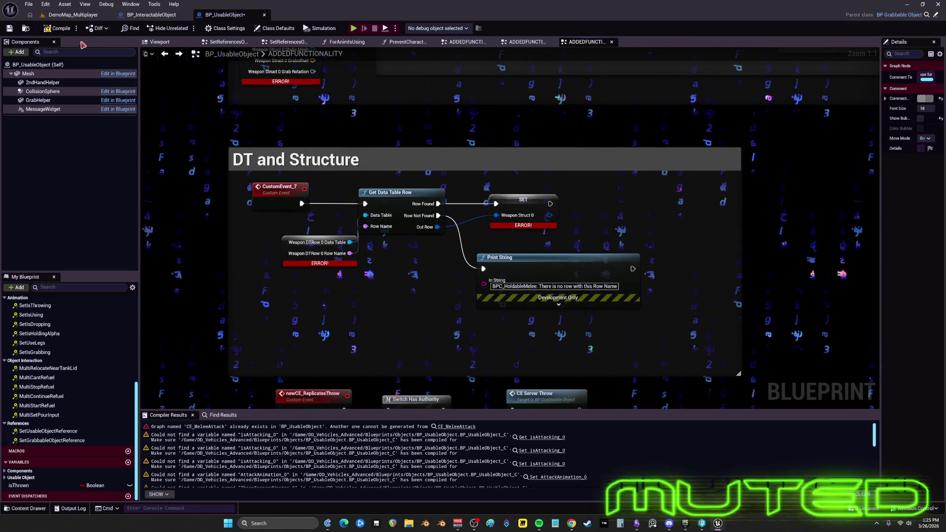
left_click(48, 29)
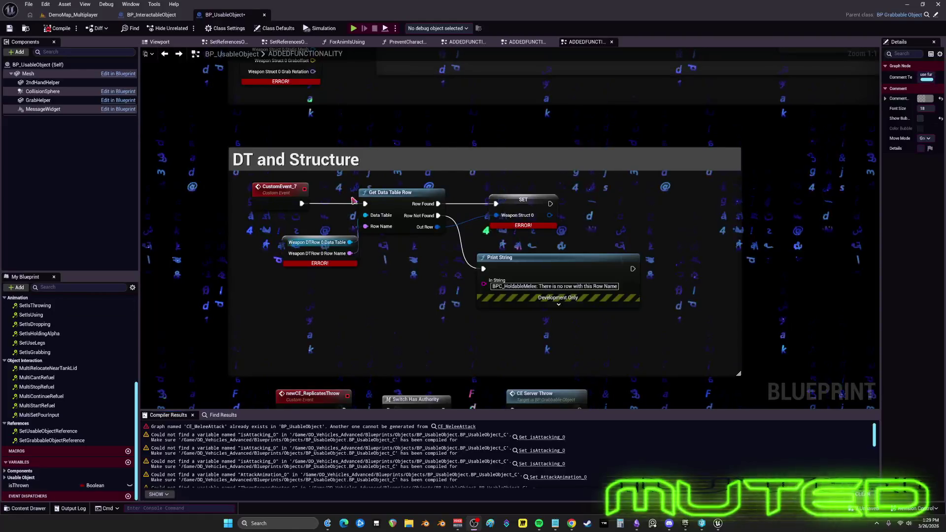
scroll(230, 202, "down", 8)
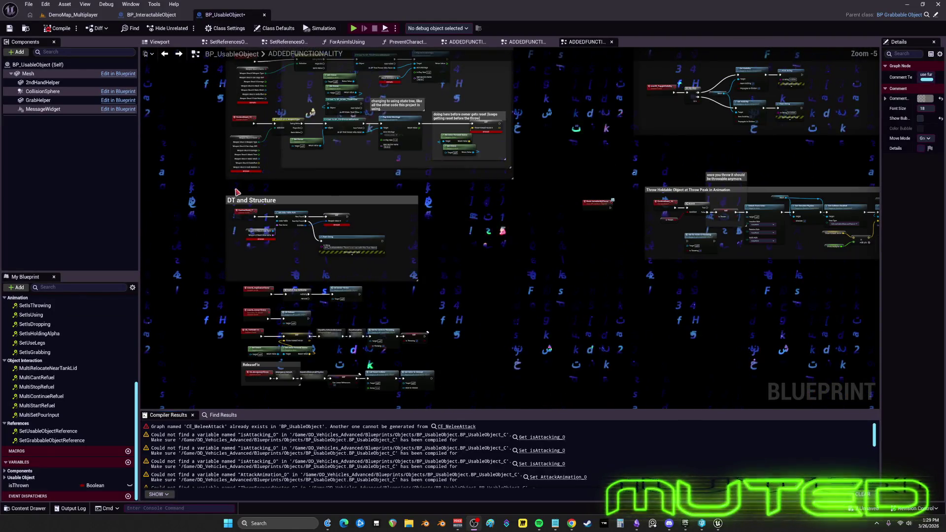
left_click(151, 15)
Survey BP_InteractableObject's event graph nodes, then open its Construction Script graph
scroll(376, 288, "down", 9)
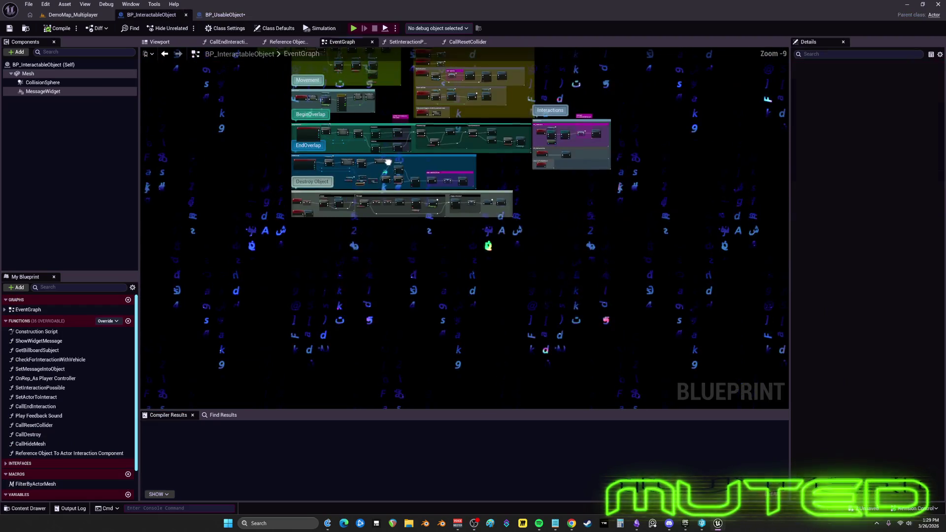
left_click_drag(375, 288, 380, 290)
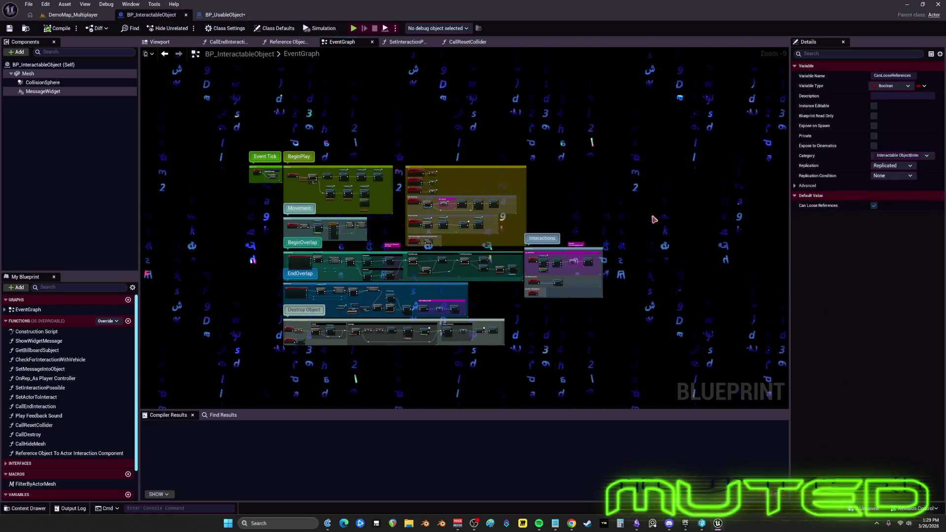
left_click_drag(670, 359, 249, 142)
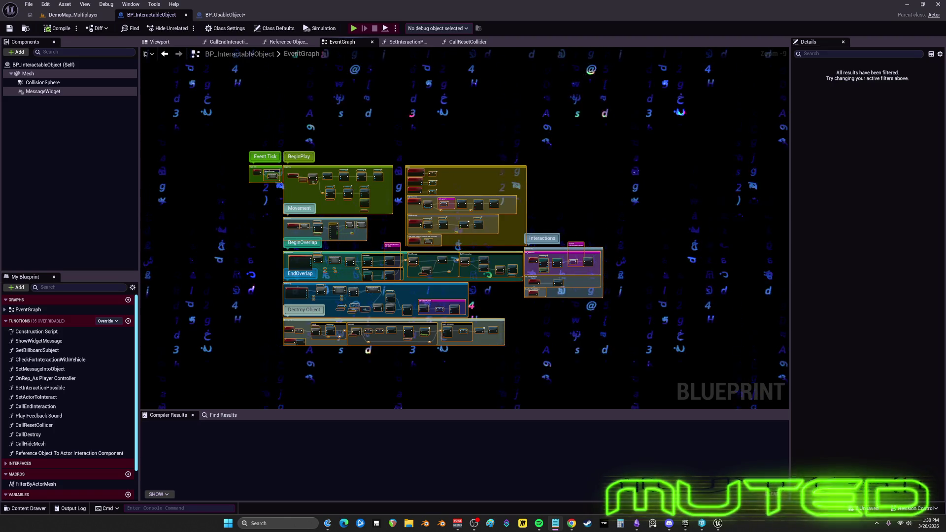
left_click(236, 16)
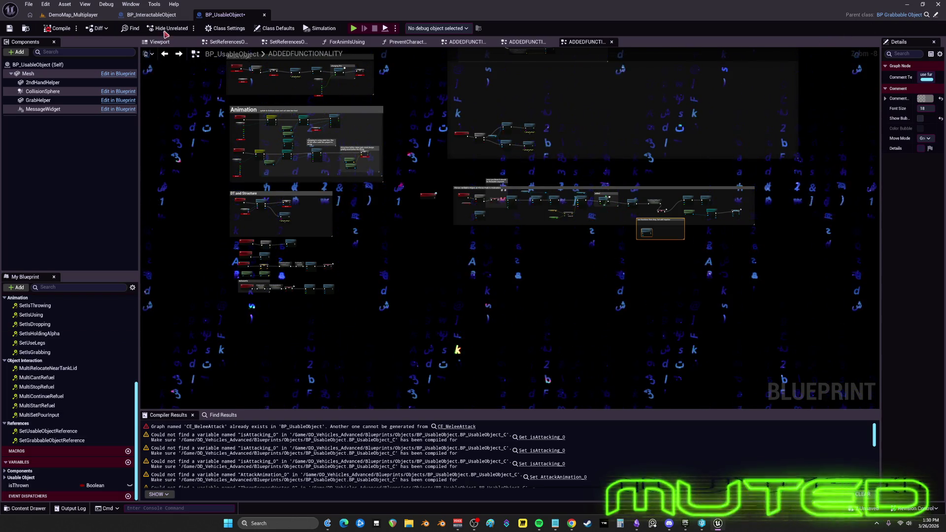
left_click(168, 15)
double_click(35, 332)
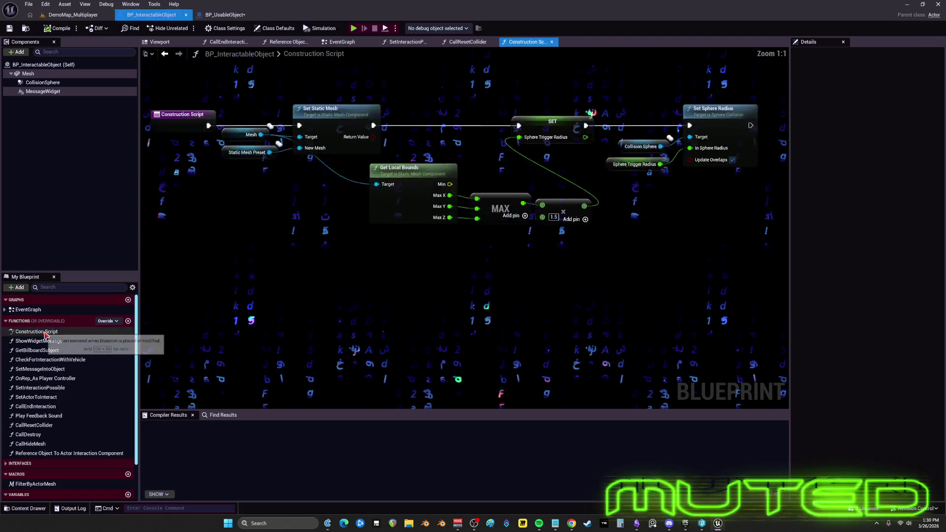
Inspect the Construction Script, then ShowWidgetMessage, GetBillboardSubject and CheckForInteractionWithVehicle function graphs
scroll(436, 318, "down", 2)
key("ctrl+a")
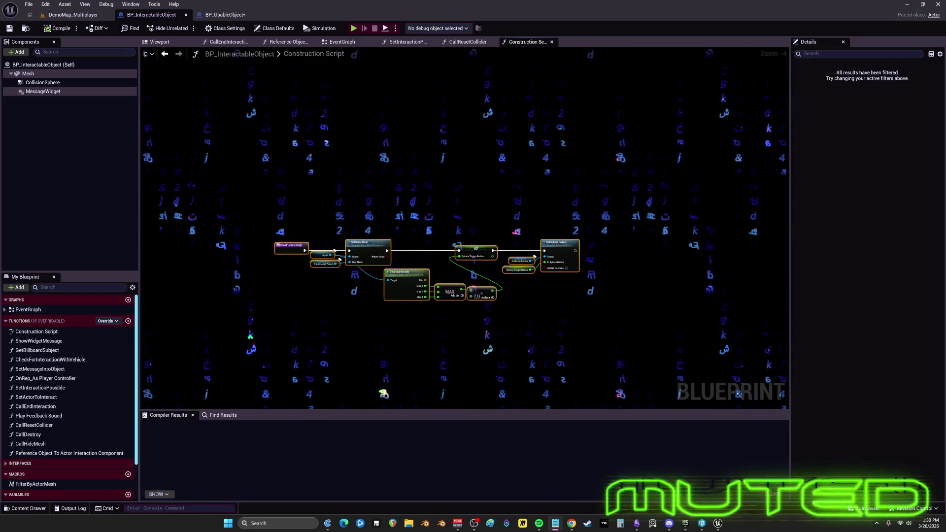
double_click(39, 340)
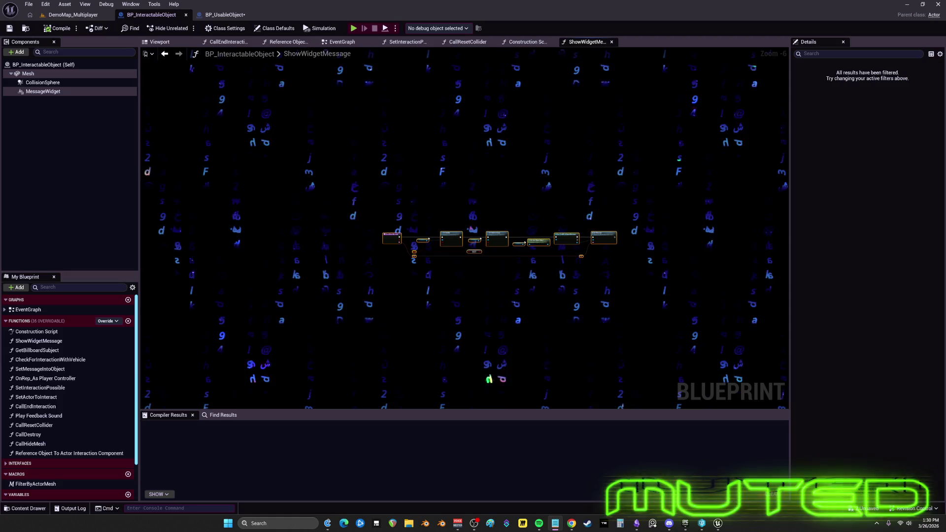
double_click(50, 350)
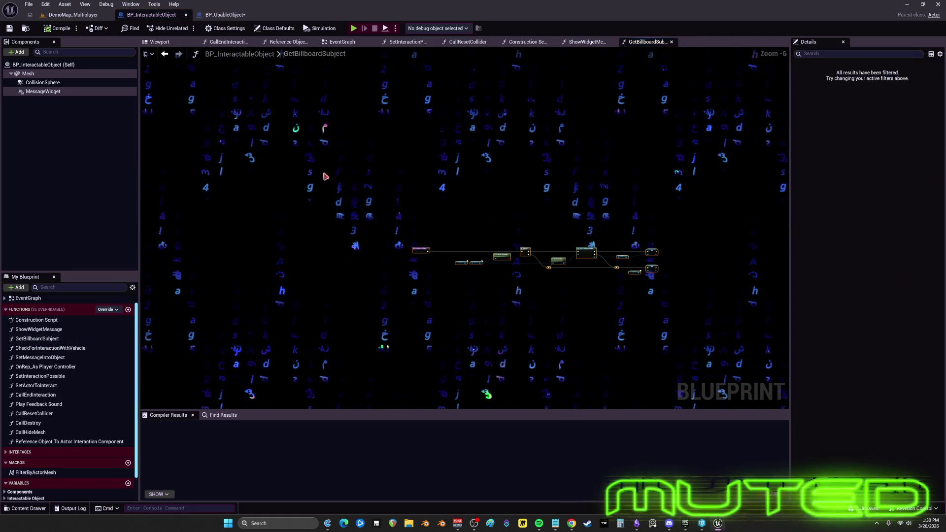
double_click(45, 348)
scroll(544, 254, "down", 2)
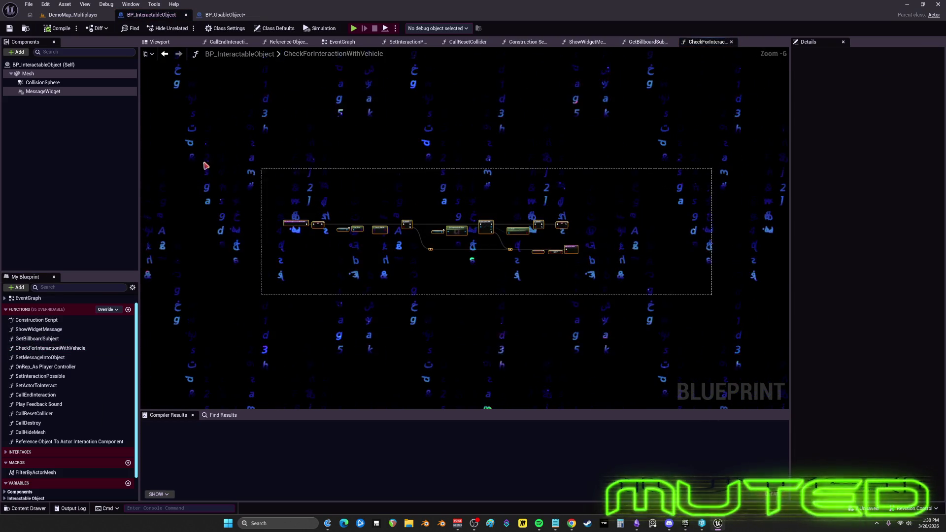
left_click_drag(206, 166, 205, 165)
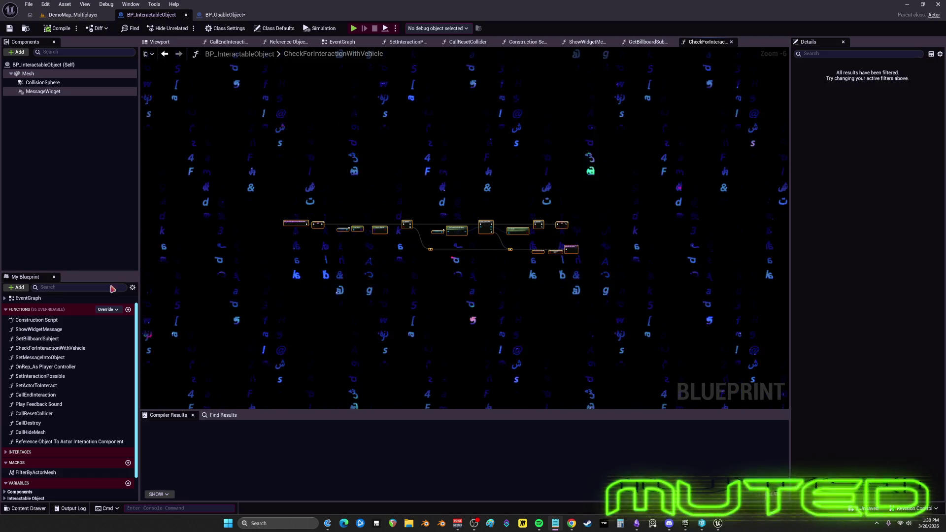
left_click(50, 348)
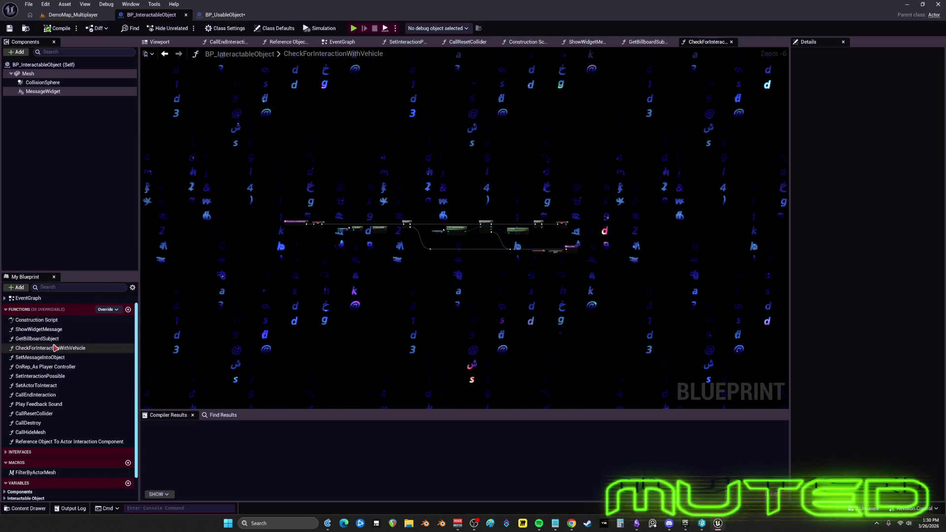
Inspect the SetMessageIntoObject, OnRep_As Player Controller, SetInteractionPossible, SetActorToInteract and CallEndInteraction graphs
double_click(51, 357)
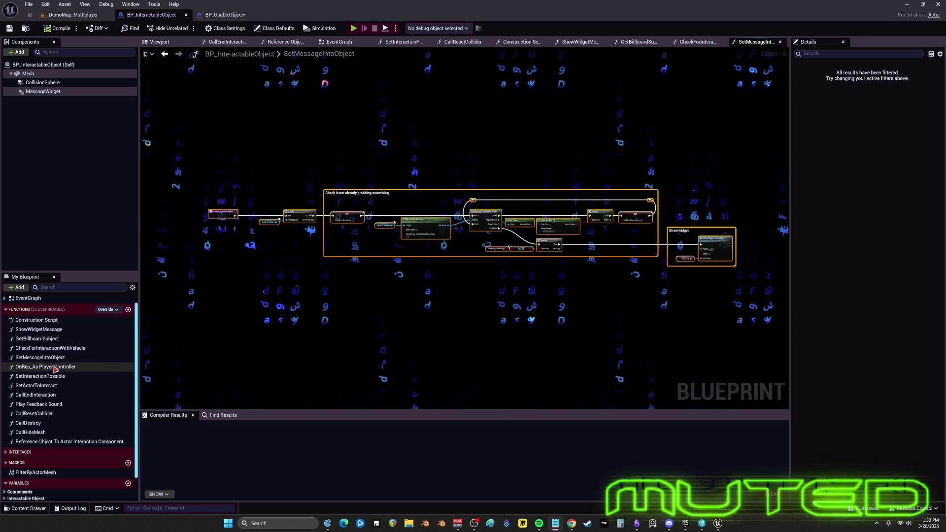
double_click(54, 367)
scroll(336, 359, "down", 6)
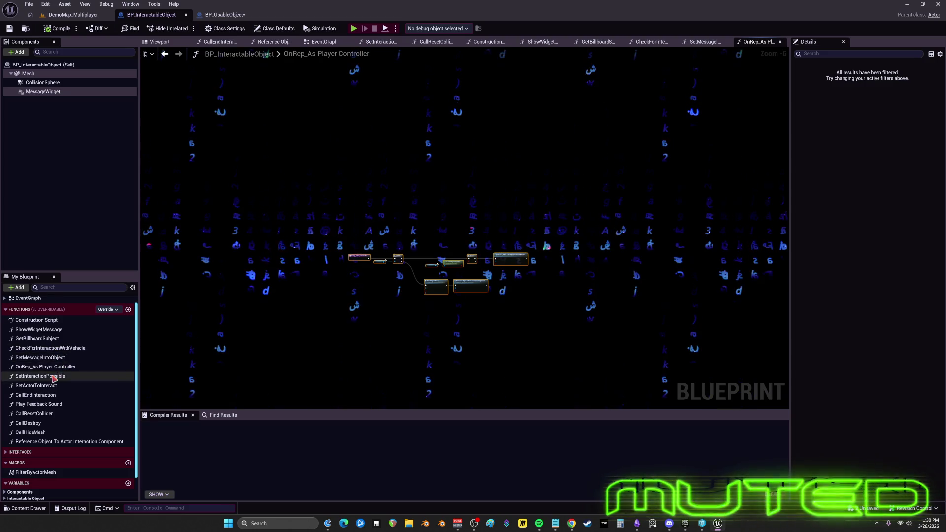
double_click(39, 376)
scroll(605, 301, "down", 2)
left_click_drag(646, 288, 153, 144)
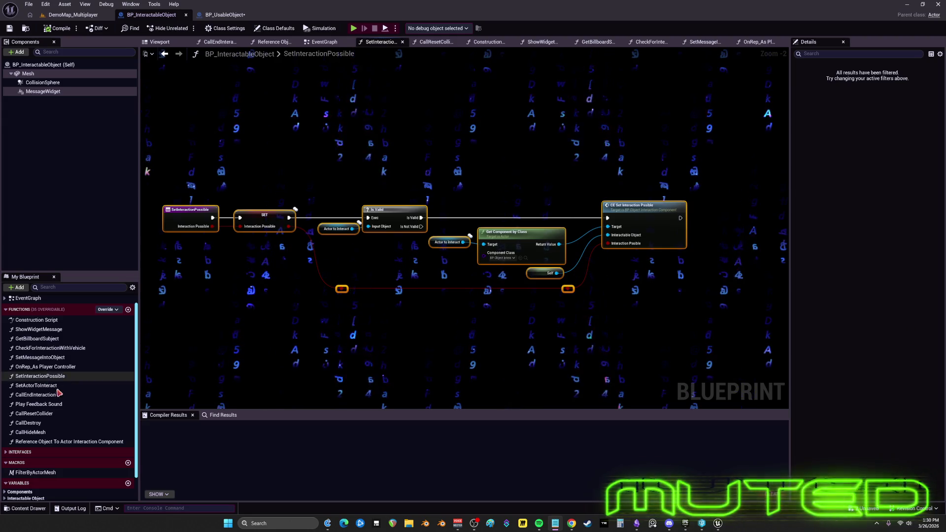
double_click(36, 385)
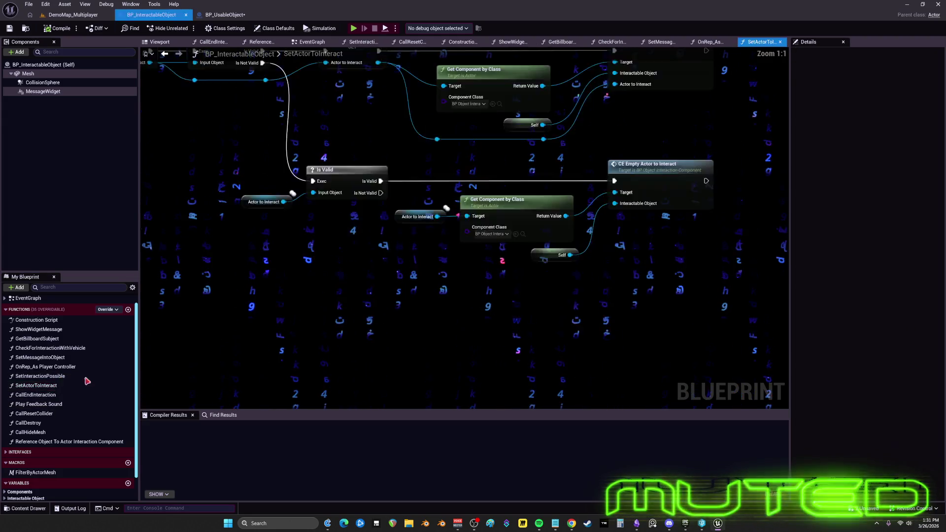
left_click_drag(726, 337, 212, 117)
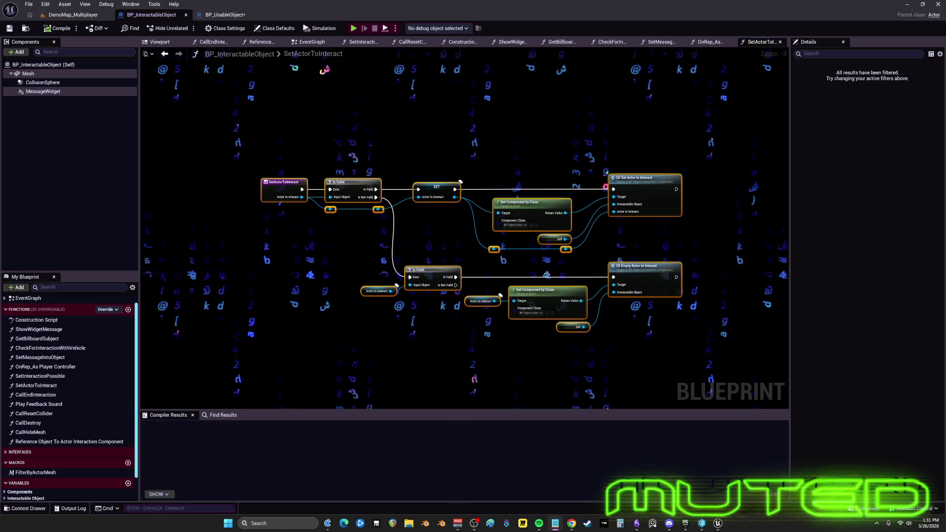
double_click(45, 395)
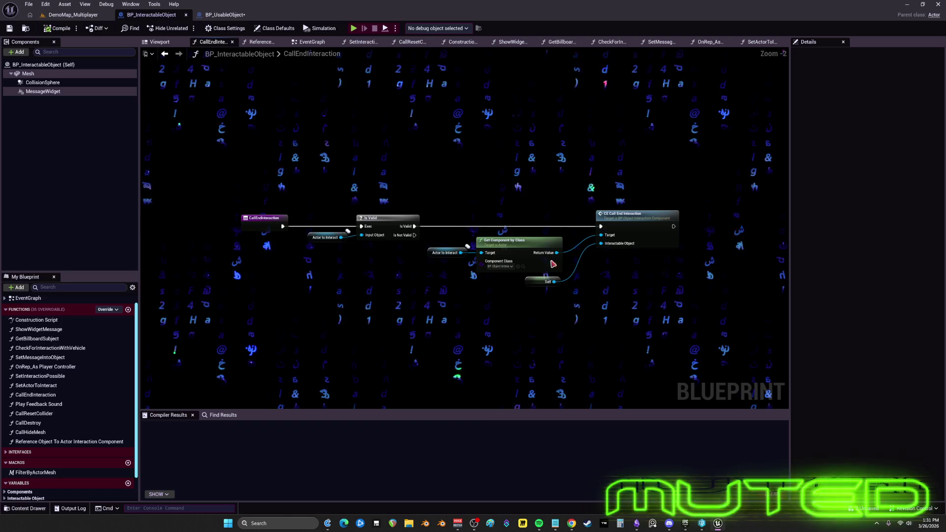
left_click_drag(681, 297, 158, 148)
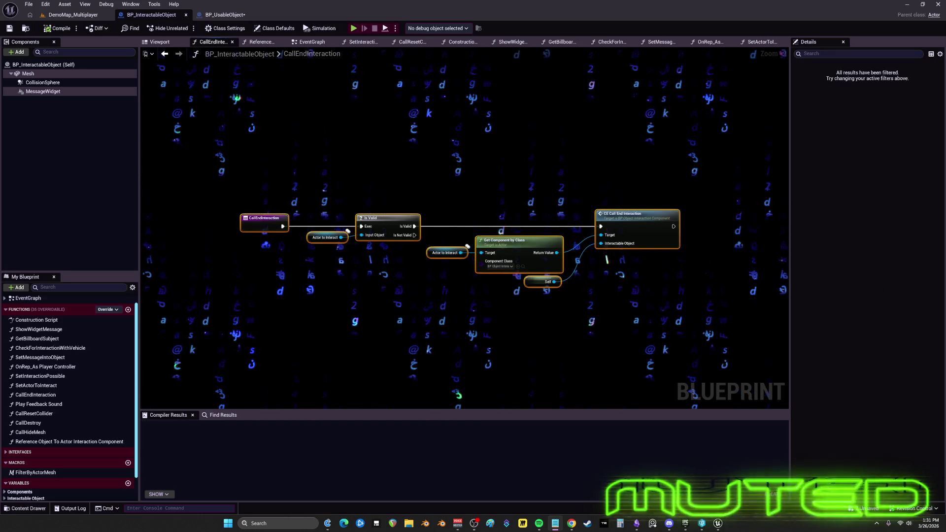
Inspect the Play Feedback Sound, CallResetCollider, CallDestroy, CallHideMesh and Reference Object To Actor Interaction Component graphs
double_click(67, 404)
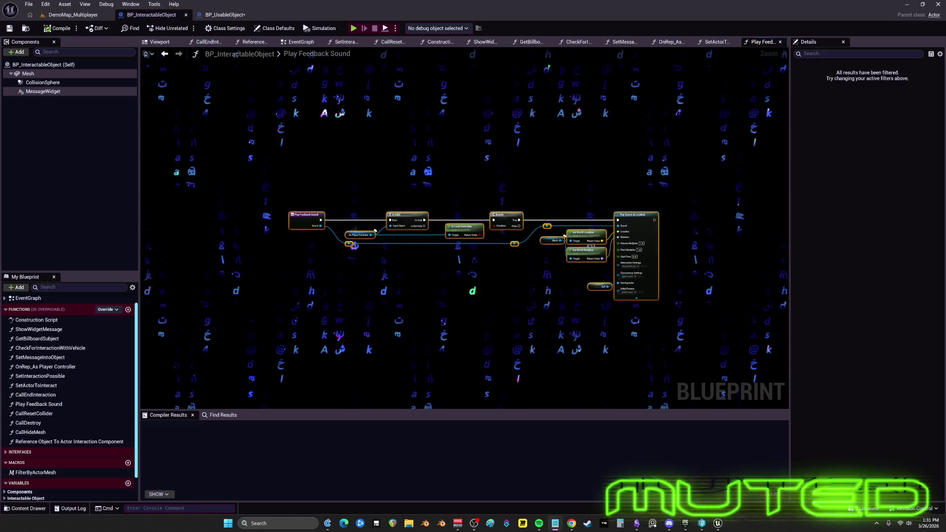
double_click(40, 414)
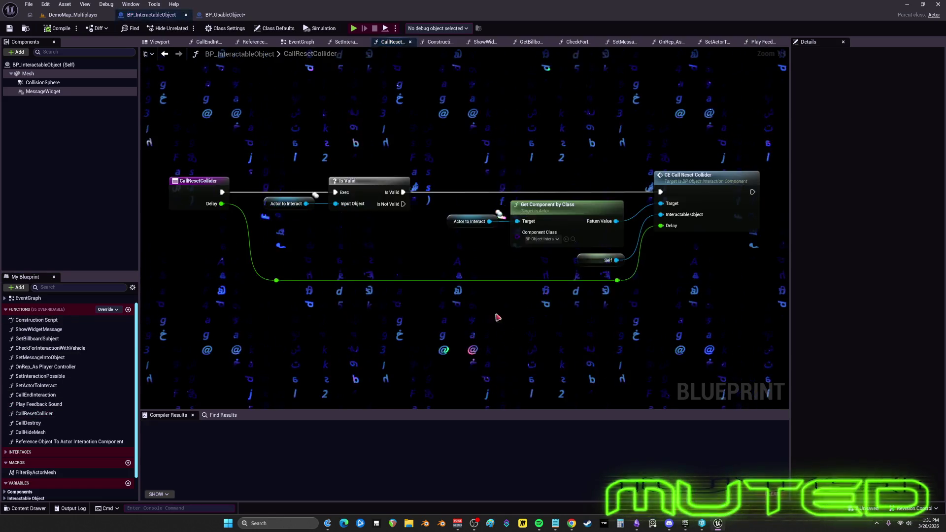
scroll(498, 318, "down", 4)
key("ctrl+a")
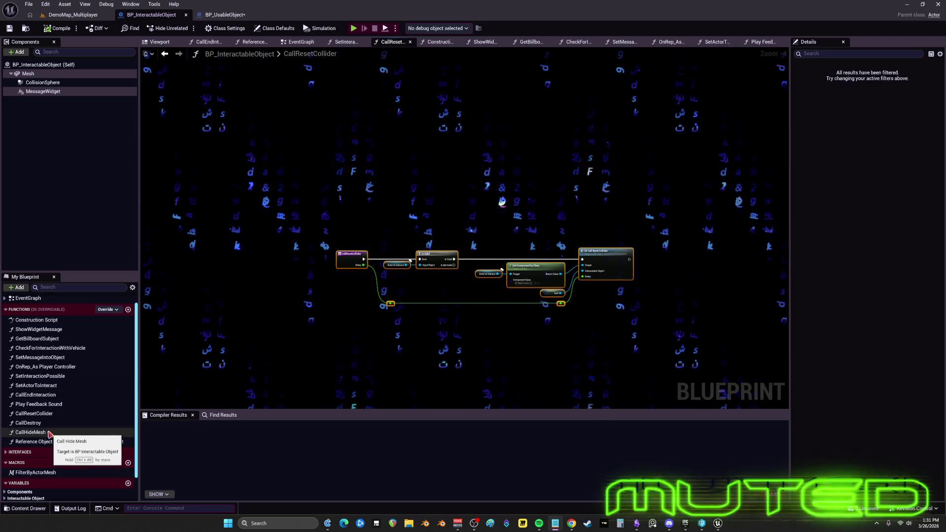
double_click(26, 423)
scroll(382, 363, "down", 5)
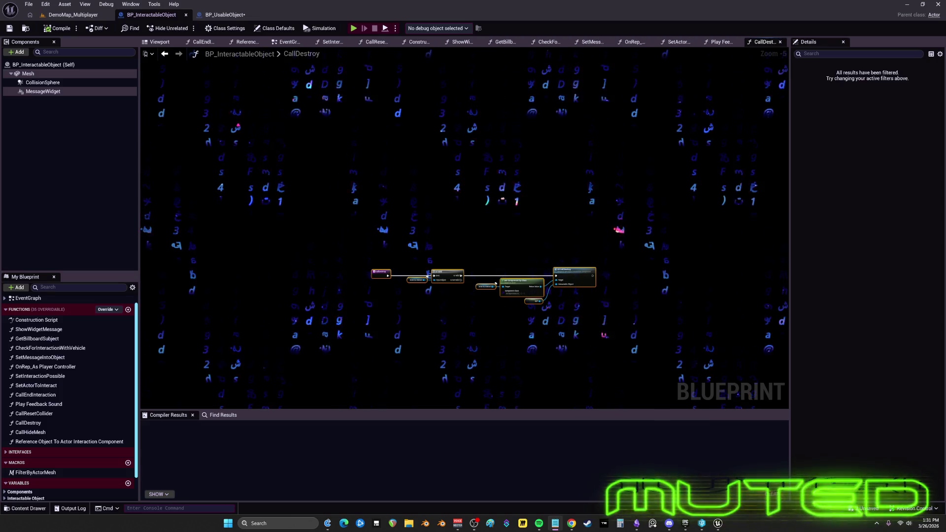
double_click(33, 433)
key("ctrl+a")
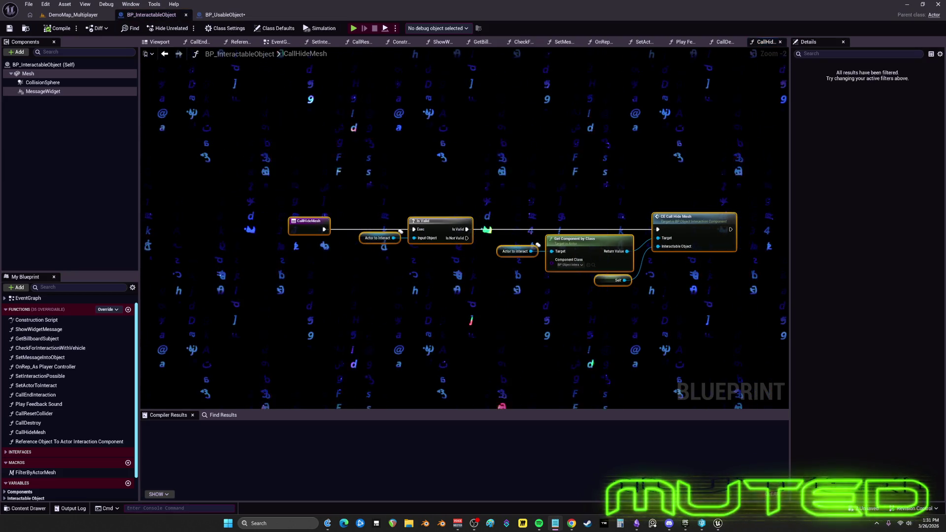
double_click(48, 442)
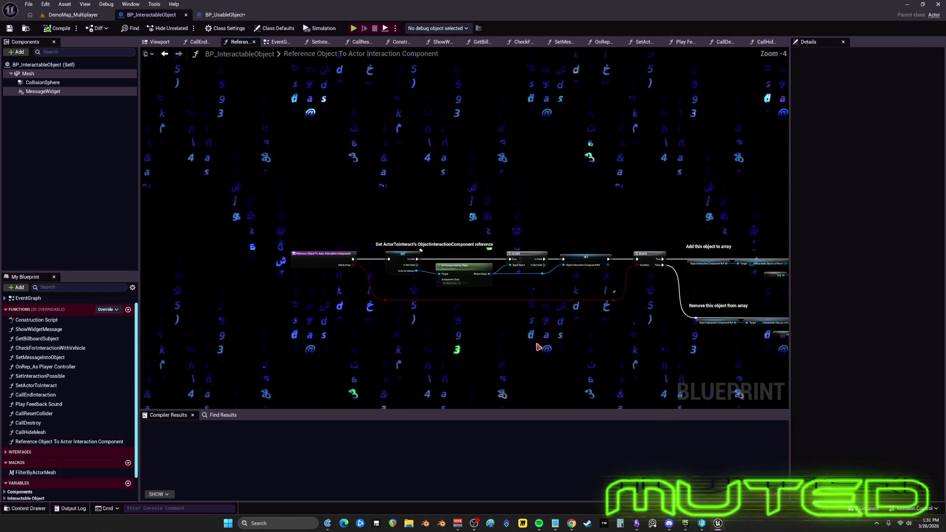
Expand the Interfaces category's References, Object Interaction and Animation groups and select SetIsThrowing
left_click_drag(720, 323, 289, 193)
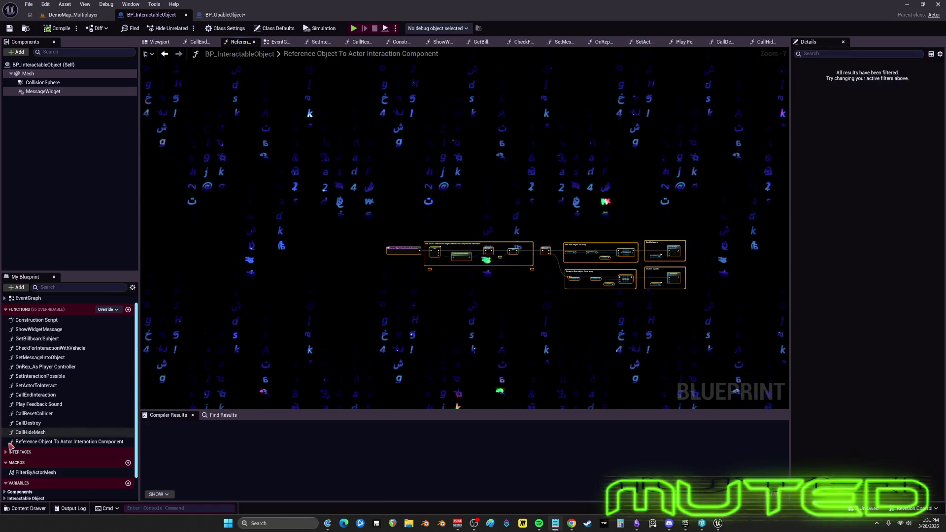
left_click(7, 452)
scroll(19, 448, "down", 3)
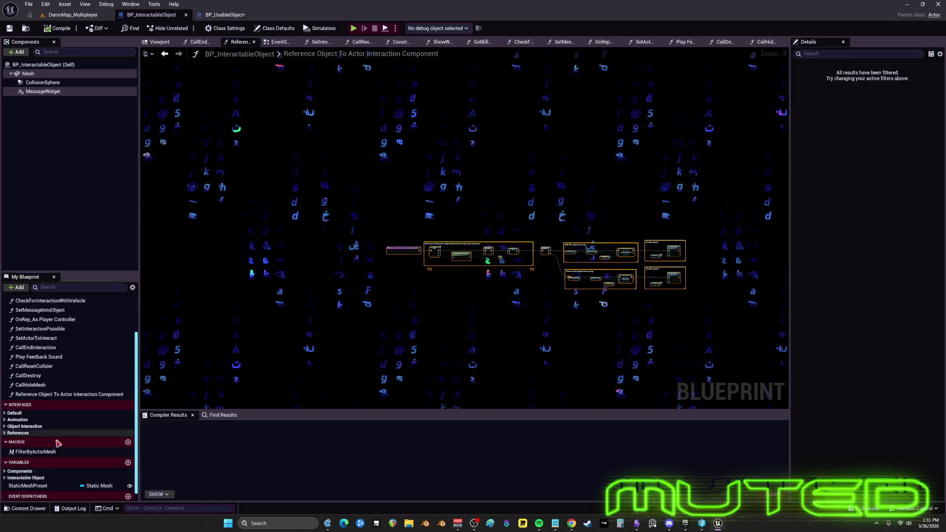
left_click(5, 434)
left_click(5, 426)
scroll(27, 424, "down", 4)
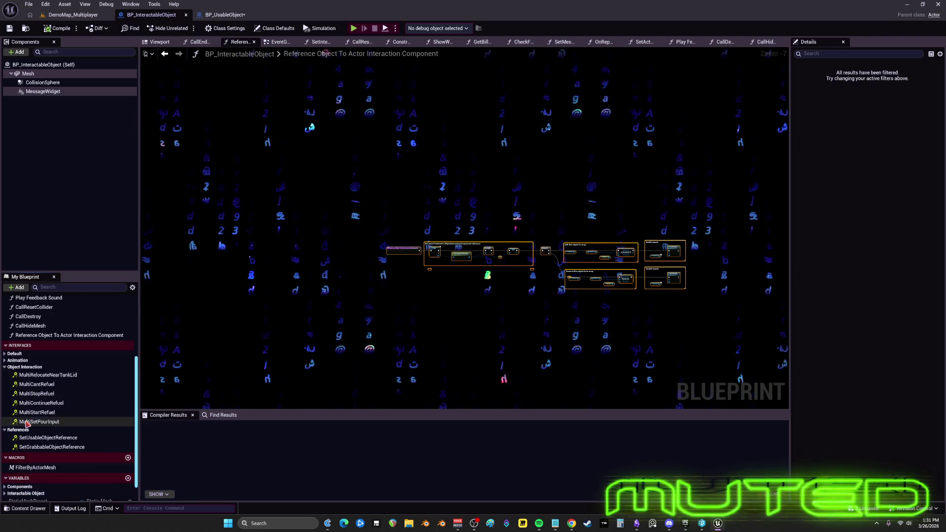
left_click(5, 360)
scroll(41, 379, "down", 3)
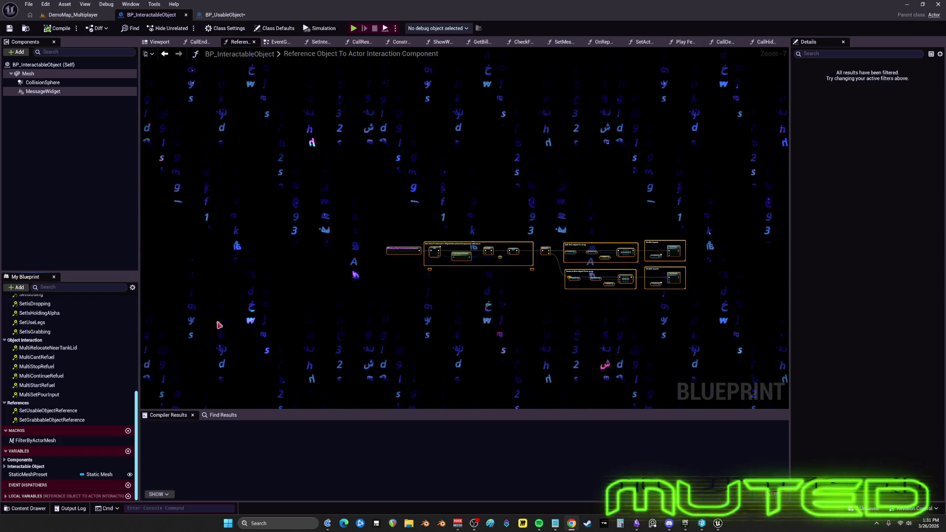
scroll(40, 337, "up", 5)
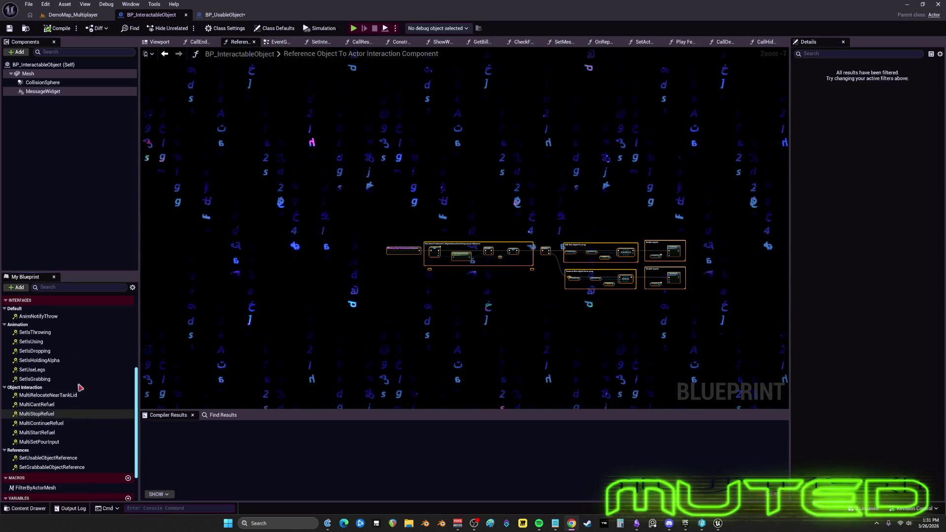
left_click(38, 333)
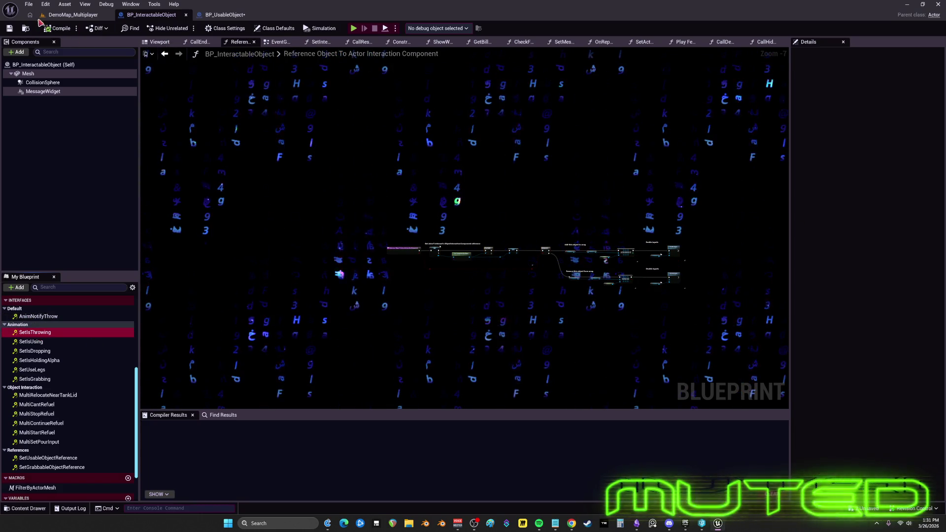
Open BP_Interface_Objects from the Objects folder and view its MultiSetPourInput function
left_click(71, 15)
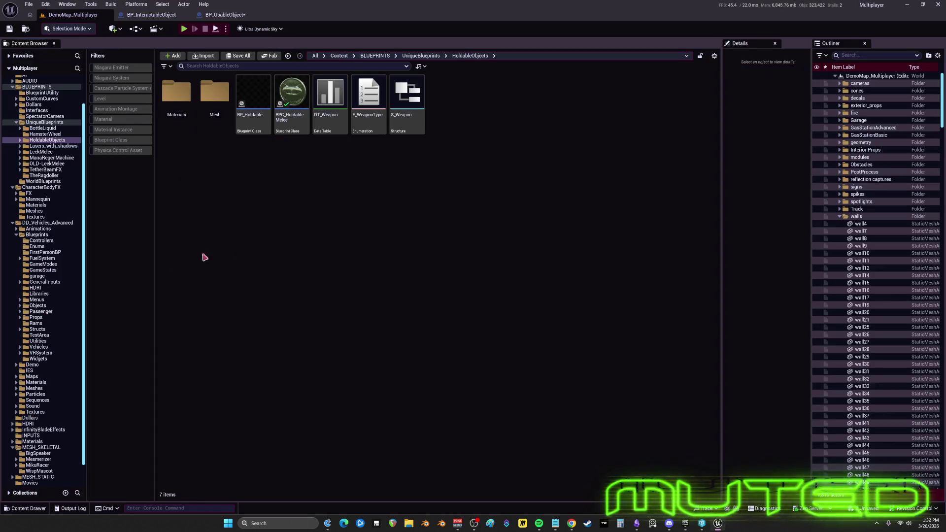
left_click(42, 306)
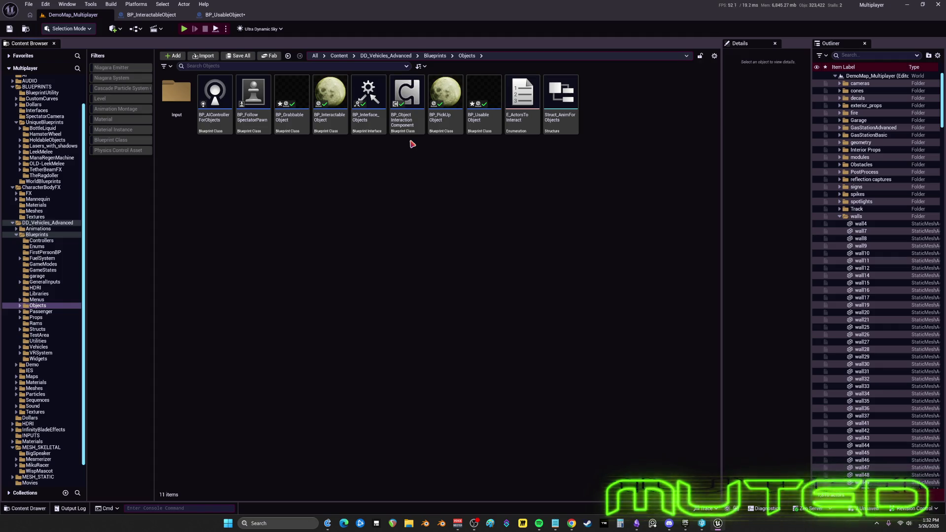
double_click(377, 128)
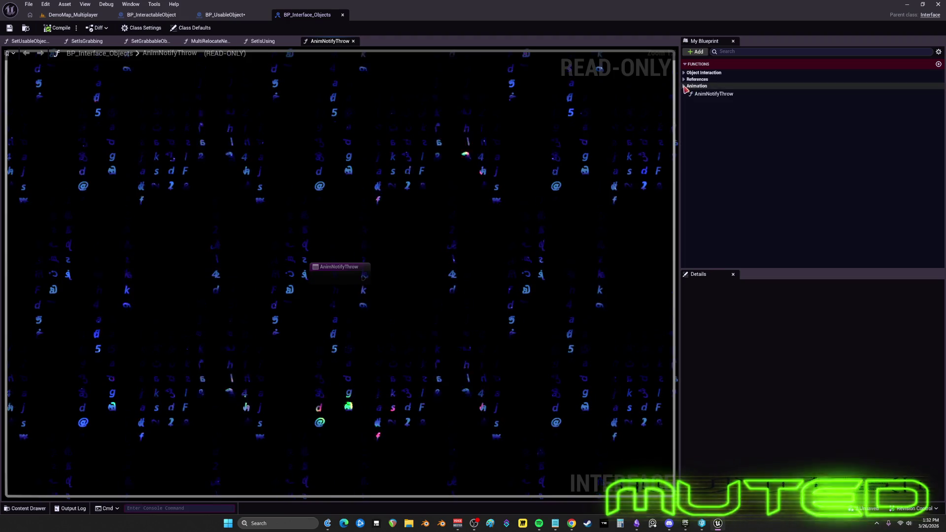
left_click(718, 81)
double_click(718, 81)
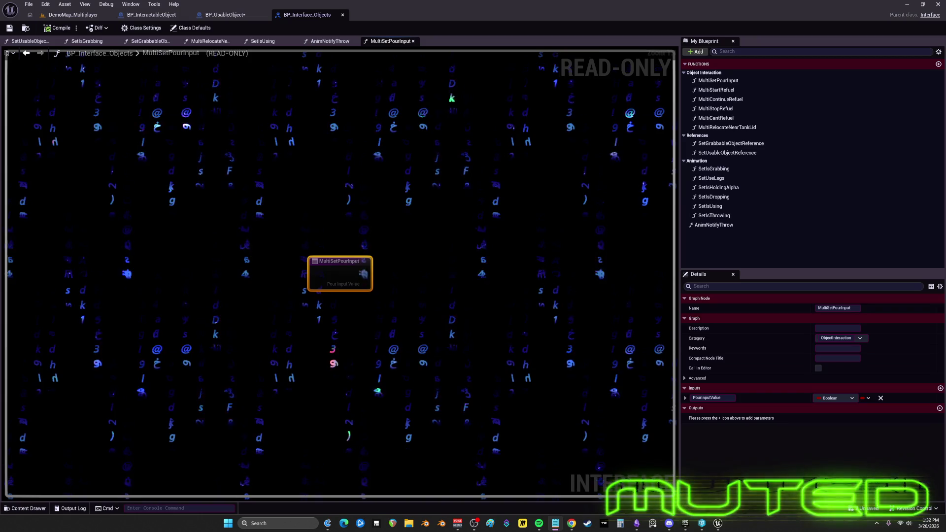
View MultiStartRefuel, MultiContinueRefuel, MultiStopRefuel, MultiCantRefuel, MultiRelocateNearTankLid and SetGrabbableObjectReference graphs
double_click(715, 90)
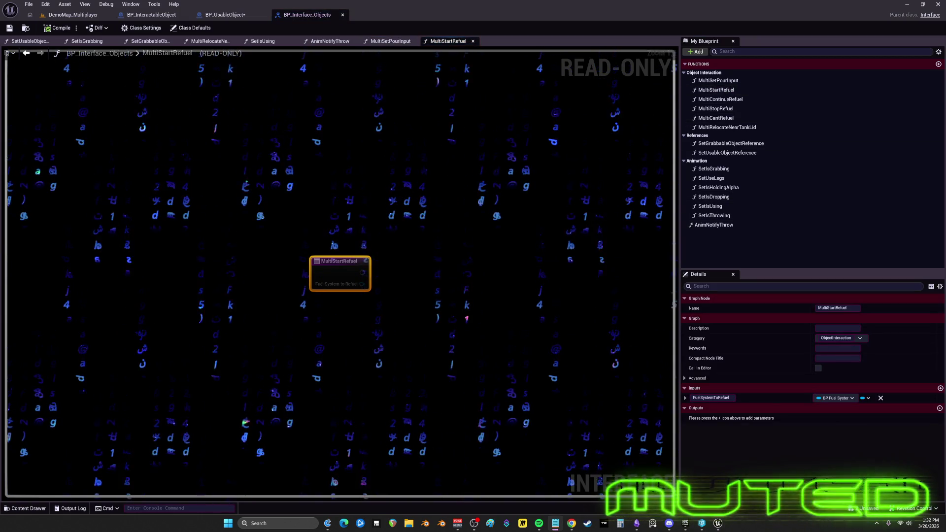
double_click(721, 99)
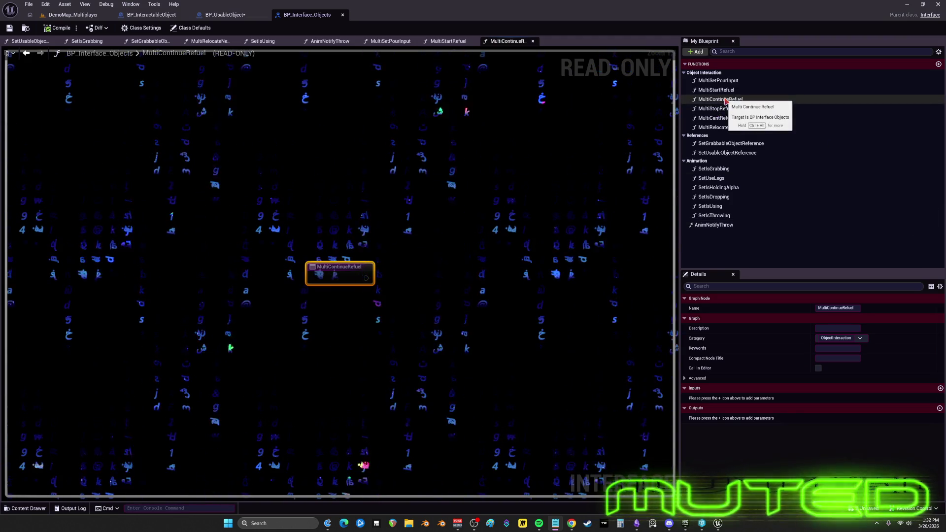
double_click(717, 108)
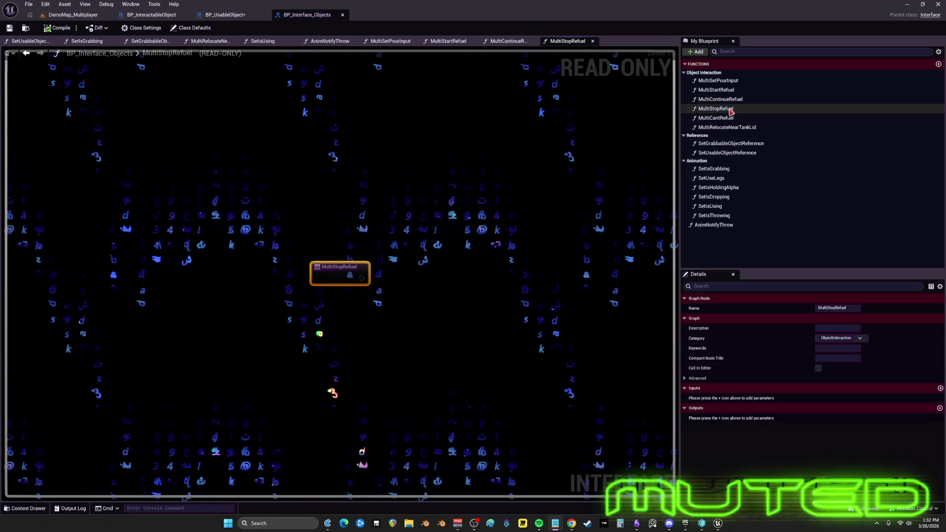
left_click(486, 295)
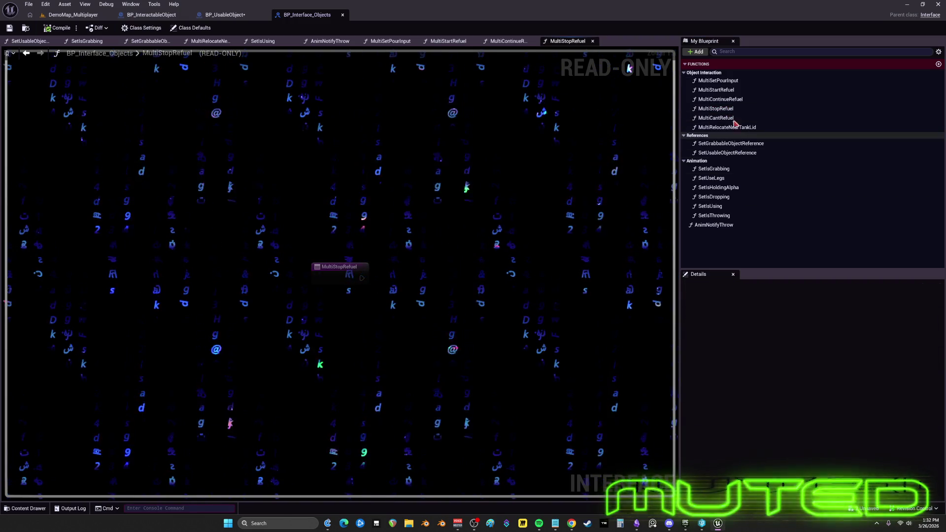
double_click(716, 118)
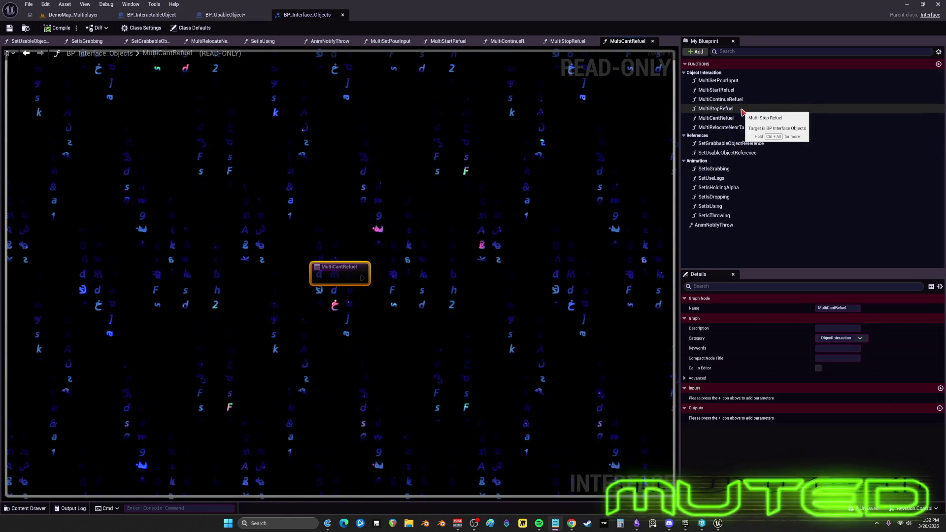
left_click(542, 247)
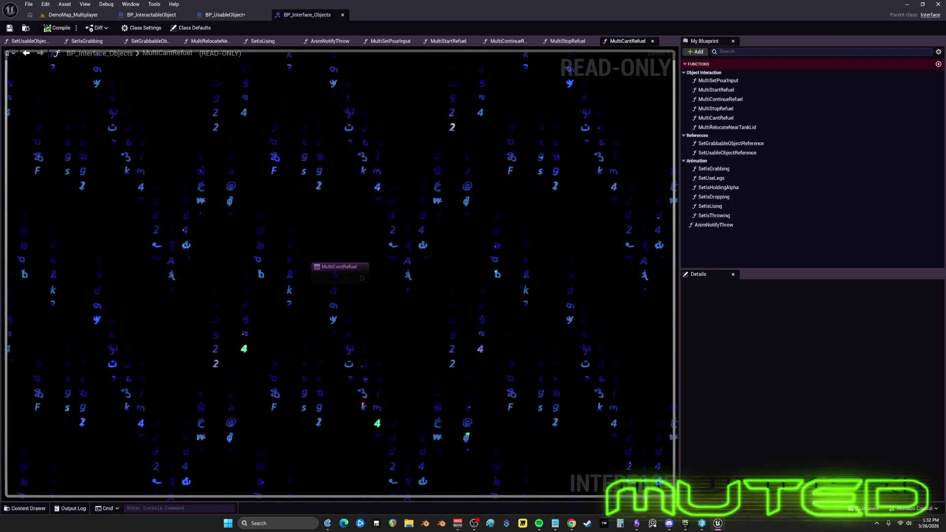
left_click(728, 134)
double_click(728, 128)
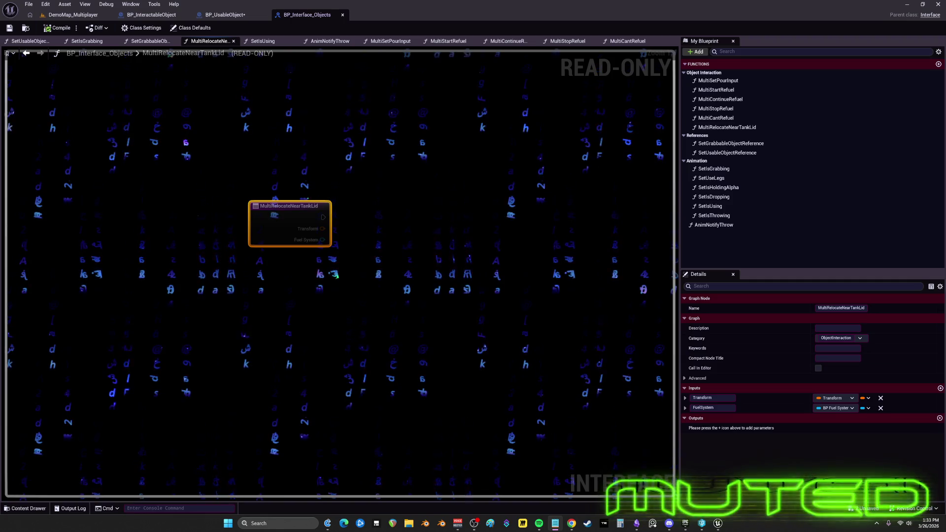
double_click(719, 144)
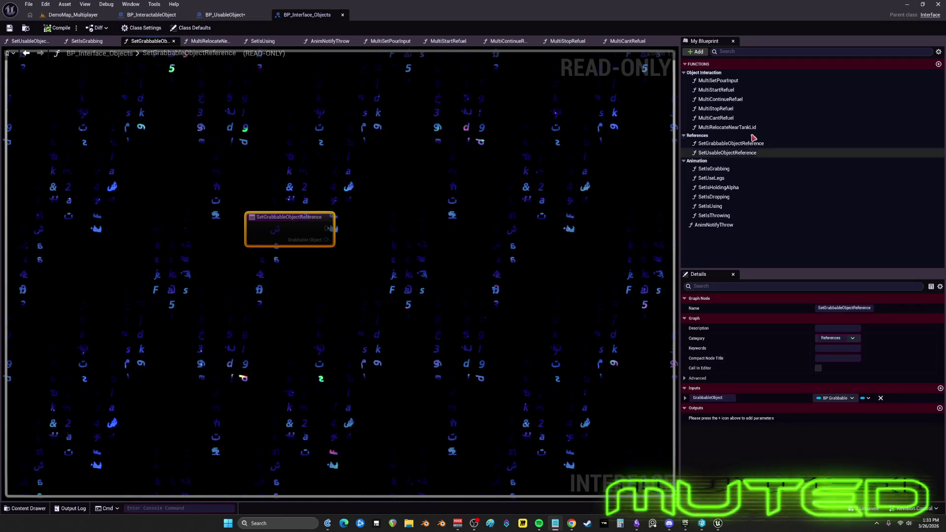
Open the SetUsableObjectReference, SetIsGrabbing and SetUseLegs interface function graphs in turn, inspecting their entry nodes
left_click(712, 155)
double_click(712, 154)
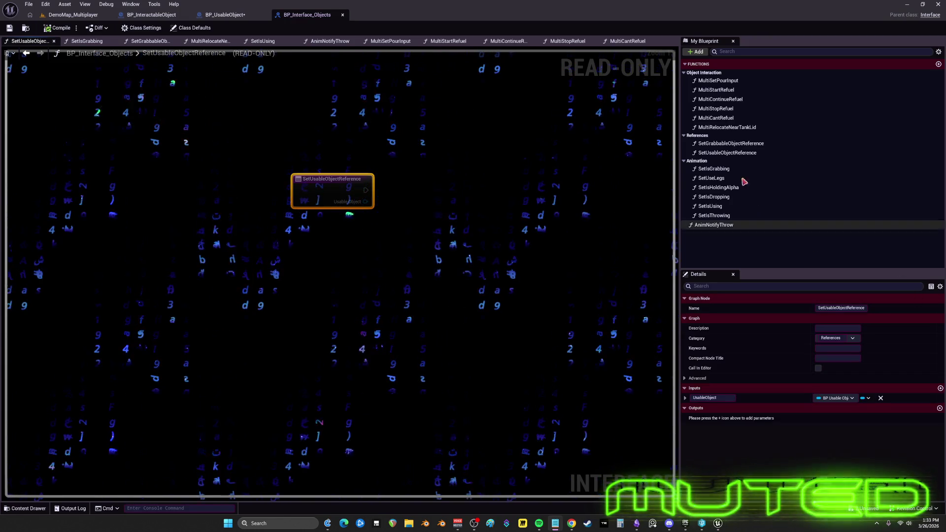
double_click(705, 170)
left_click_drag(448, 281, 280, 141)
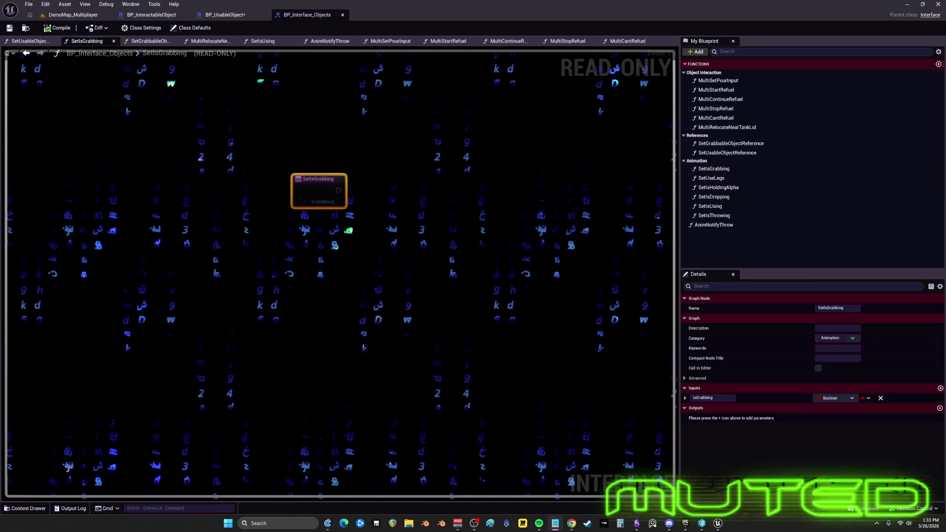
double_click(711, 178)
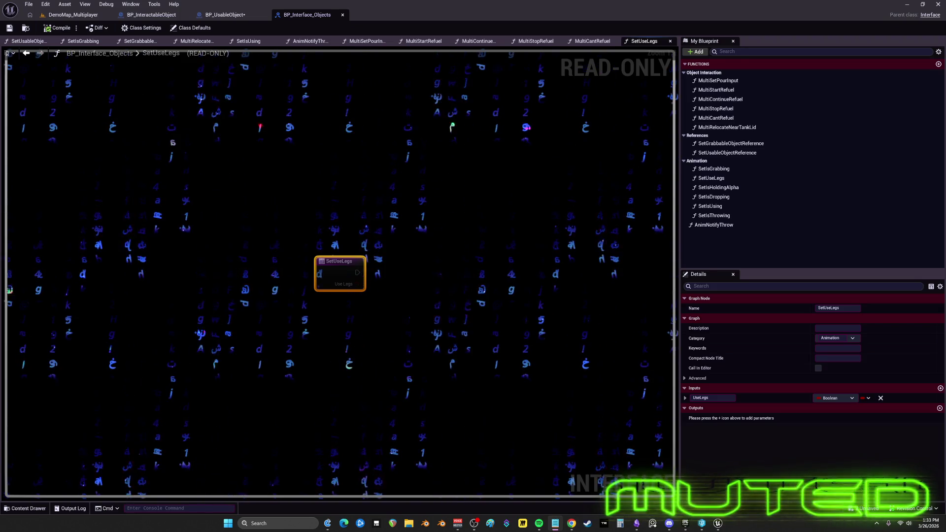
key("alt+Tab")
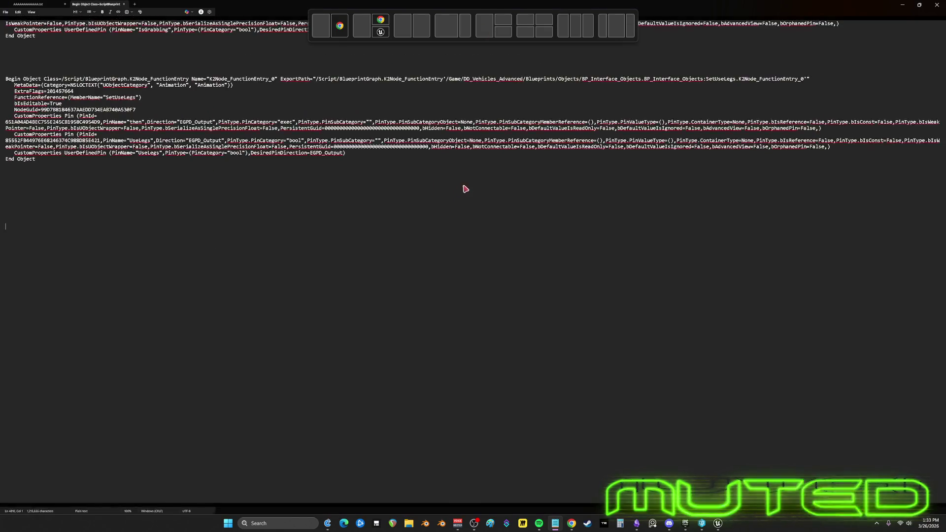
scroll(493, 207, "down", 10)
scroll(528, 223, "up", 10)
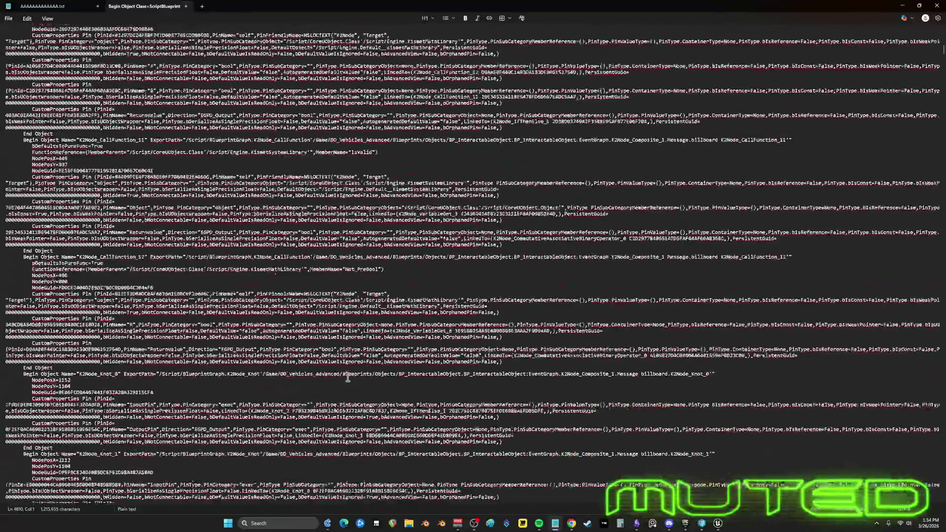
scroll(348, 377, "up", 15)
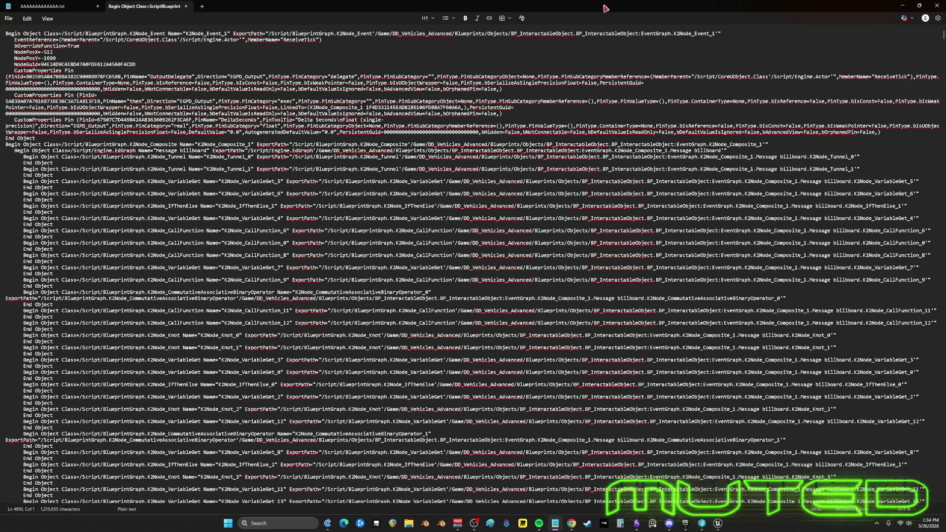
key("alt+Tab")
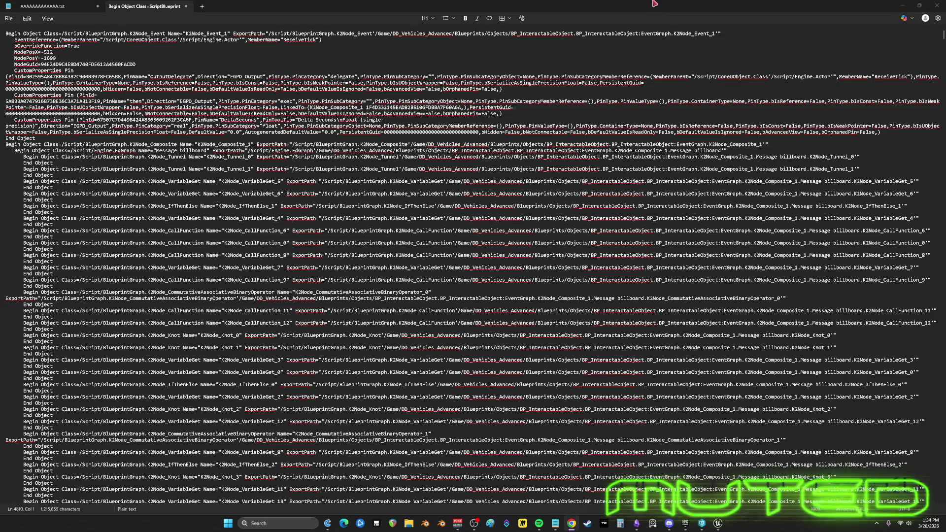
key("alt+Tab")
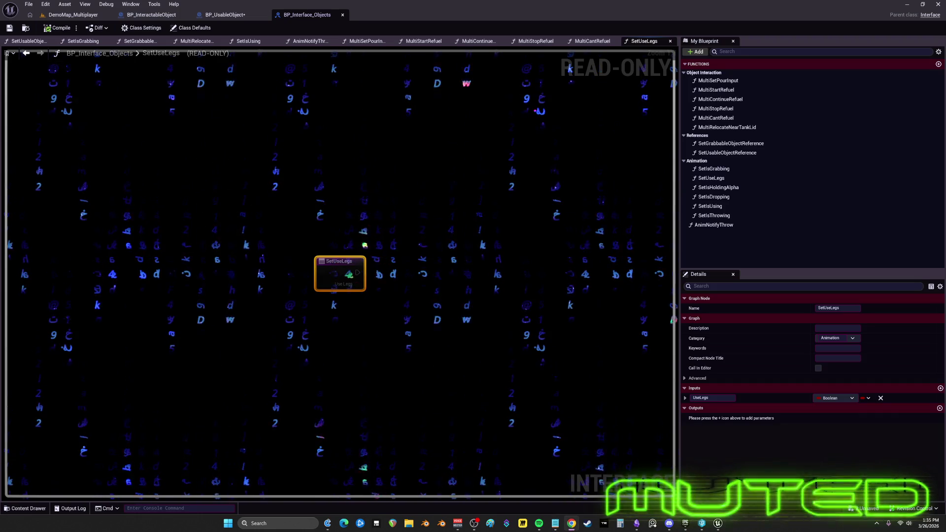
Deselect the SetUseLegs entry node and close the BP_Interface_Objects editor
left_click(370, 78)
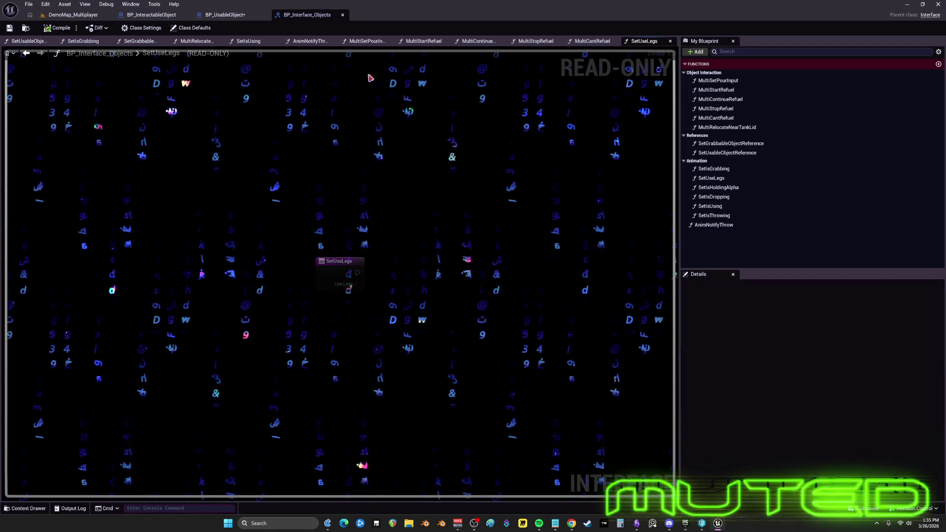
left_click(342, 14)
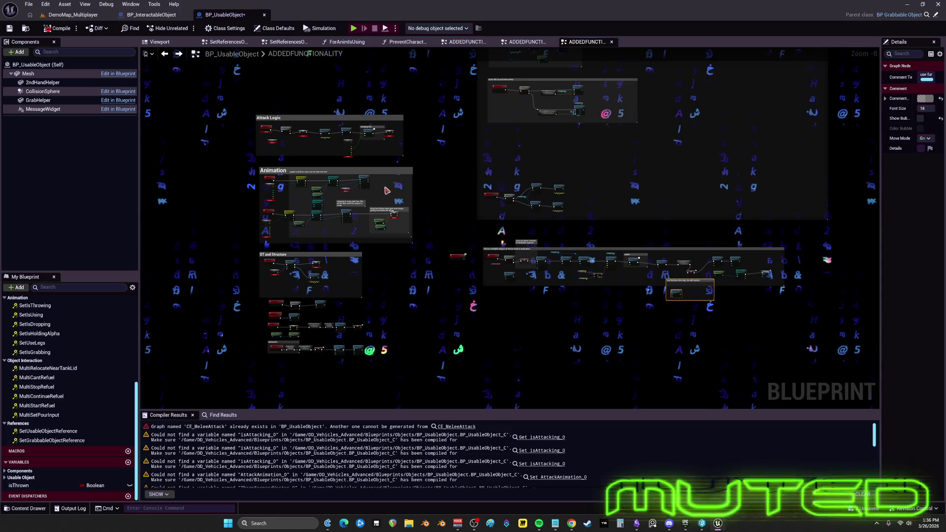
left_click(170, 18)
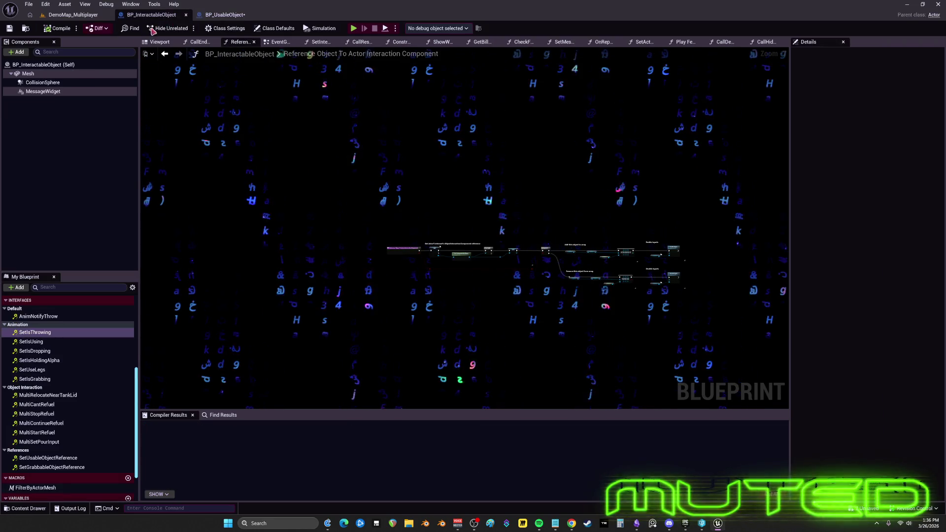
Open BP_InteractableObject's EventGraph and marquee-select every node in it
scroll(363, 169, "down", 2)
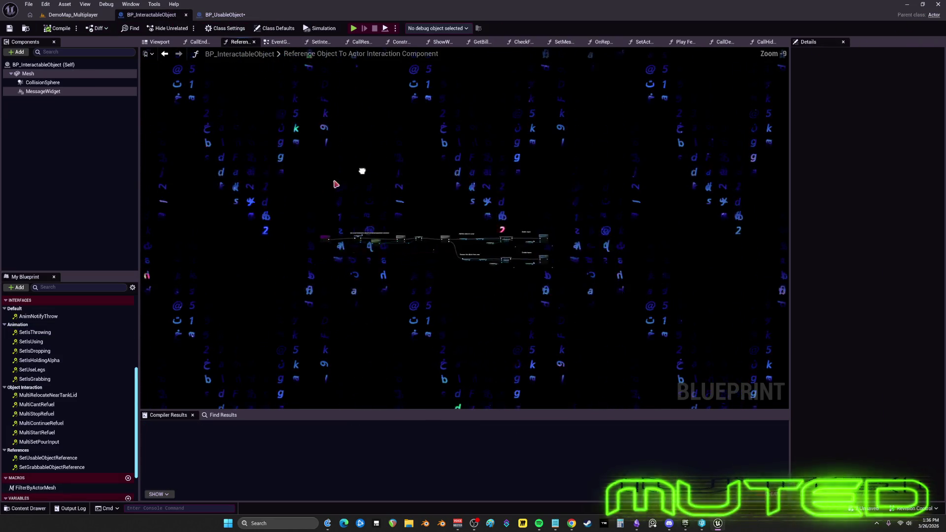
scroll(70, 319, "up", 5)
scroll(70, 320, "up", 2)
double_click(30, 309)
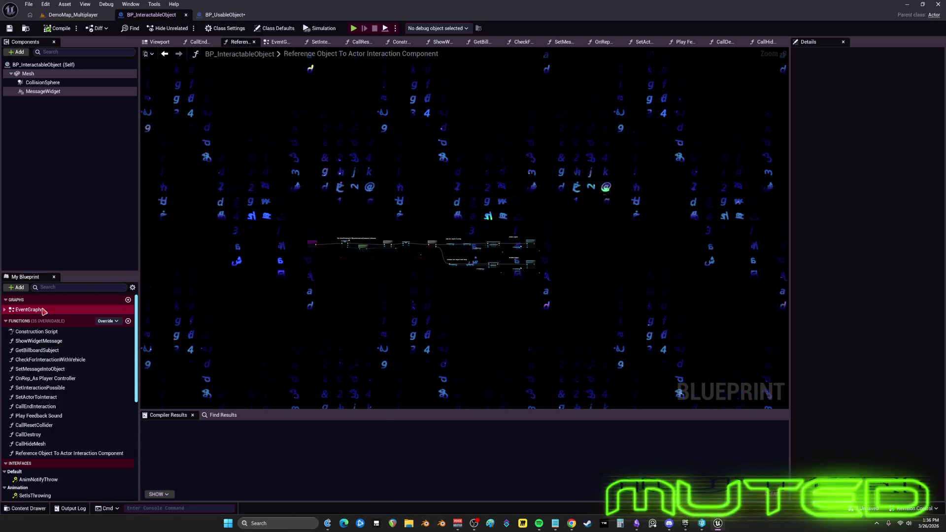
scroll(489, 260, "down", 5)
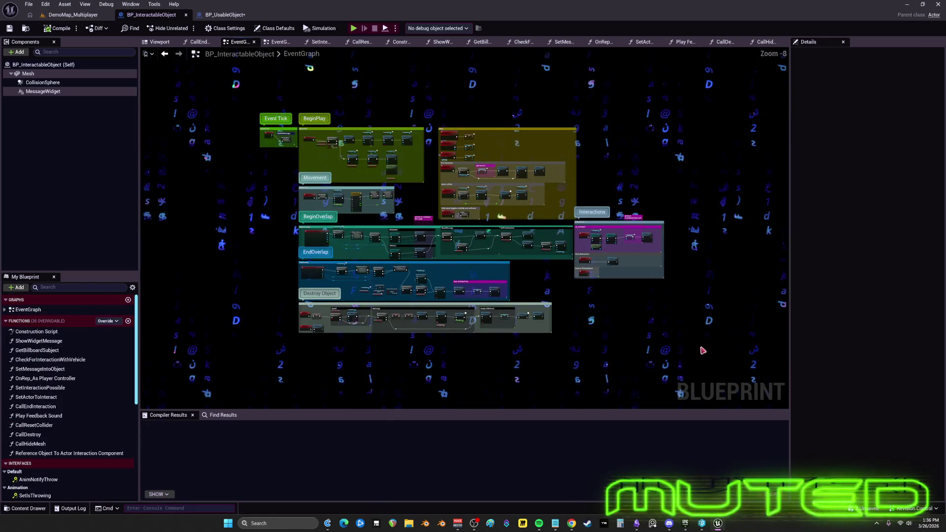
left_click_drag(719, 365, 206, 80)
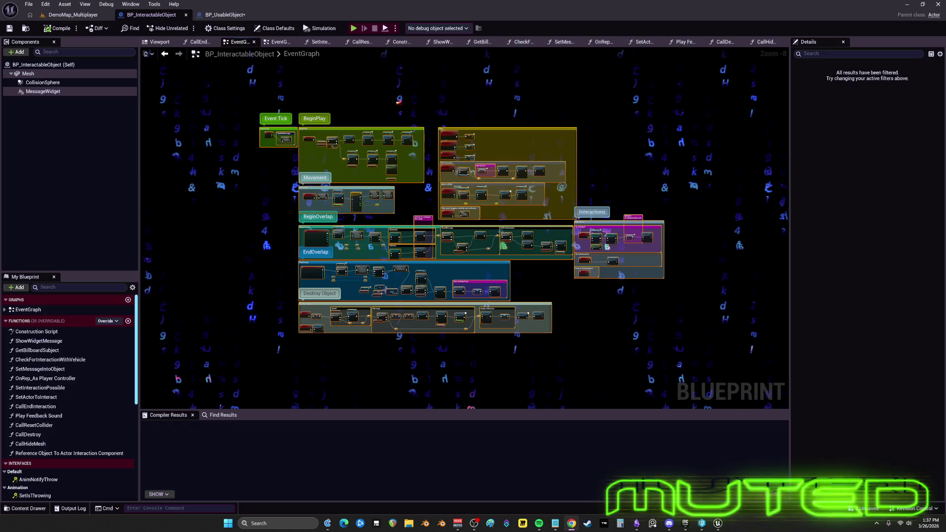
scroll(522, 148, "up", 5)
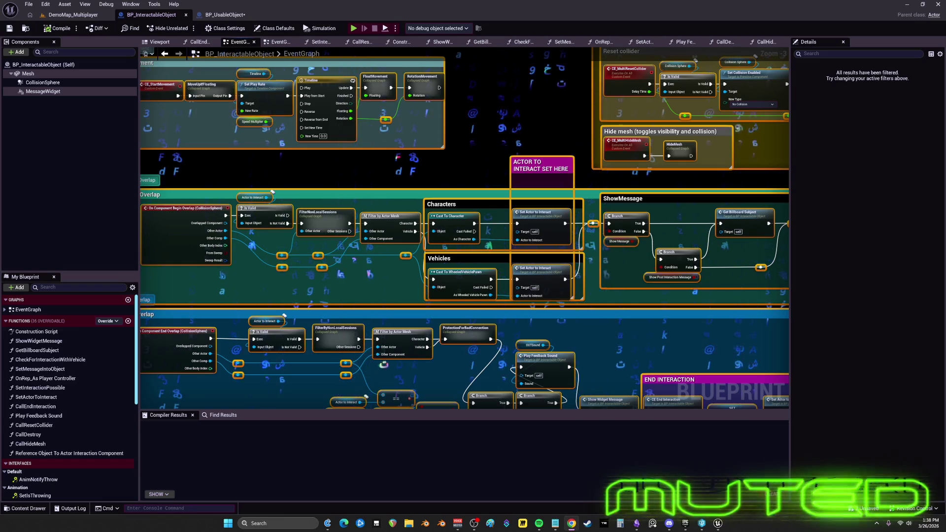
left_click(225, 15)
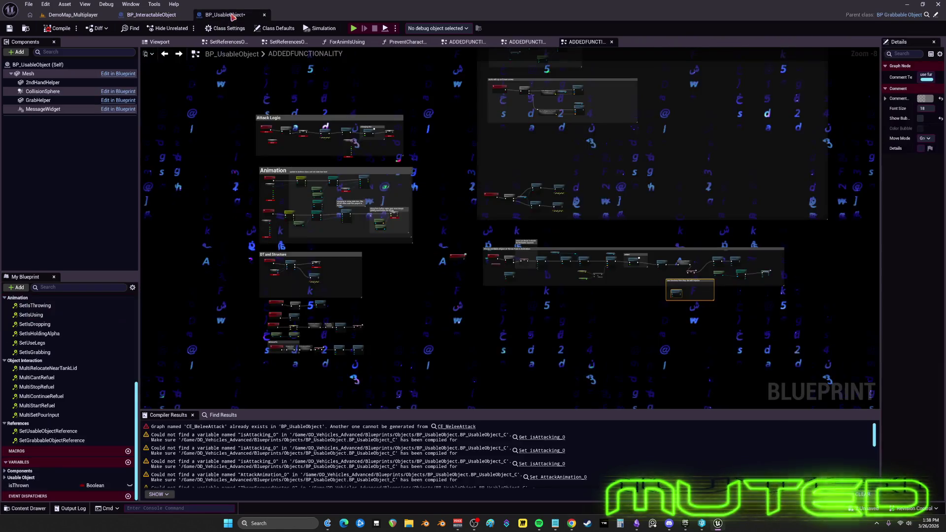
scroll(482, 184, "up", 5)
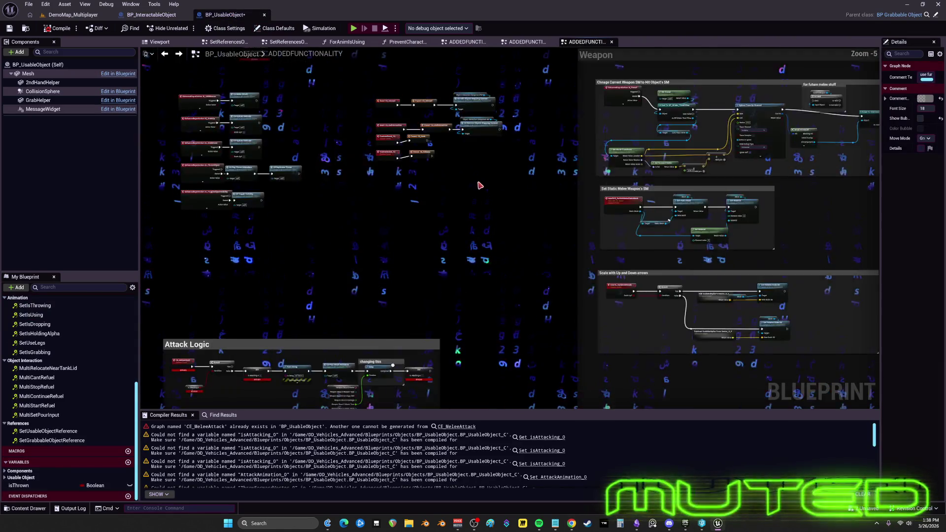
scroll(481, 184, "down", 5)
scroll(421, 251, "up", 4)
scroll(422, 251, "up", 6)
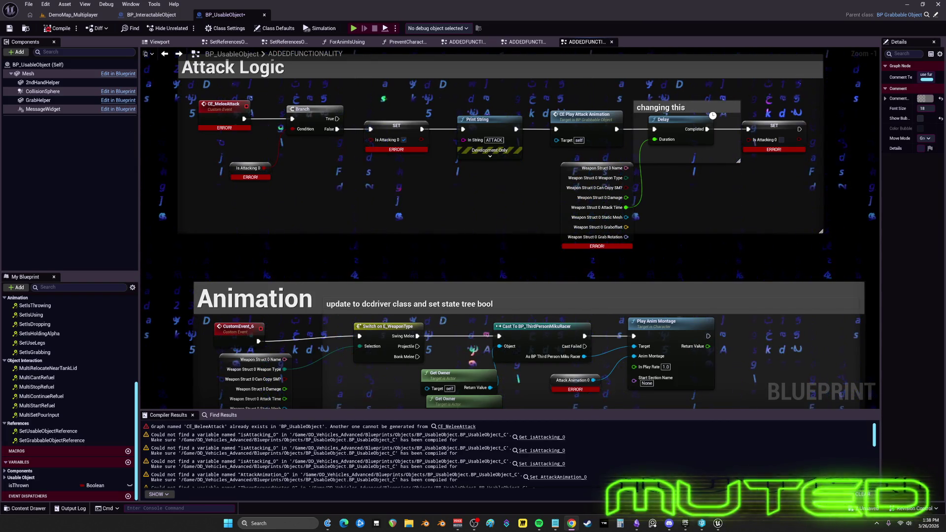
scroll(541, 248, "down", 7)
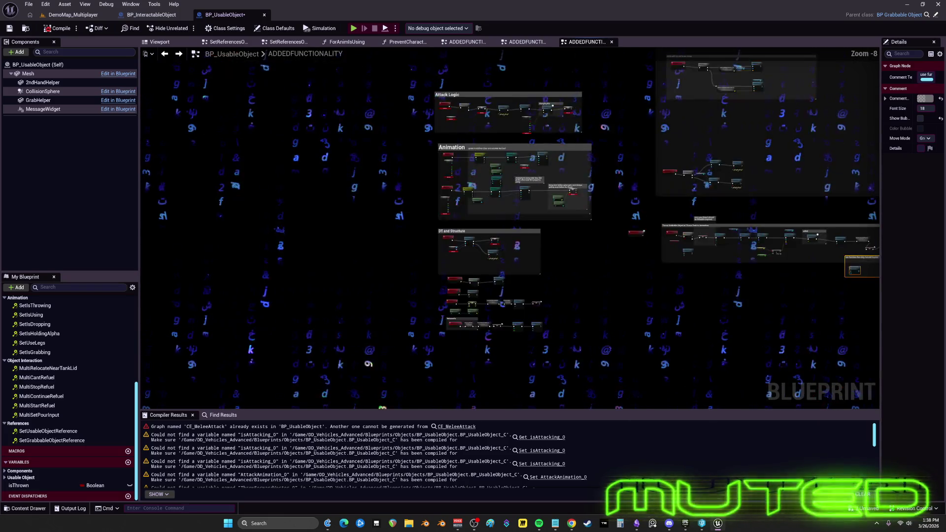
scroll(541, 247, "up", 6)
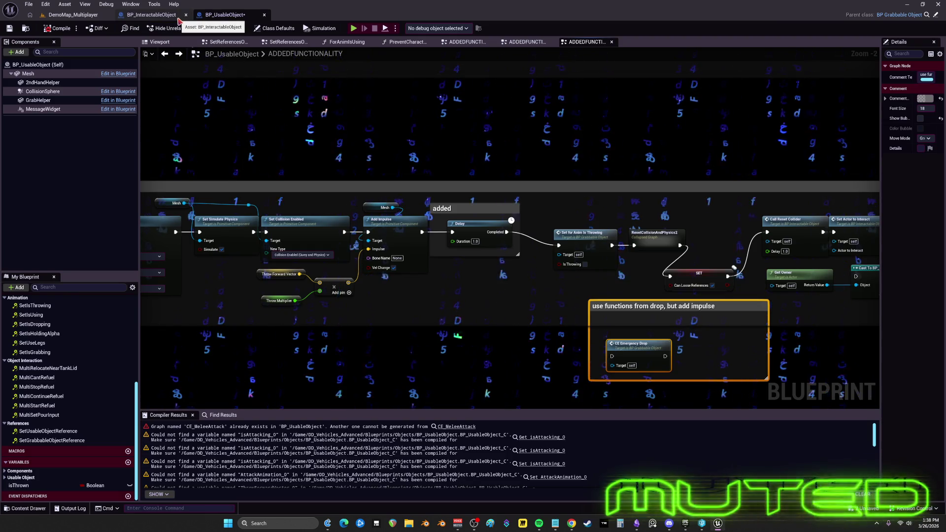
Frame the Throw Holdable Object comment group, then return to the DemoMap_Multiplayer level editor
mouse_move(335, 284)
left_mouse_down()
mouse_move(78, 247)
mouse_move(595, 255)
mouse_move(748, 274)
left_mouse_up()
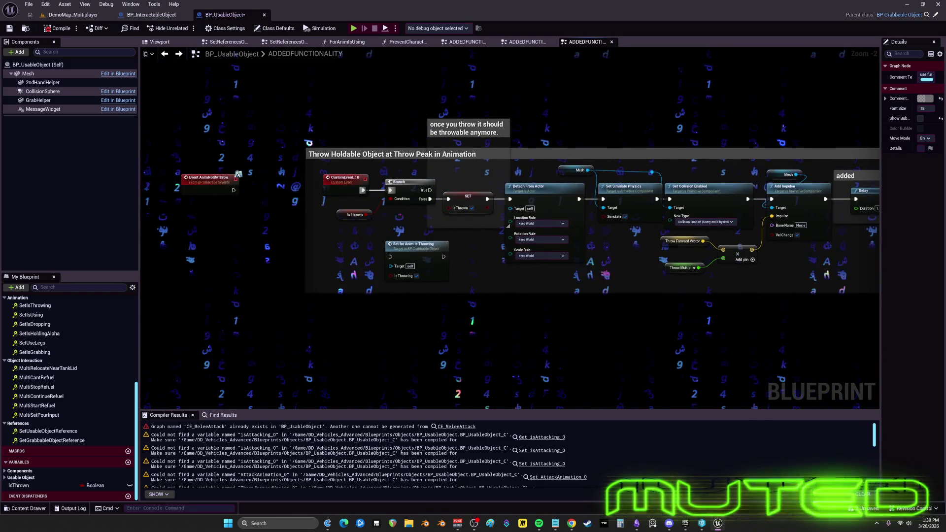
left_click_drag(330, 209, 560, 219)
scroll(560, 218, "up", 1)
scroll(560, 219, "up", 1)
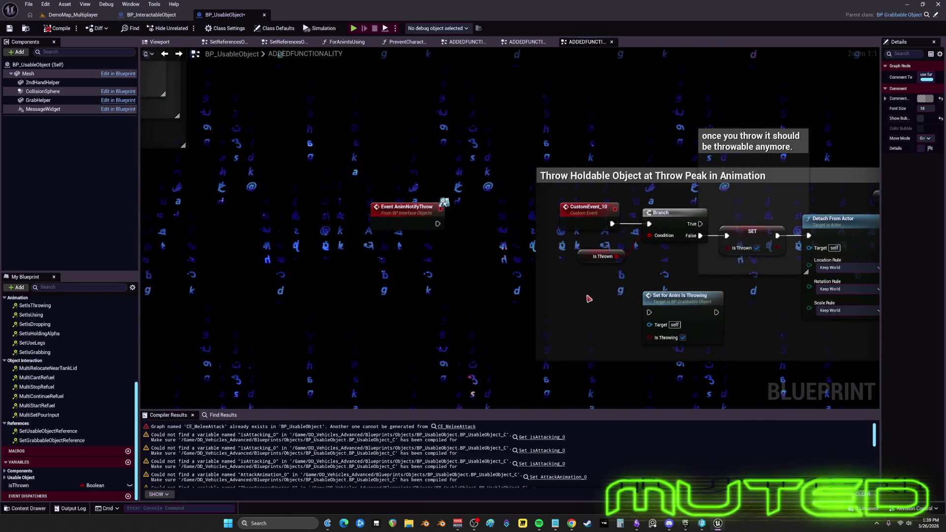
left_click(73, 15)
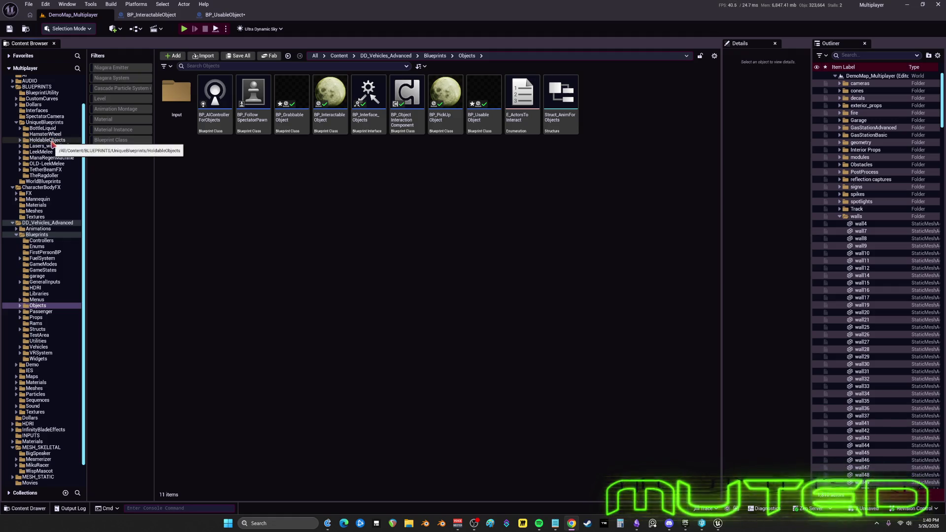
Open BP_GrabbableObject, look through its Attack Logic and Animation groups, then close it
left_click(290, 126)
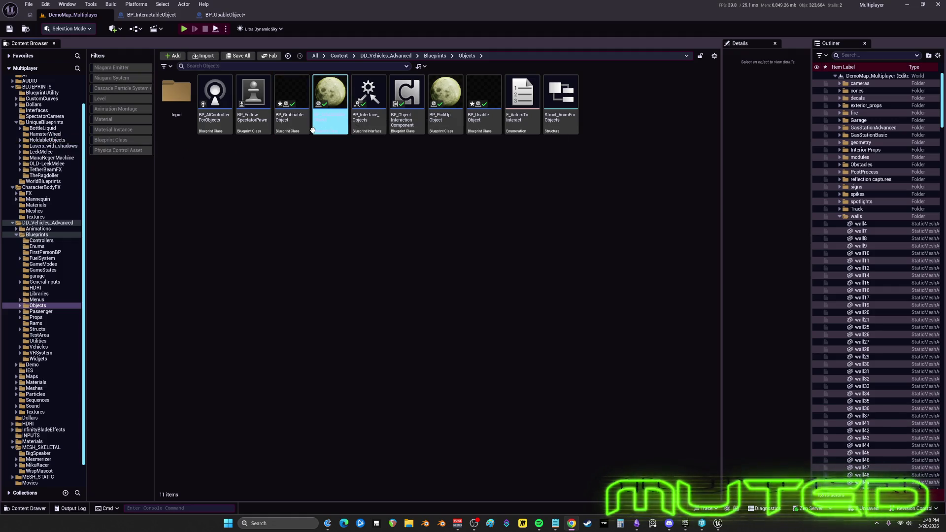
double_click(296, 115)
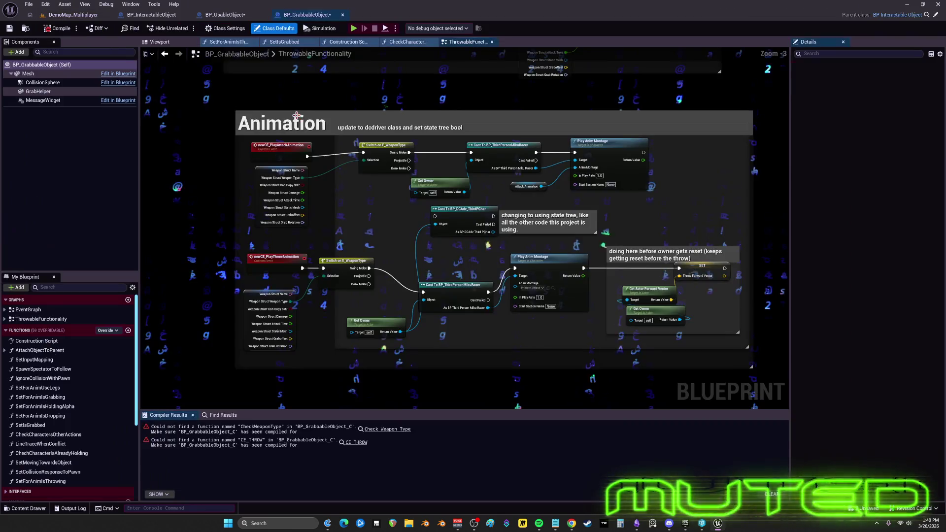
scroll(381, 143, "down", 6)
left_click_drag(381, 143, 390, 273)
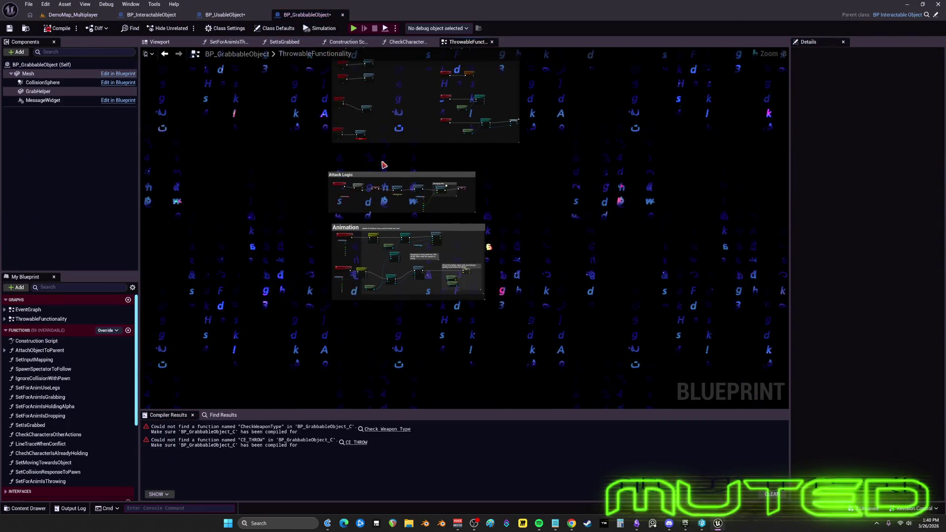
left_click_drag(352, 222, 357, 315)
left_click(342, 15)
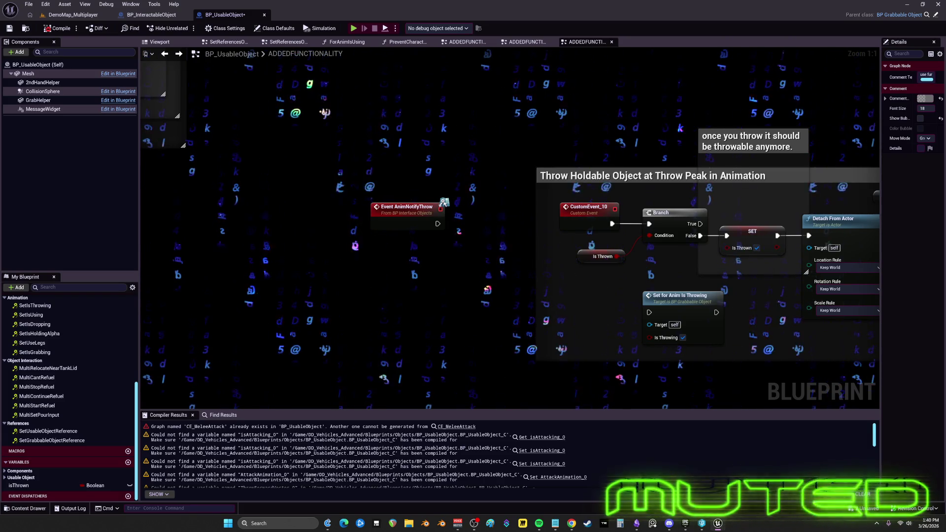
Rename the CustomEvent_10 node to CE_BeginThrow
left_click_drag(546, 267, 437, 273)
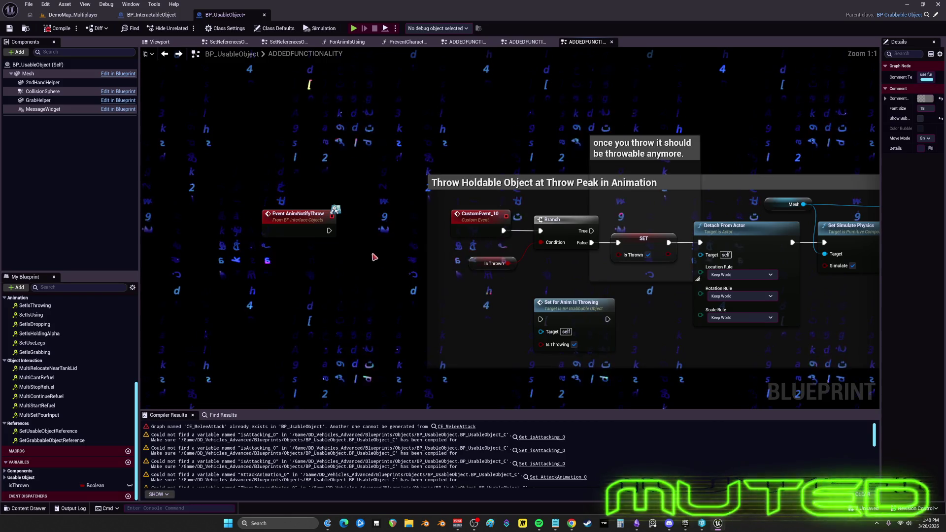
left_click(462, 230)
key("F2")
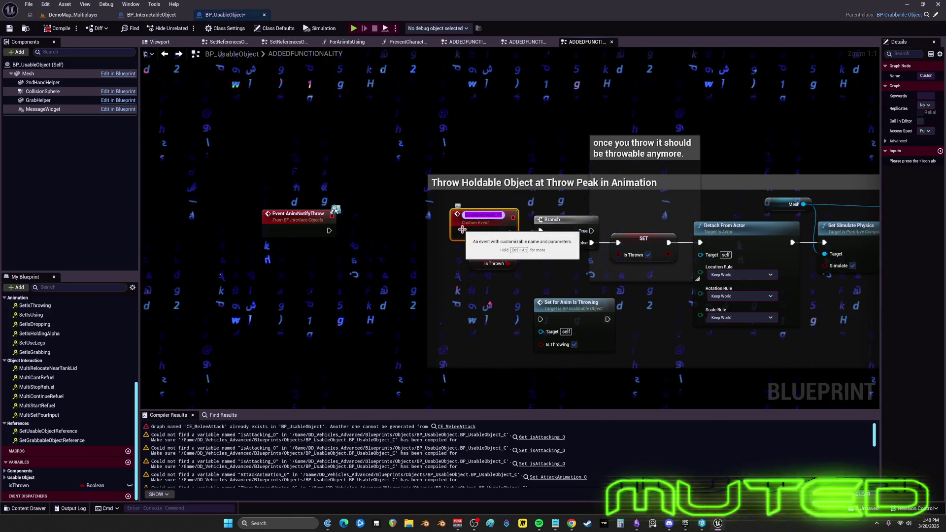
type("CE_H")
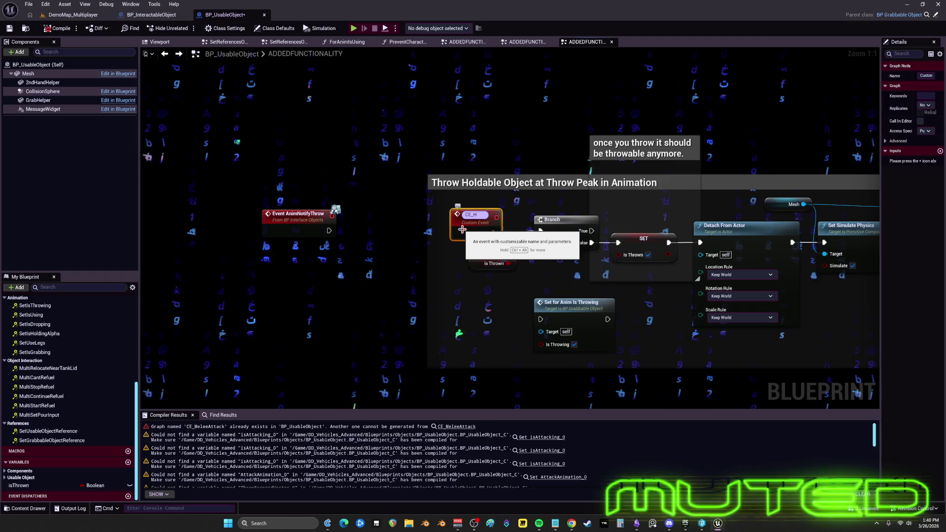
key("BackSpace")
type("BeginThrow")
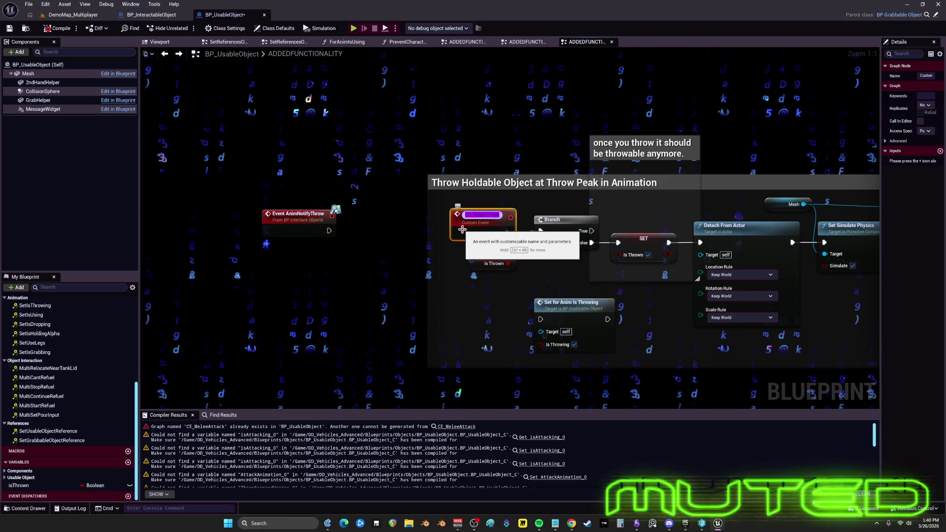
key("ctrl+c")
key("Return")
Add a CE Begin Throw call node and place Event AnimNotifyThrow beside it
right_click(373, 215)
key("ctrl+v")
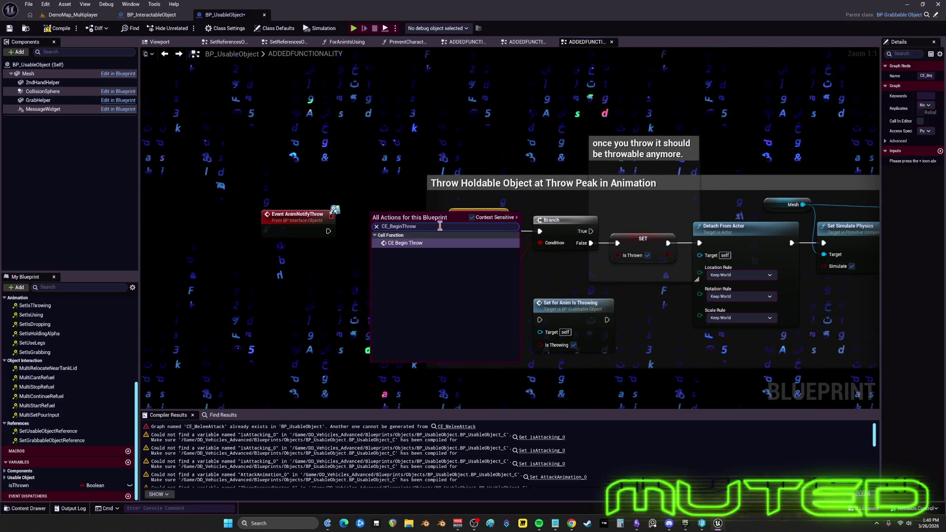
key("Return")
mouse_move(335, 213)
left_mouse_down()
mouse_move(376, 213)
mouse_move(331, 233)
mouse_move(374, 233)
left_mouse_up()
scroll(374, 237, "down", 5)
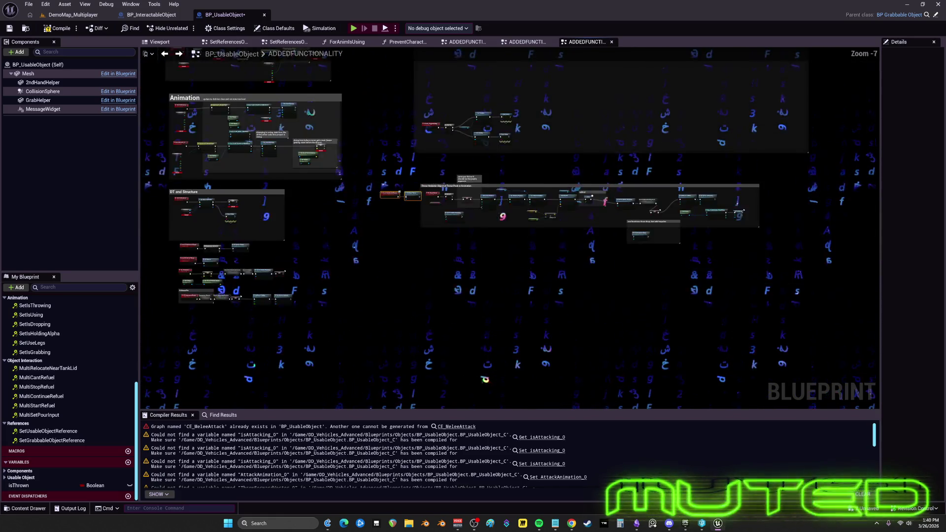
Locate the Attack Logic group near the Set Static Melee Weapon SM nodes
scroll(413, 233, "up", 4)
scroll(419, 242, "down", 4)
scroll(401, 332, "up", 5)
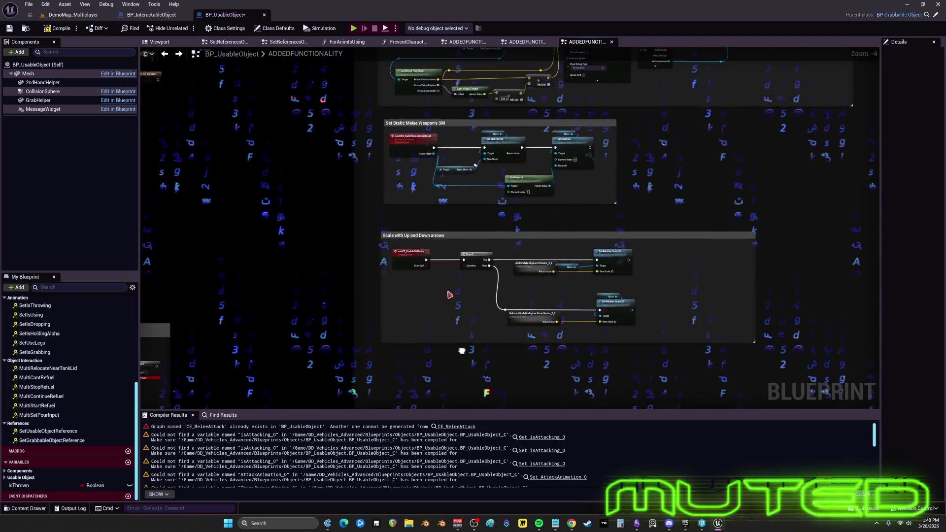
left_click_drag(474, 169, 445, 318)
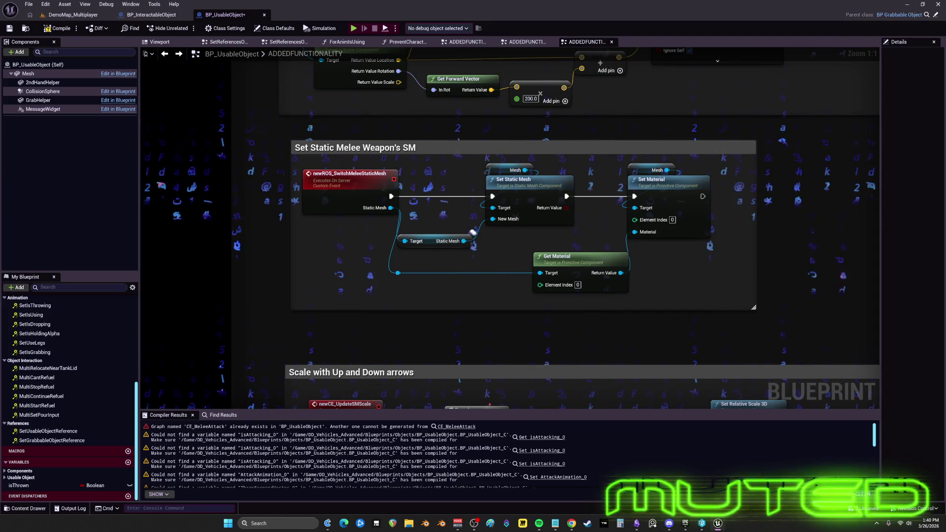
scroll(467, 255, "down", 6)
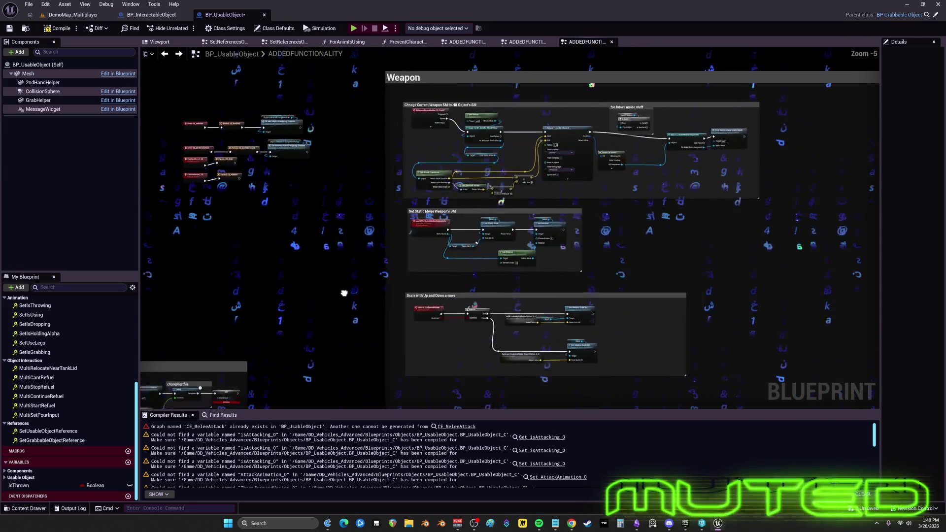
scroll(567, 206, "up", 2)
scroll(443, 284, "up", 6)
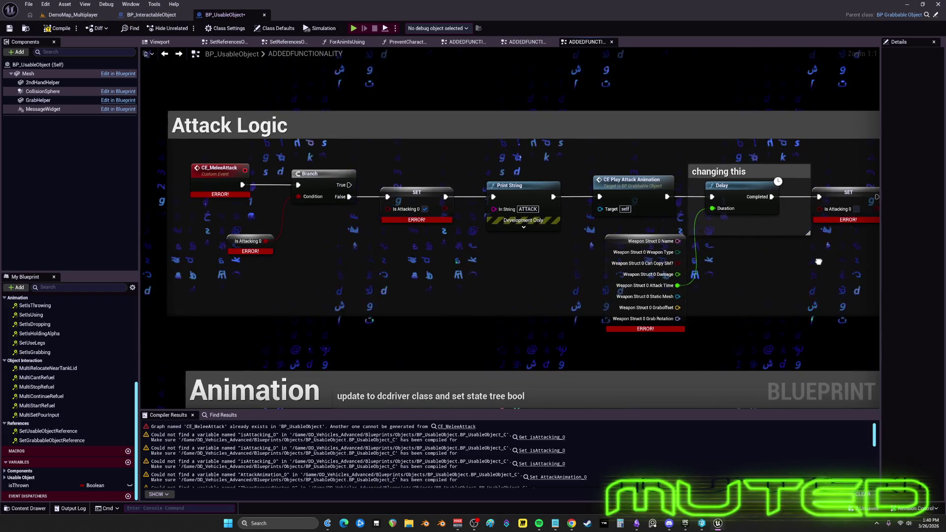
left_click_drag(826, 265, 816, 258)
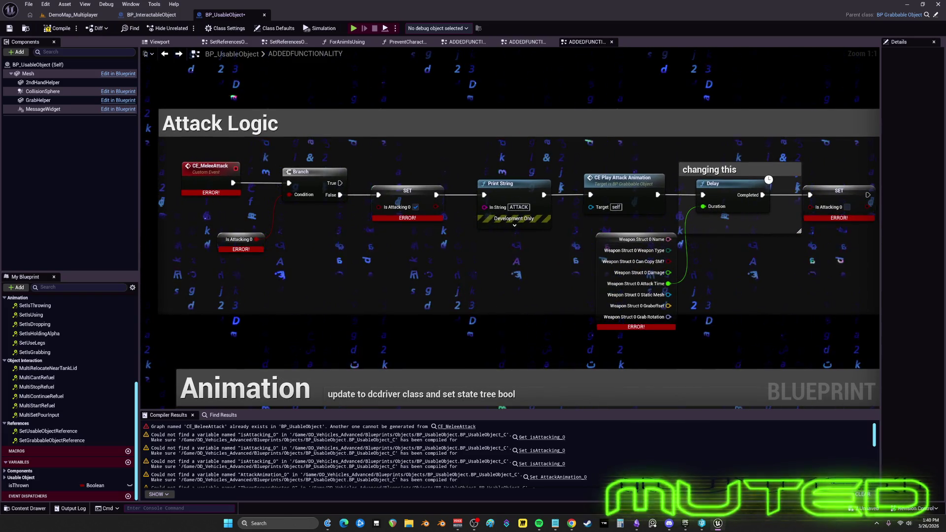
scroll(458, 289, "down", 2)
Remove the Attack Logic group and paste a fresh copy back, nudging it slightly down-right
left_click(784, 163)
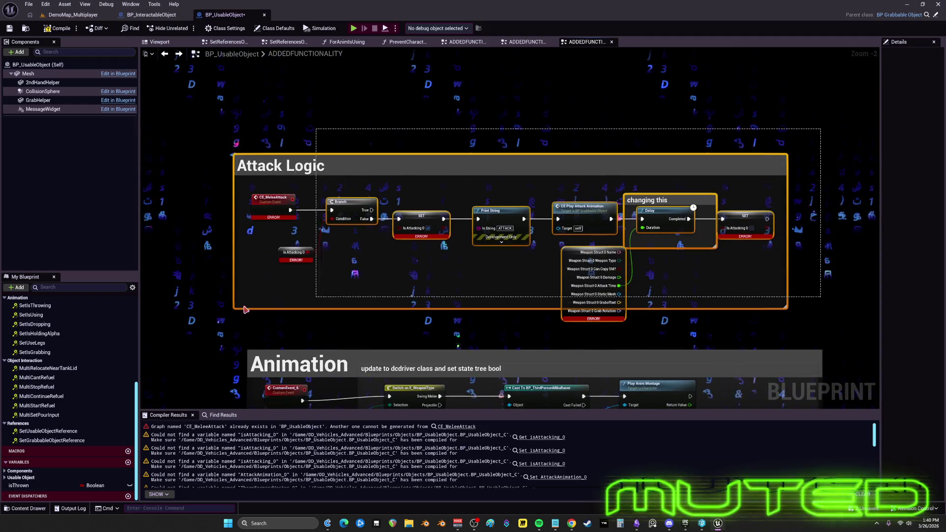
key("Delete")
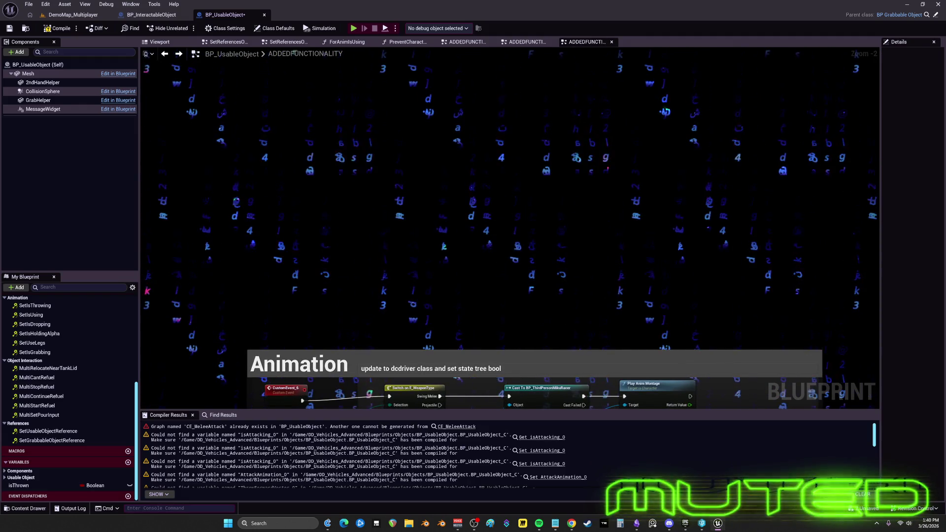
key("ctrl+v")
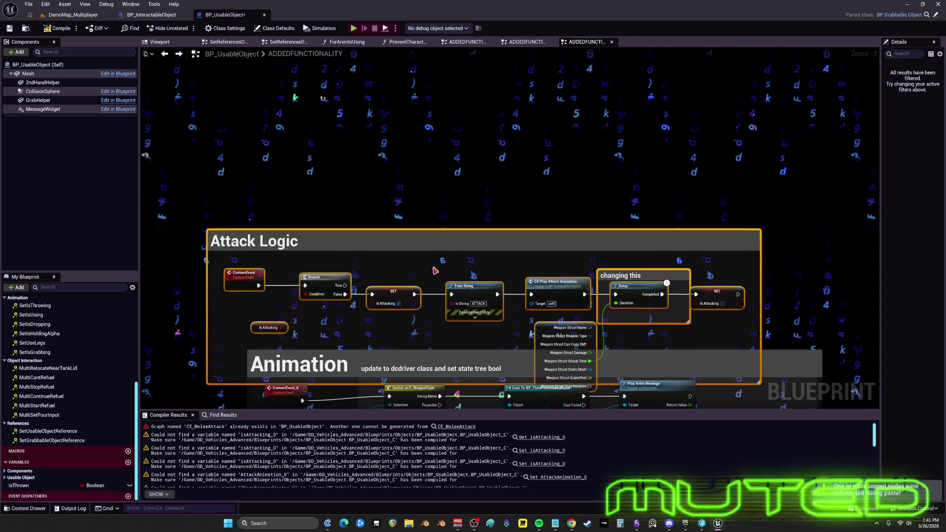
left_click_drag(505, 213, 523, 222)
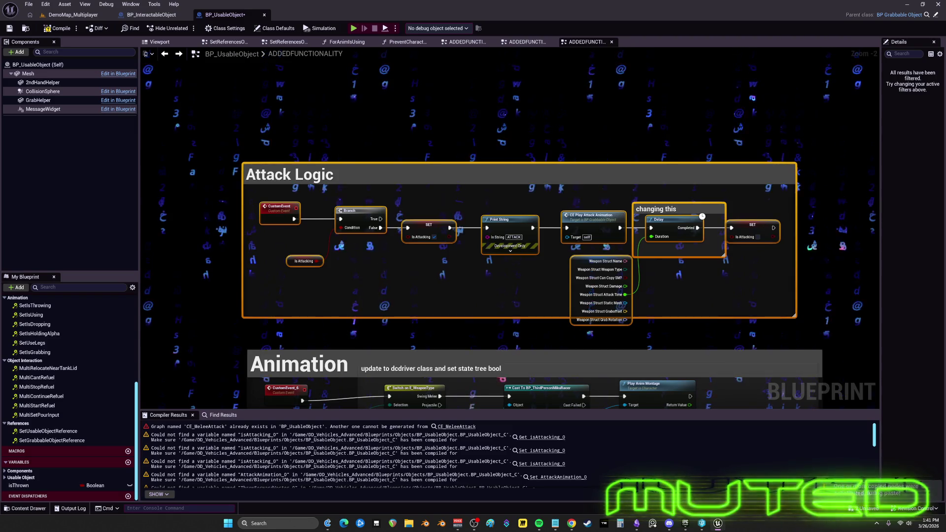
mouse_move(702, 216)
left_mouse_down()
mouse_move(692, 281)
mouse_move(612, 271)
mouse_move(606, 167)
mouse_move(588, 197)
left_mouse_up()
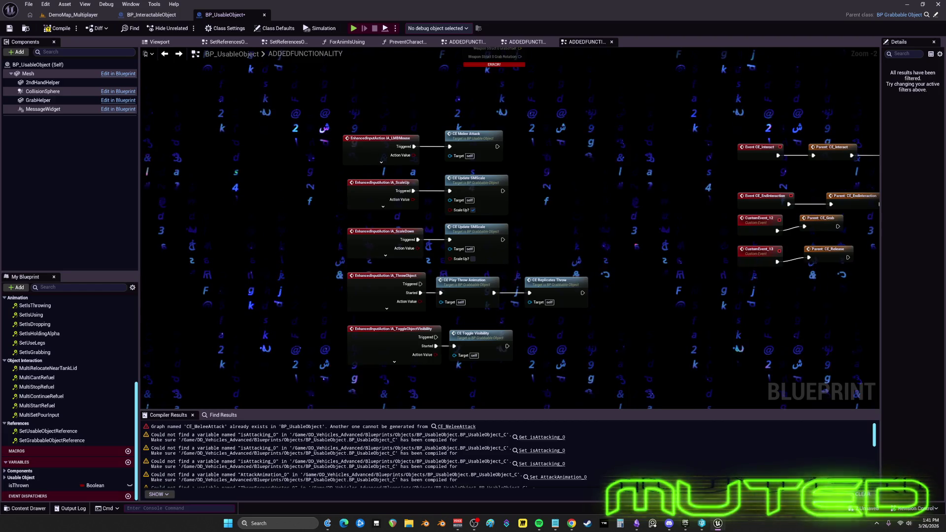
Select and delete the CE Play Throw Animation and CE Replicates Throw call nodes
left_click(551, 286)
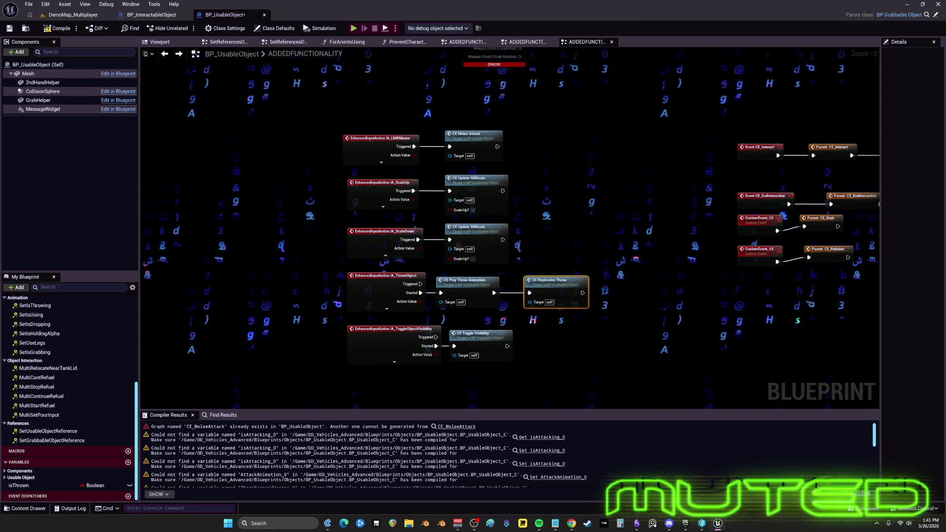
left_click(480, 286)
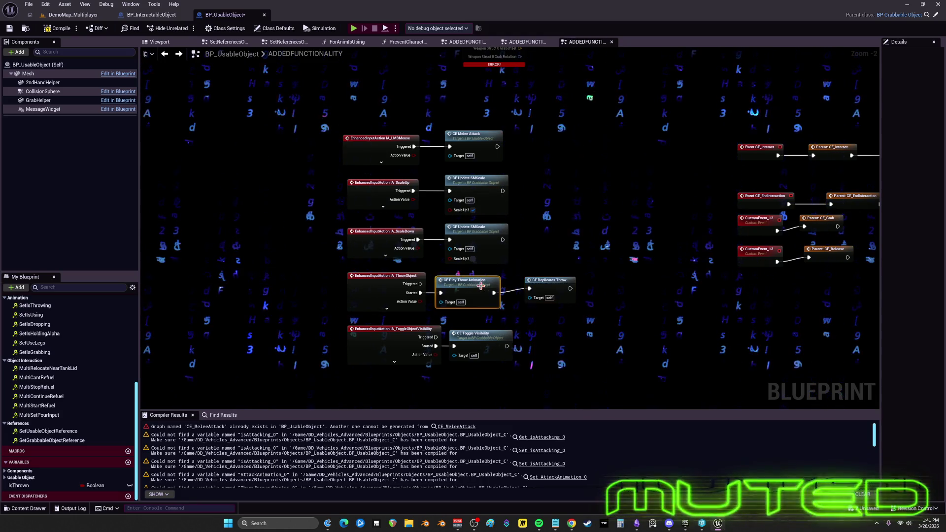
left_click(526, 276)
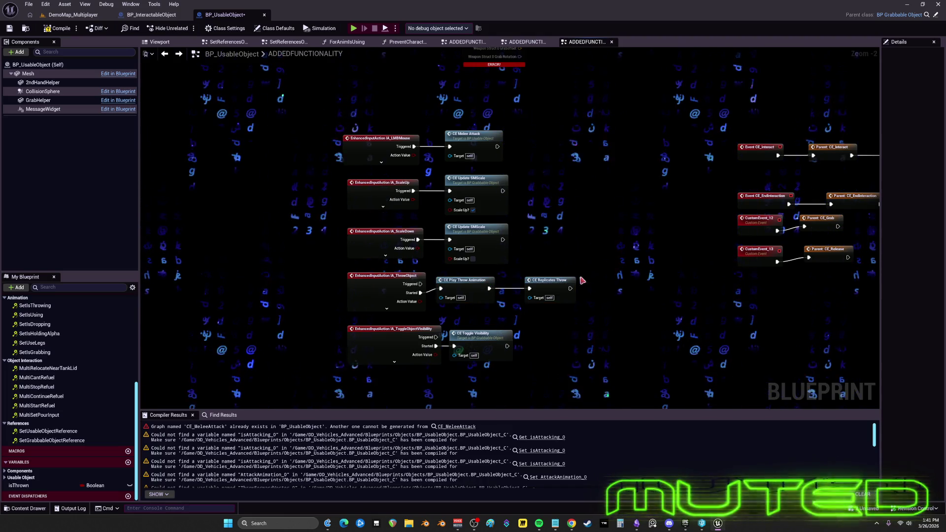
left_click_drag(526, 277, 468, 296)
key("Delete")
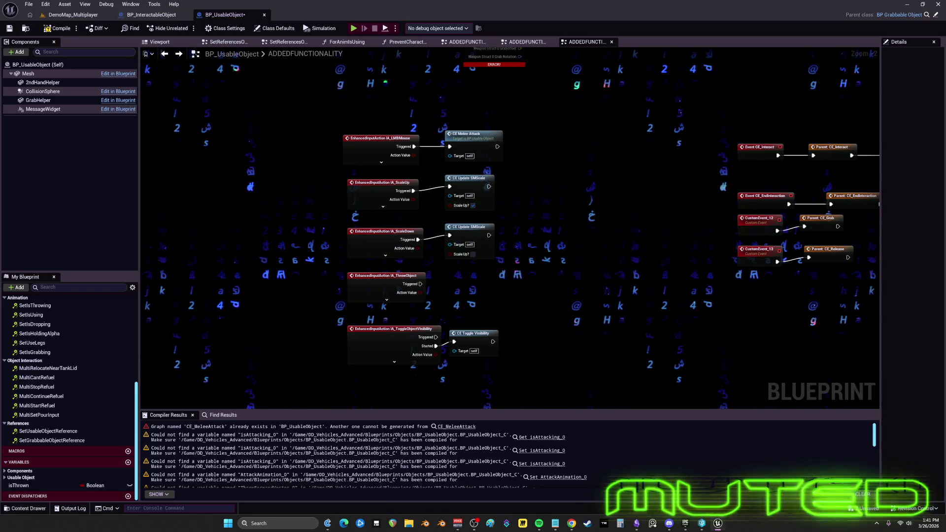
scroll(532, 209, "down", 3)
scroll(526, 203, "up", 4)
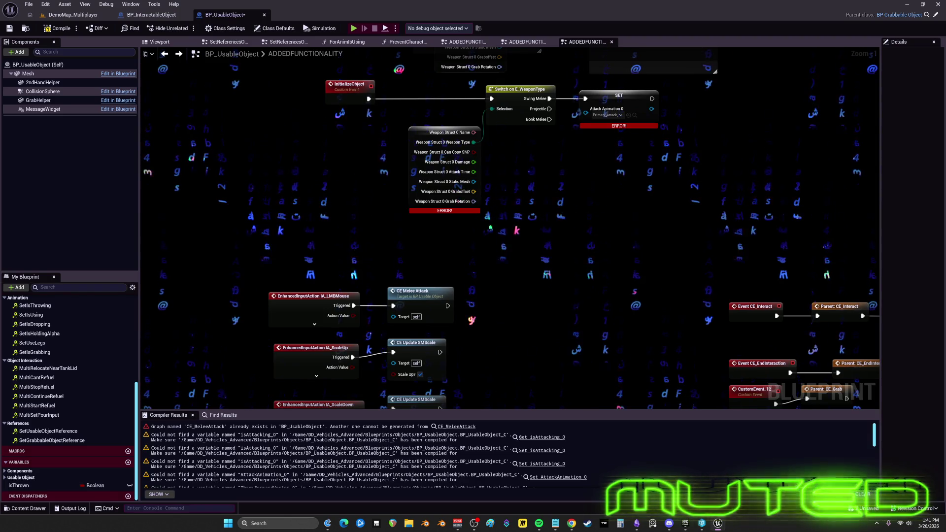
left_click_drag(478, 294, 512, 119)
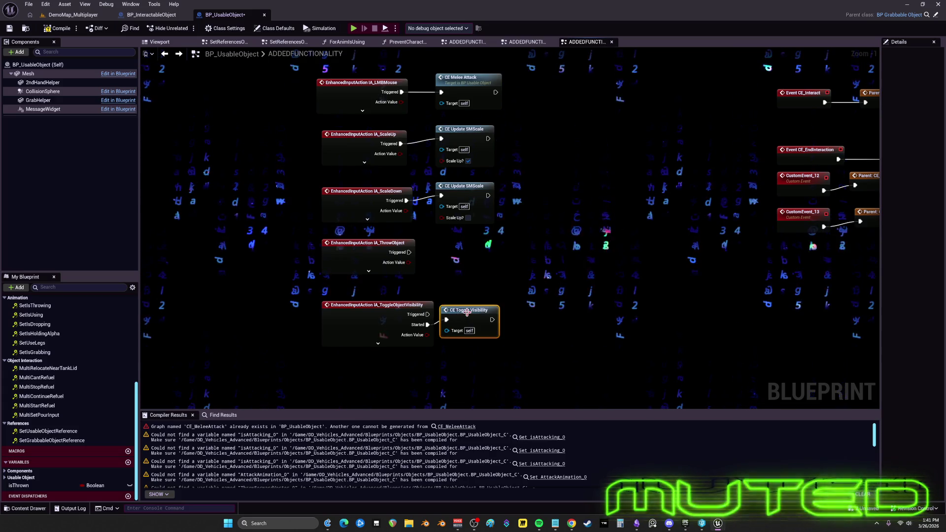
scroll(489, 317, "down", 3)
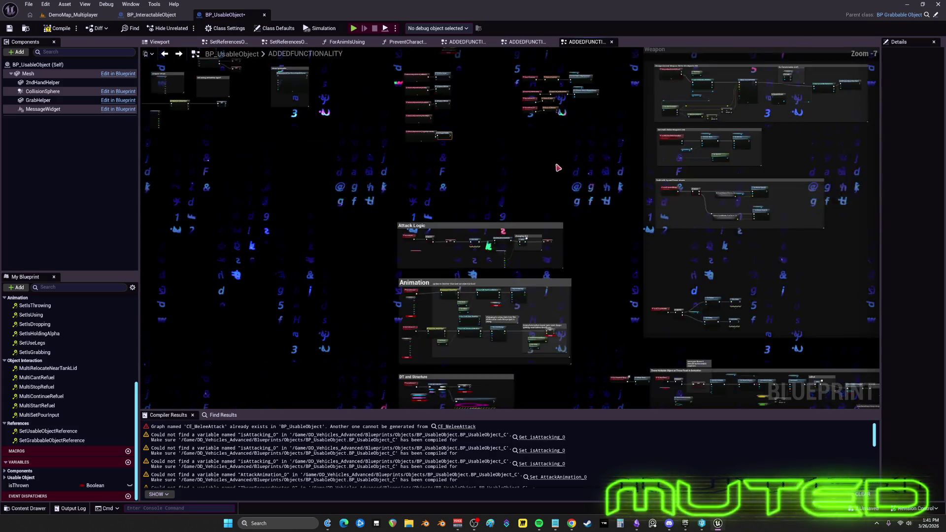
scroll(534, 214, "up", 3)
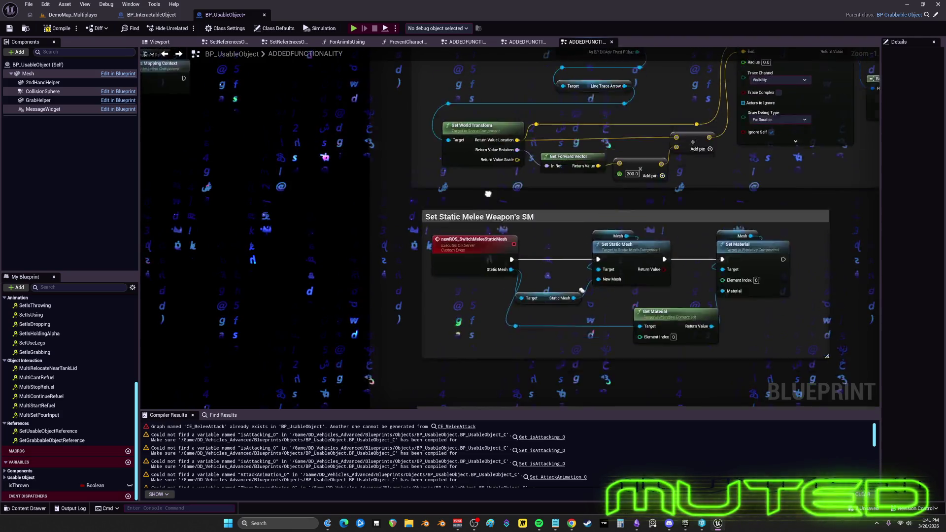
Select the custom event driving the Flip Flop and Set Visibility nodes and confirm its name as aCE_ToggleVisibility
left_click_drag(534, 215, 534, 148)
left_click_drag(525, 330, 506, 198)
scroll(506, 198, "up", 1)
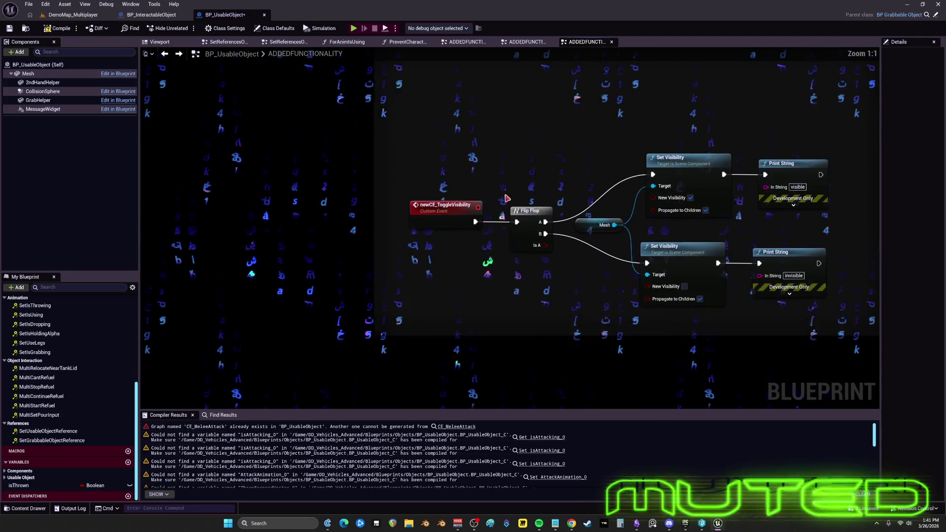
left_click(440, 214)
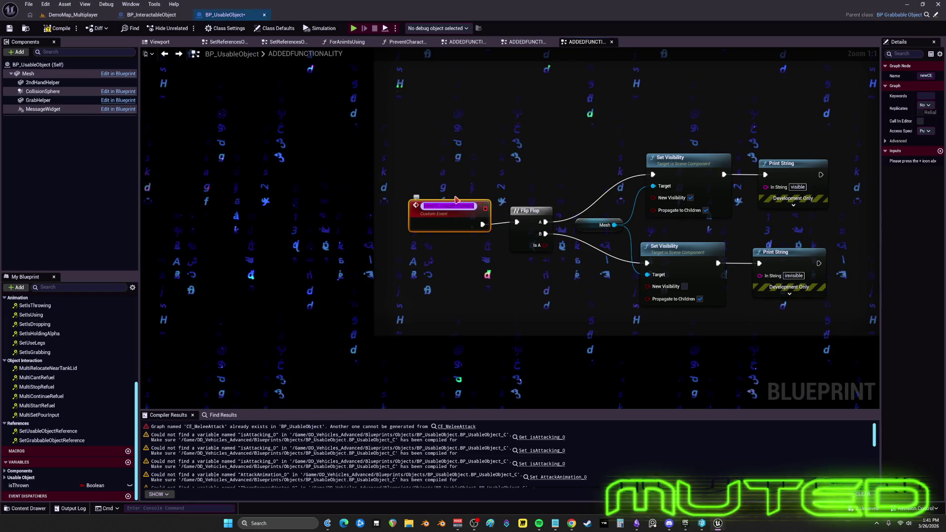
type("aCE_ToggleVisibility")
key("Return")
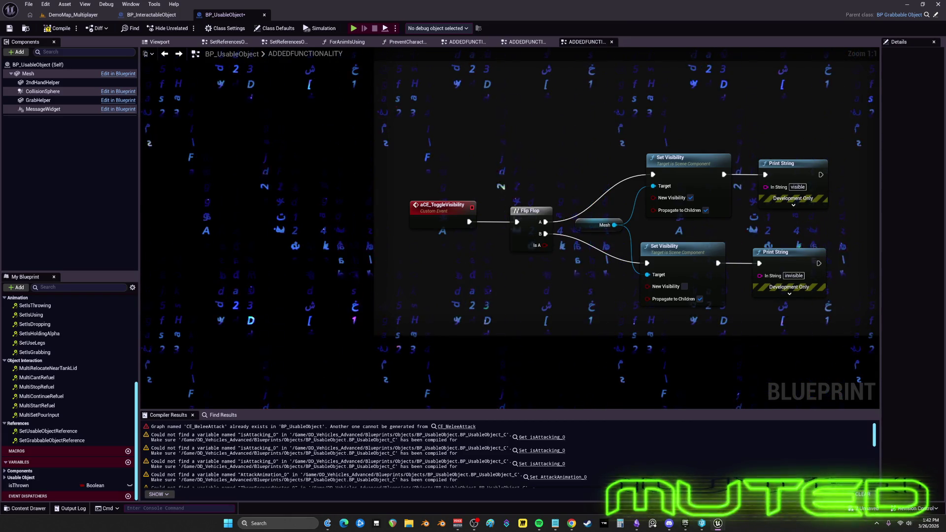
scroll(542, 247, "down", 5)
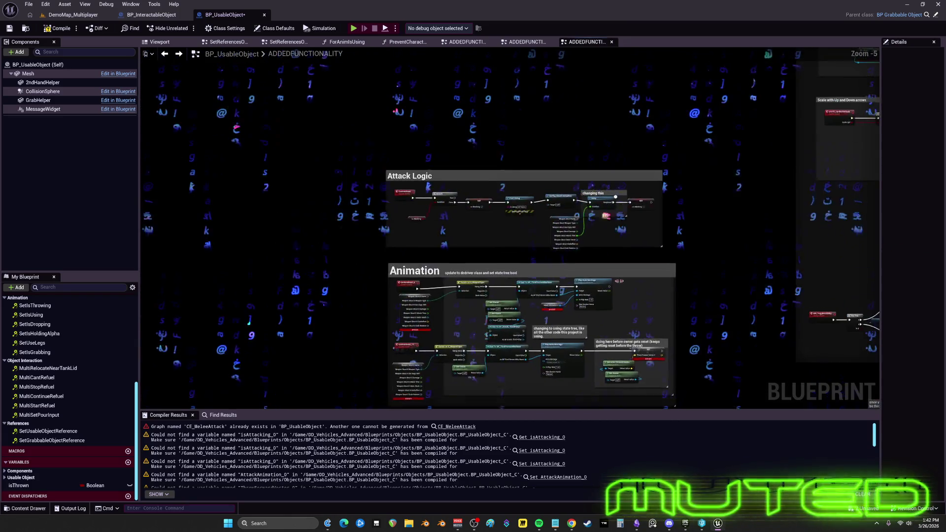
scroll(451, 129, "up", 6)
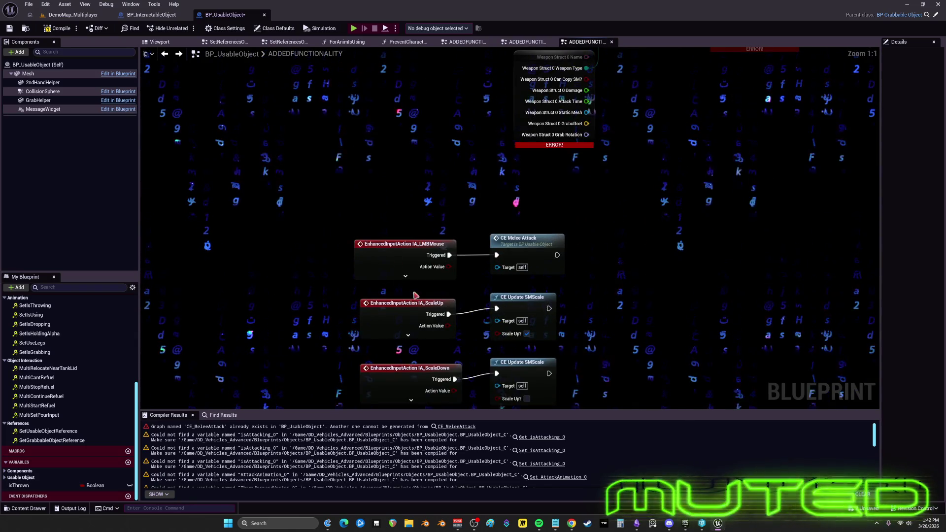
scroll(582, 226, "down", 2)
scroll(617, 188, "up", 2)
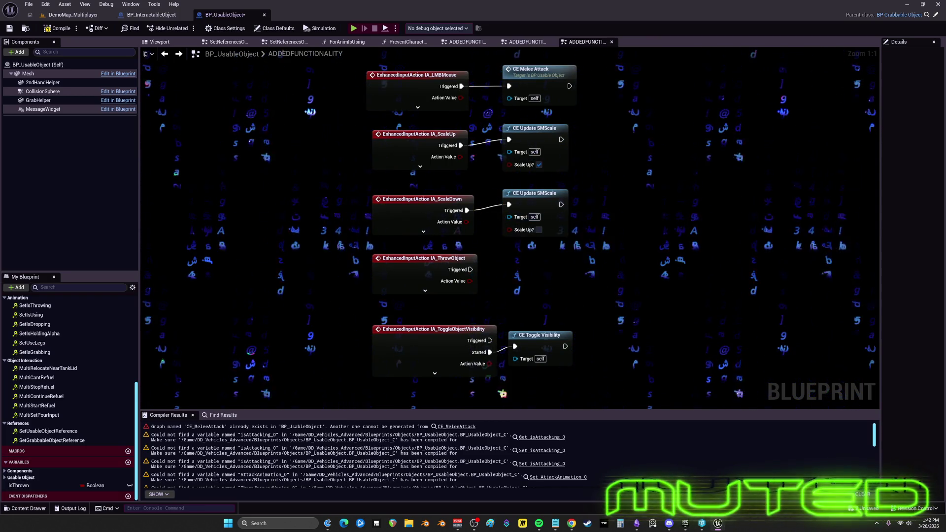
scroll(669, 238, "down", 3)
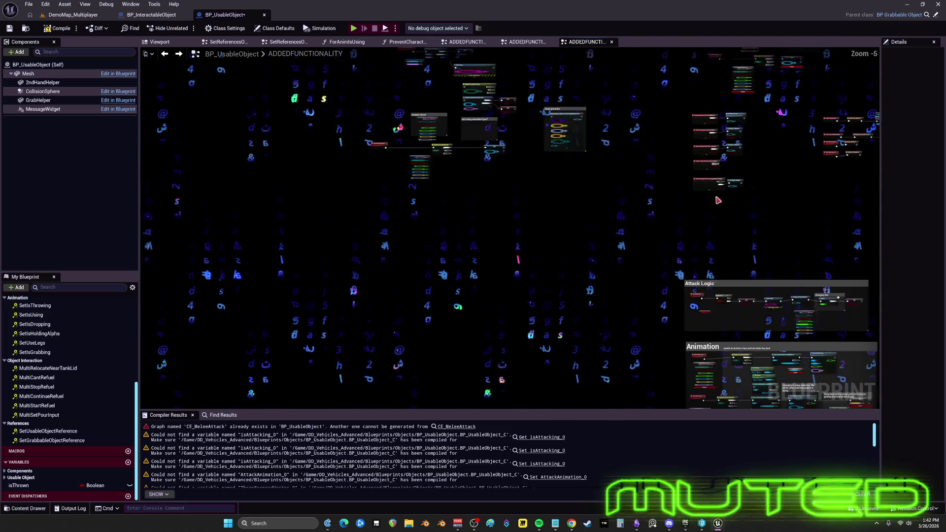
scroll(658, 215, "up", 4)
left_click_drag(625, 299, 585, 72)
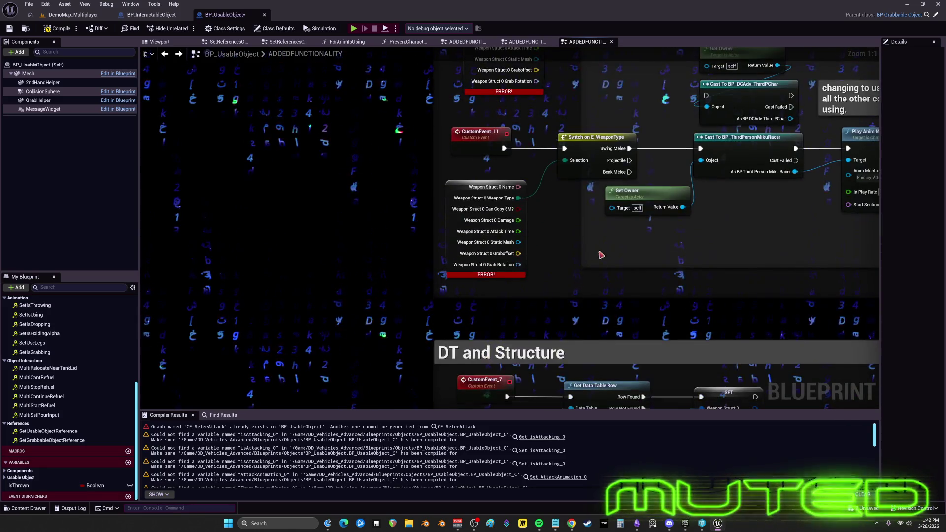
mouse_move(766, 270)
left_mouse_down()
mouse_move(765, 107)
mouse_move(765, 270)
left_mouse_up()
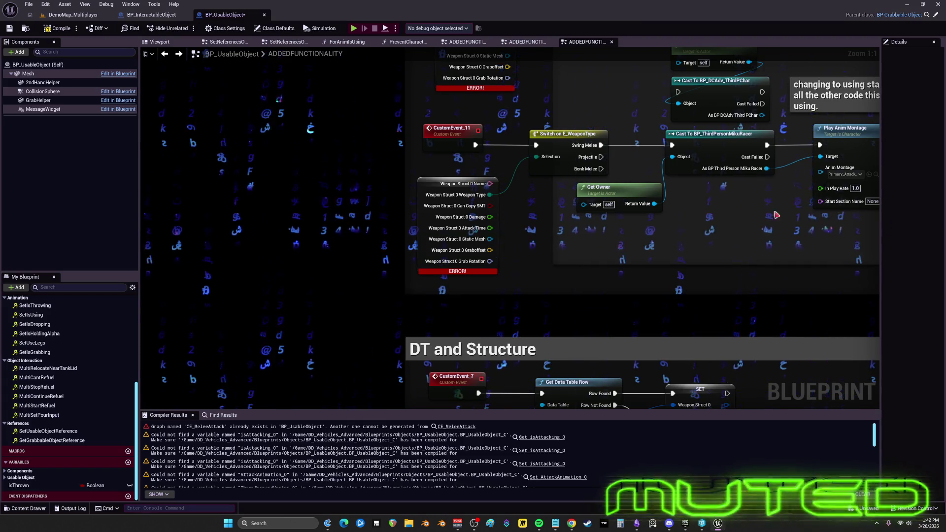
mouse_move(581, 74)
left_mouse_down()
mouse_move(581, 201)
mouse_move(499, 349)
left_mouse_up()
scroll(581, 201, "down", 2)
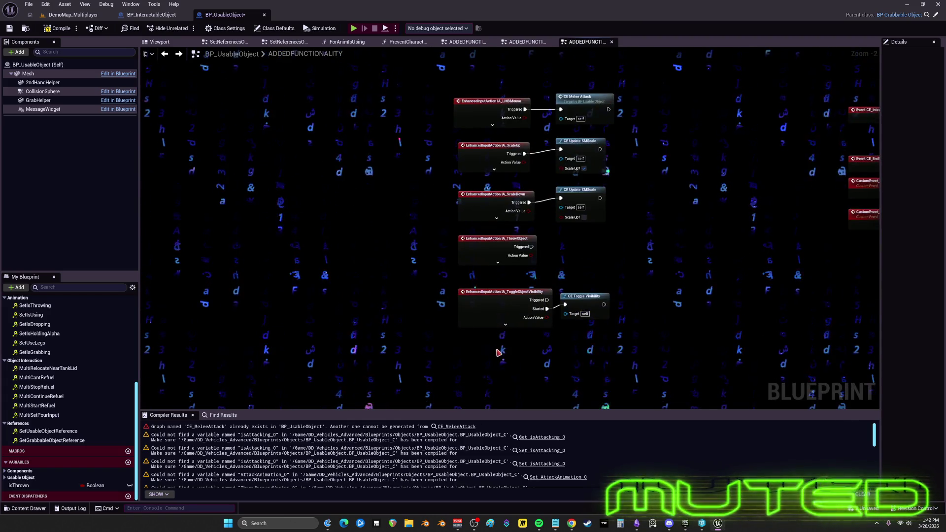
left_click_drag(662, 176, 619, 343)
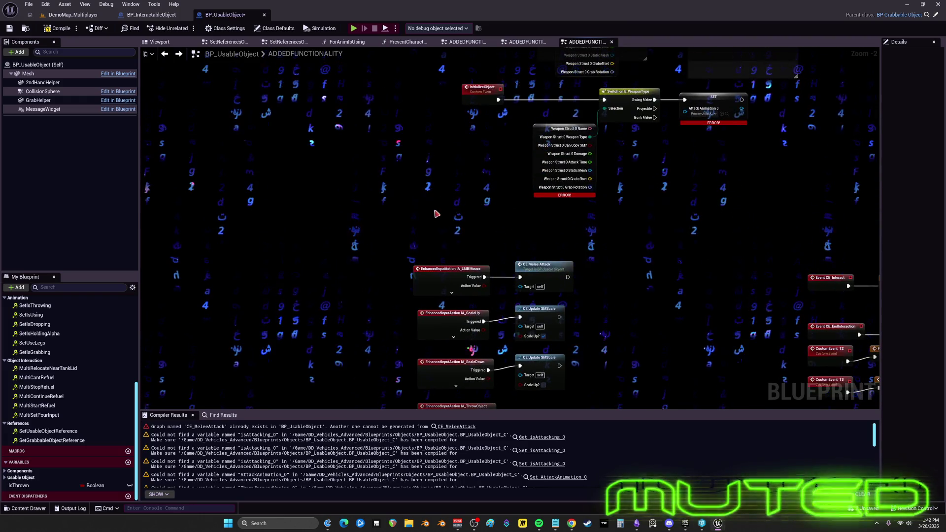
Paste the IA_LMBMouse and New CE Melee Attack nodes, confirm Fix Self Context, and move them left
key("ctrl+v")
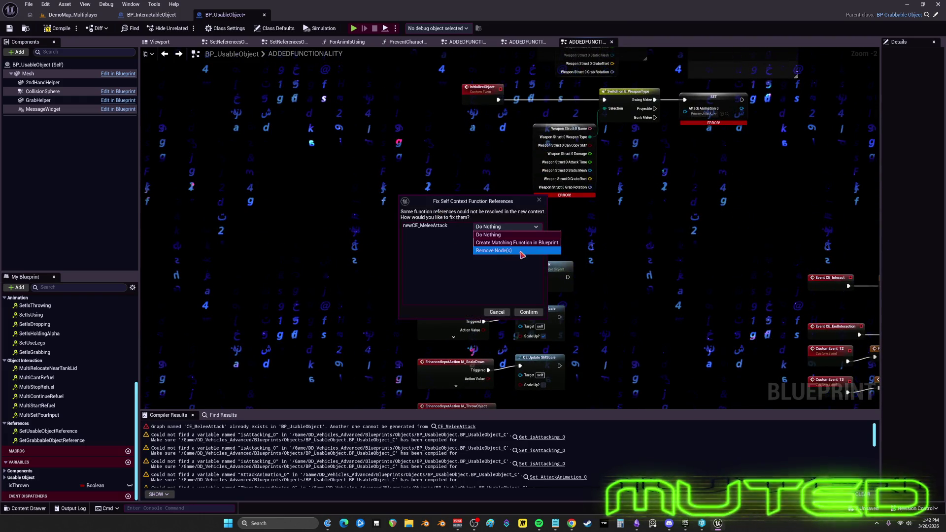
left_click(527, 312)
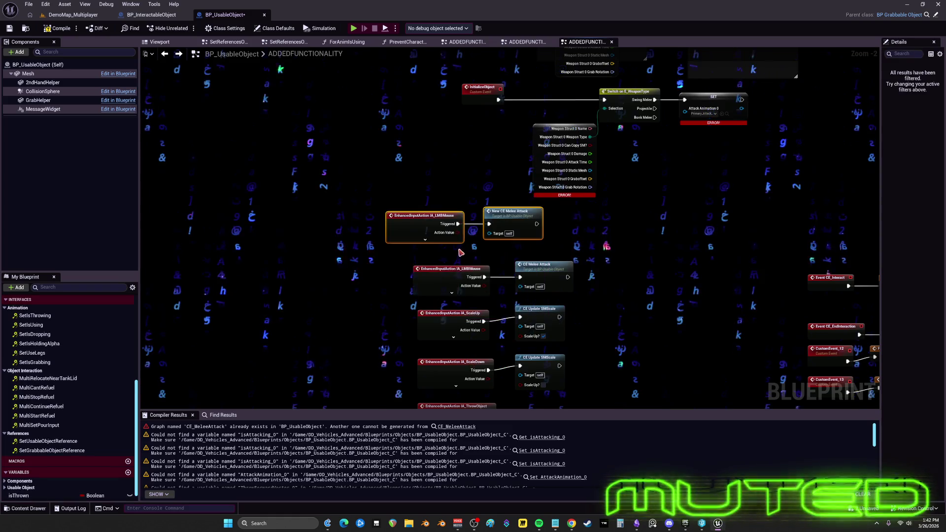
left_click_drag(425, 215, 235, 207)
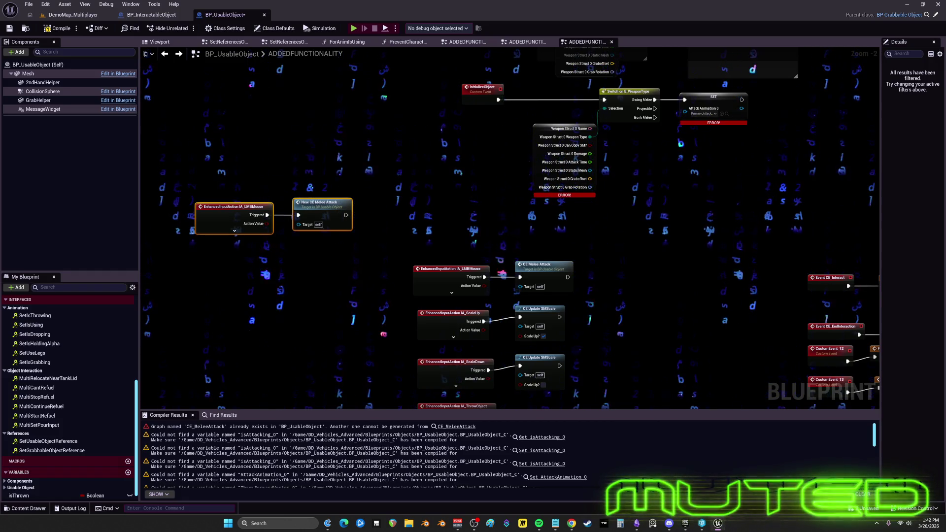
scroll(542, 246, "down", 3)
scroll(854, 340, "up", 5)
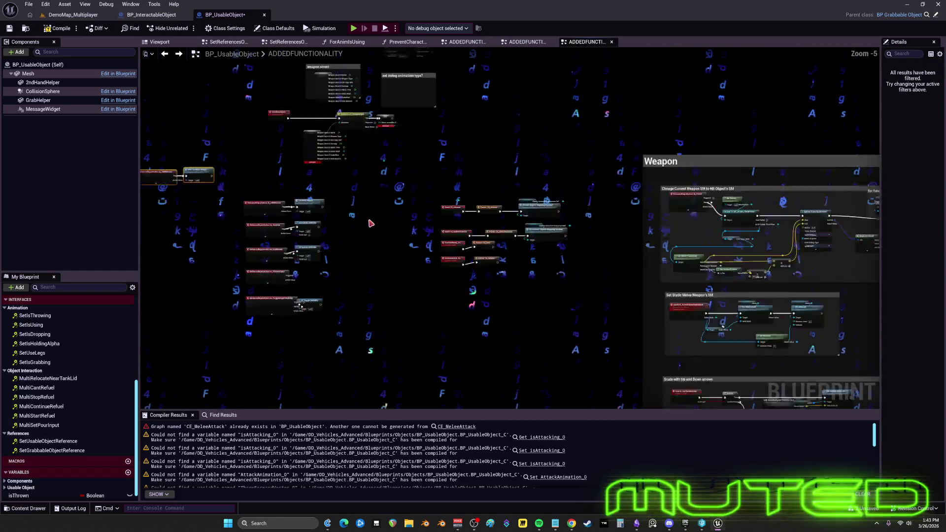
left_click_drag(841, 323, 602, 294)
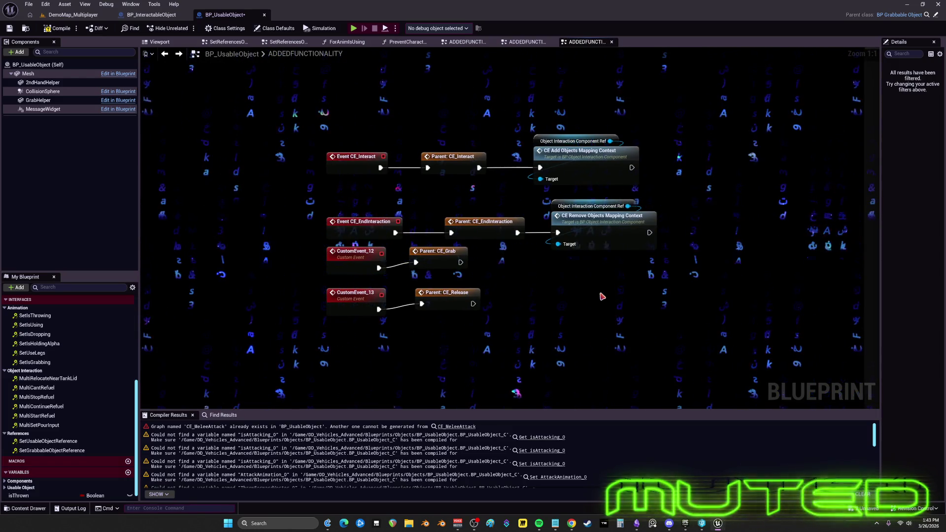
scroll(625, 301, "down", 2)
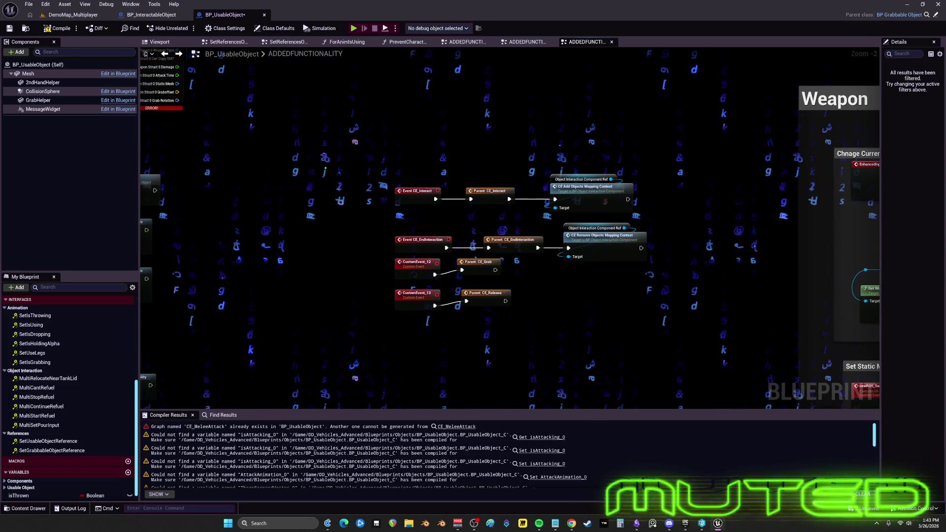
scroll(837, 335, "down", 3)
mouse_move(836, 335)
left_mouse_down()
mouse_move(504, 300)
mouse_move(576, 312)
mouse_move(332, 317)
mouse_move(524, 207)
mouse_move(614, 246)
mouse_move(545, 213)
mouse_move(446, 207)
mouse_move(665, 123)
mouse_move(901, 54)
mouse_move(889, 84)
left_mouse_up()
left_click_drag(739, 247, 372, 175)
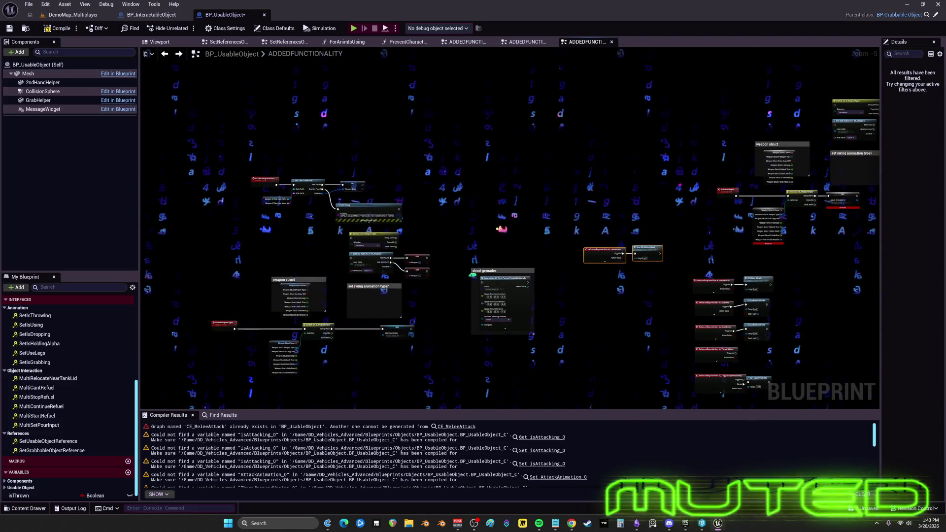
scroll(614, 258, "up", 5)
mouse_move(345, 275)
left_mouse_down()
mouse_move(478, 227)
mouse_move(936, 138)
left_mouse_up()
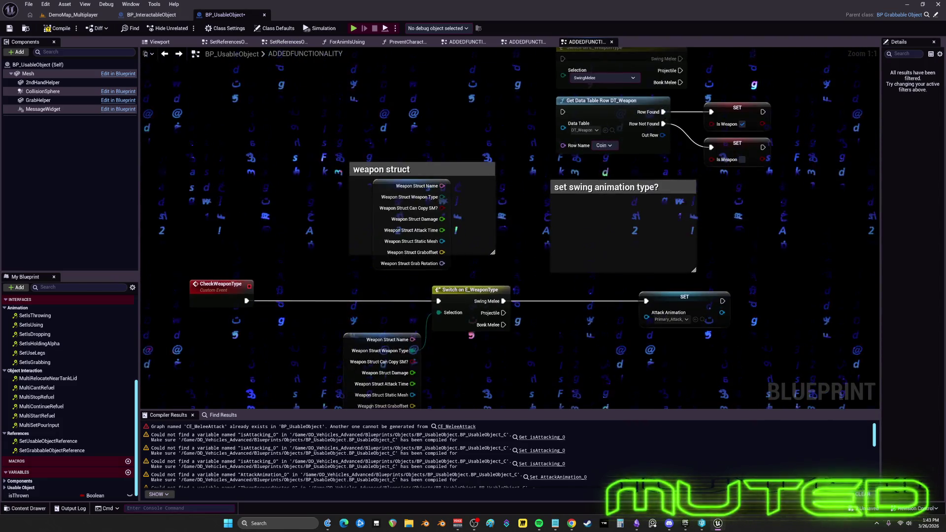
scroll(148, 327, "down", 3)
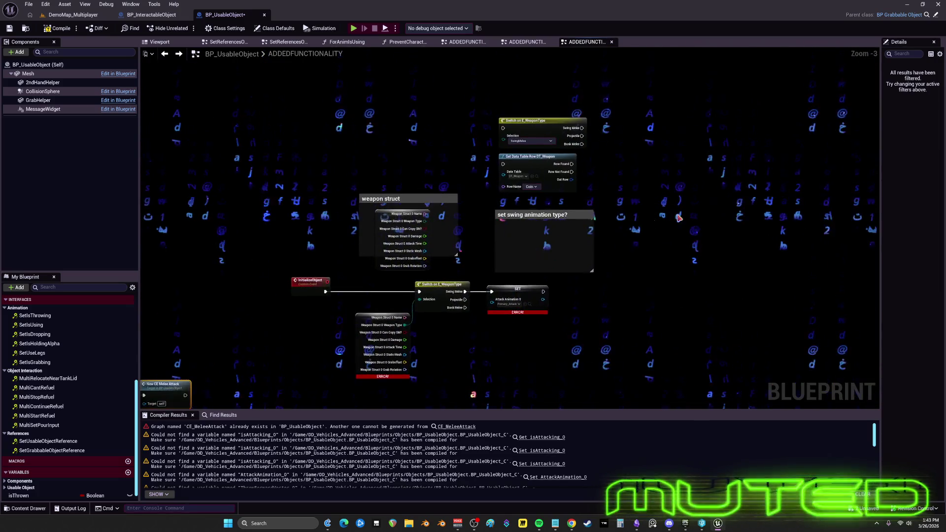
mouse_move(148, 390)
left_mouse_down()
mouse_move(666, 28)
mouse_move(558, 53)
left_mouse_up()
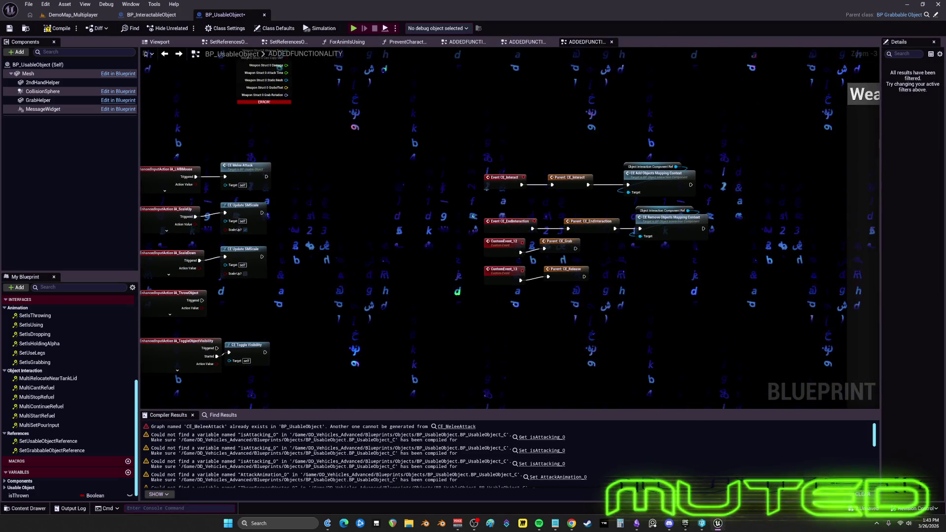
left_click_drag(445, 229, 542, 148)
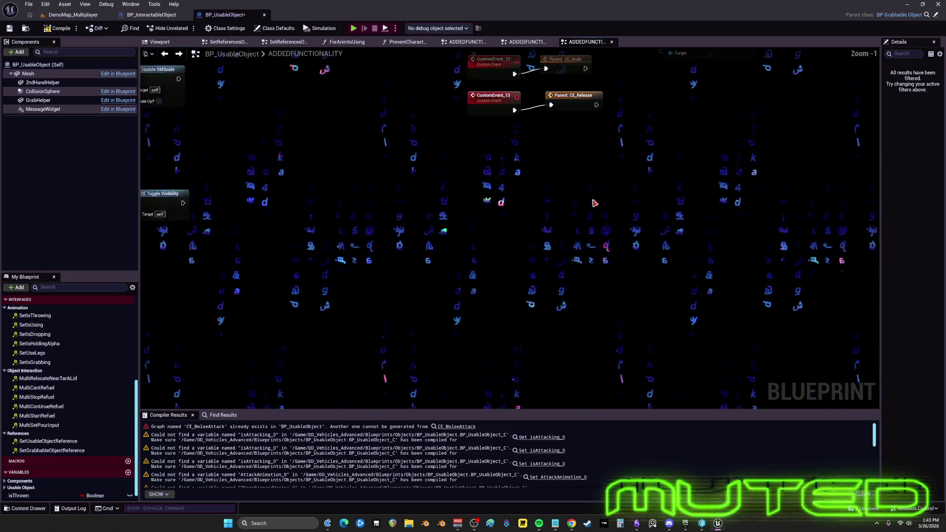
scroll(542, 197, "up", 3)
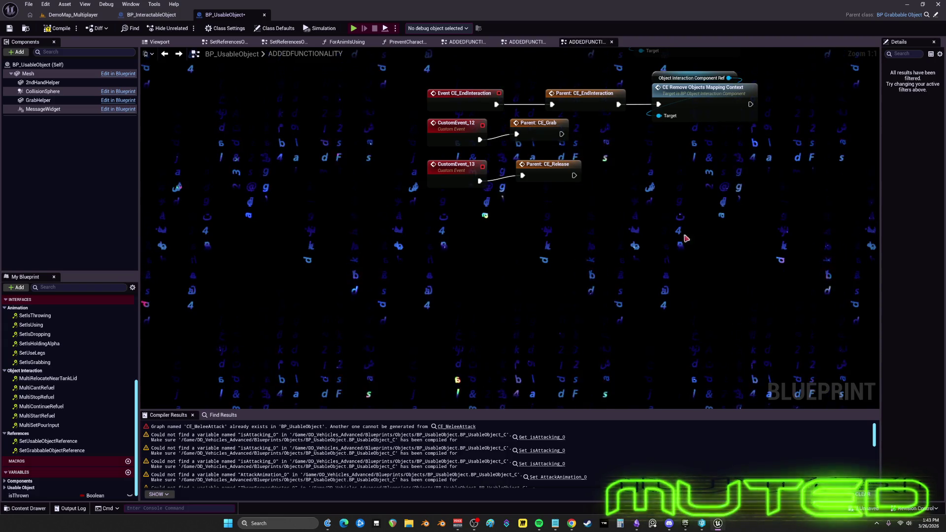
left_click(509, 251)
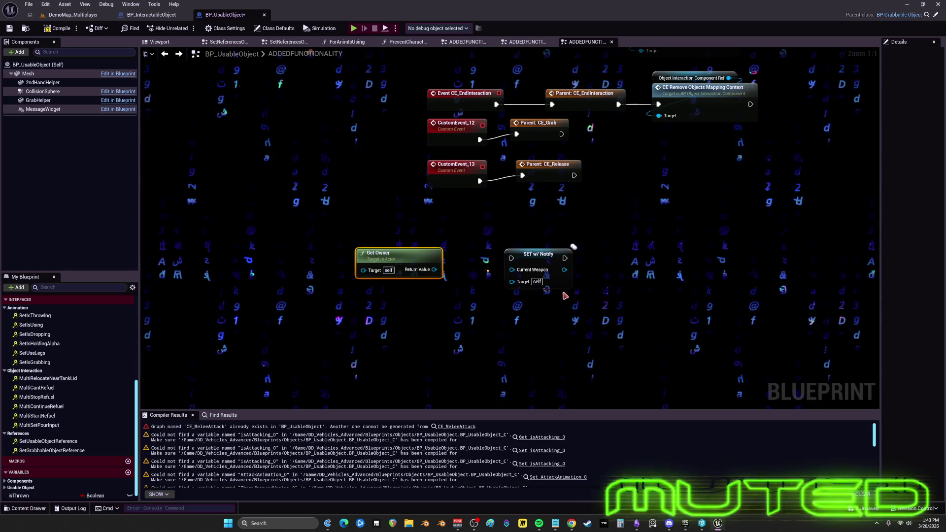
scroll(674, 225, "down", 7)
scroll(624, 271, "up", 7)
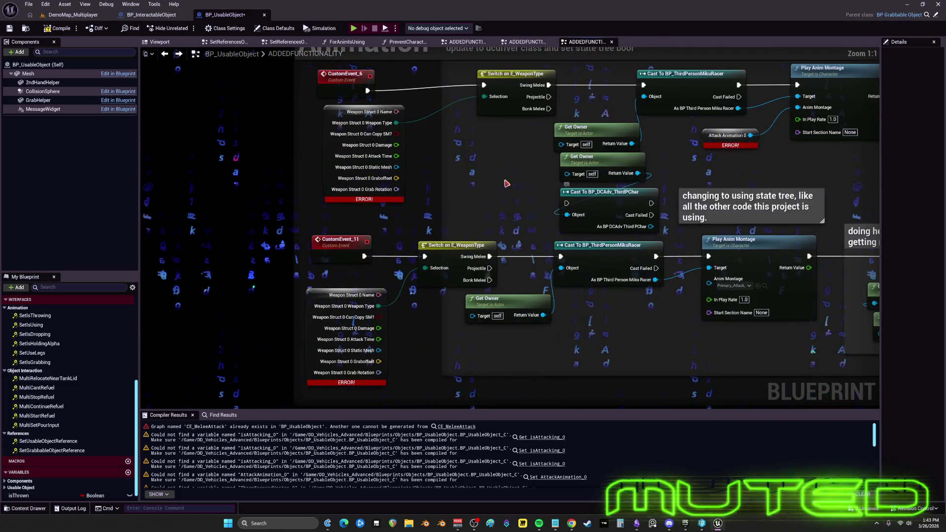
left_click_drag(506, 183, 474, 194)
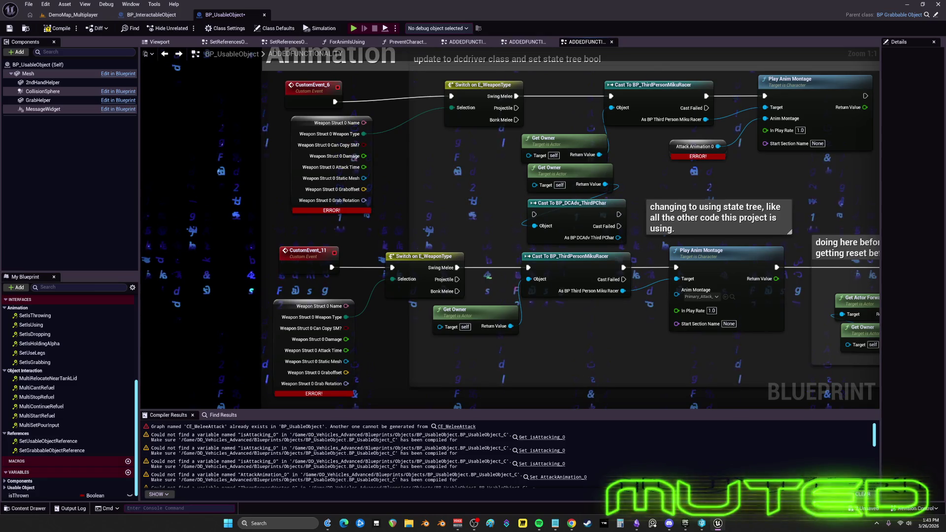
Add a newCE_PlayAttackAnimation custom event and place it where CustomEvent_6 was
right_click(225, 143)
left_click(219, 119)
key("ctrl+v")
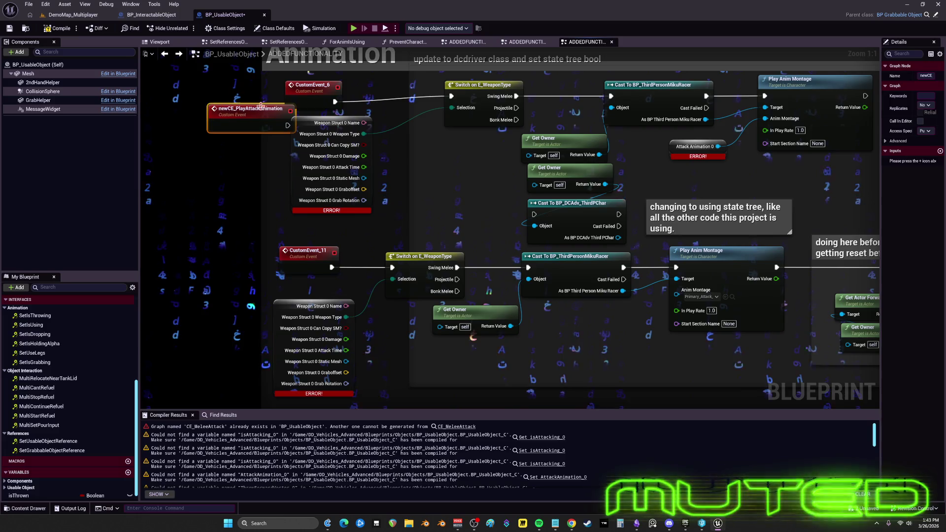
mouse_move(286, 121)
left_mouse_down()
mouse_move(329, 104)
mouse_move(452, 97)
left_mouse_up()
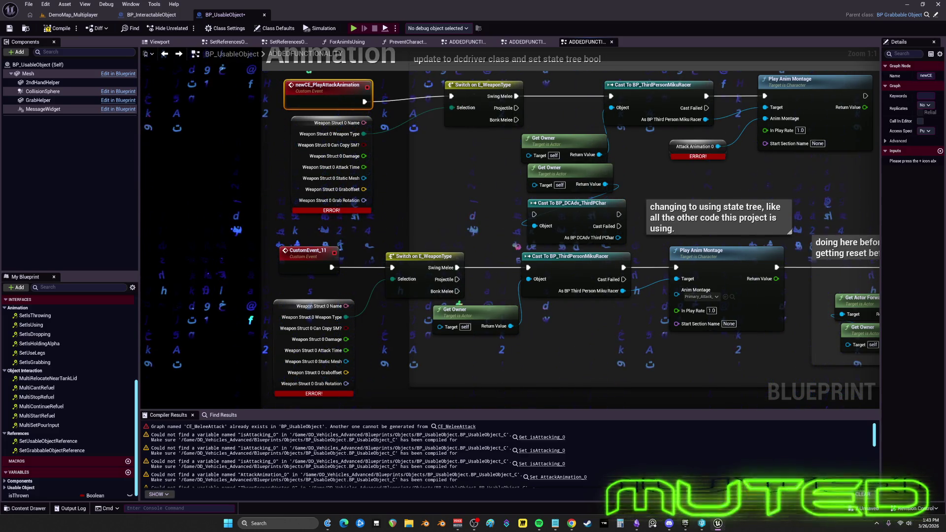
Paste a newCE_PlayThrowAnimation custom event and move it into CustomEvent_11's place
key("ctrl+v")
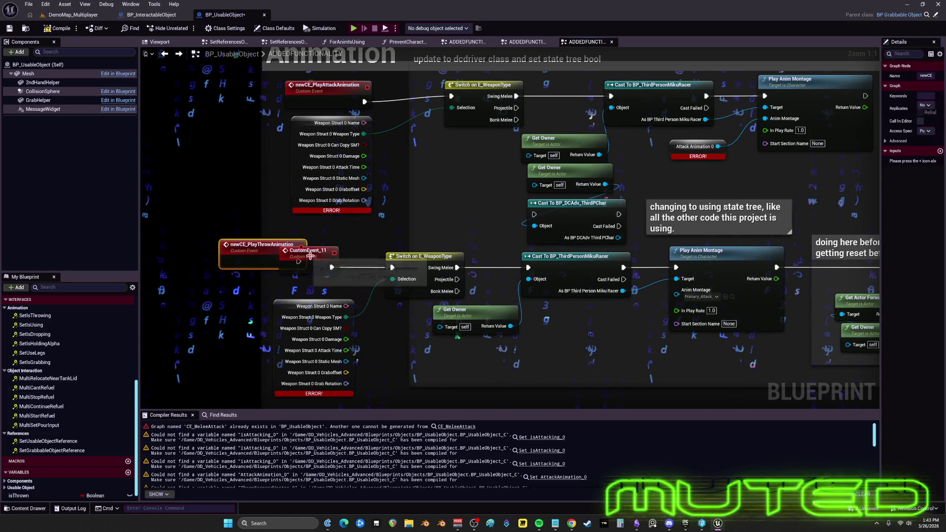
left_click(367, 277)
left_click_drag(245, 254, 303, 266)
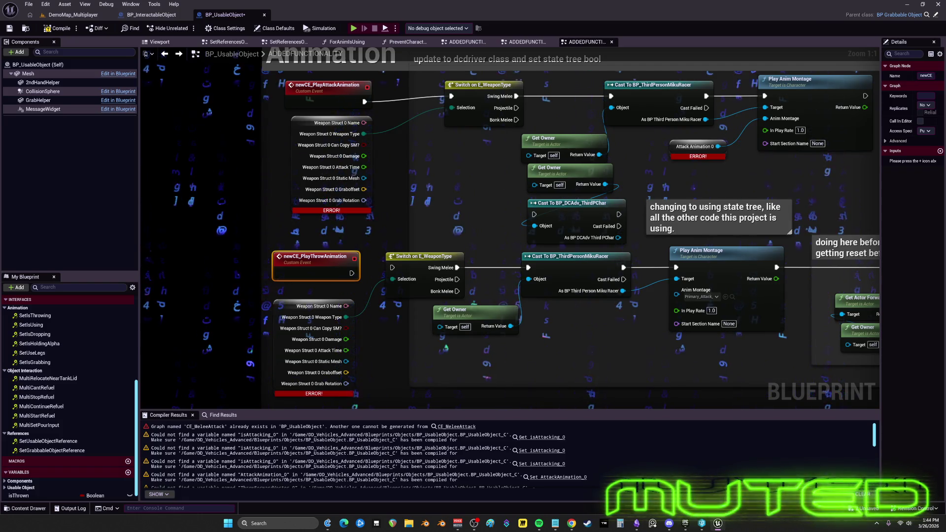
Marquee-select the Animation comment box together with all its nodes
scroll(698, 246, "down", 2)
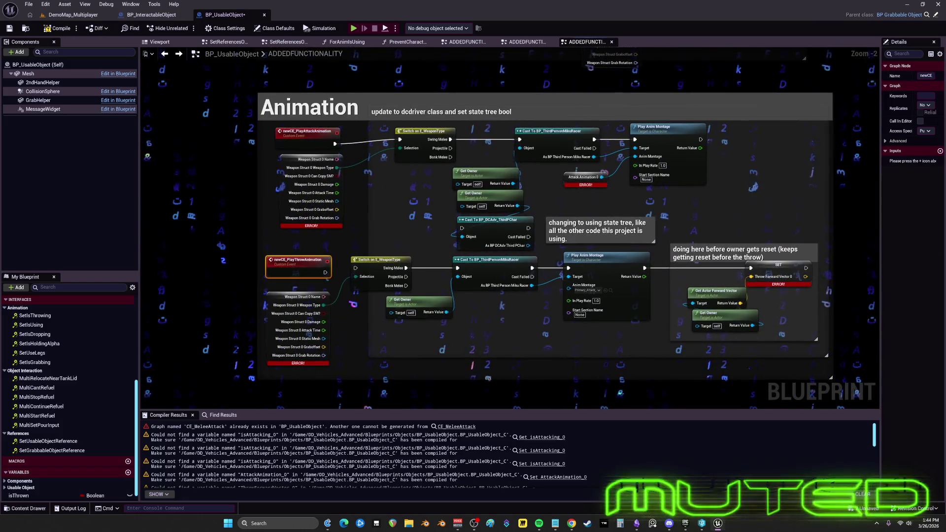
scroll(838, 221, "up", 1)
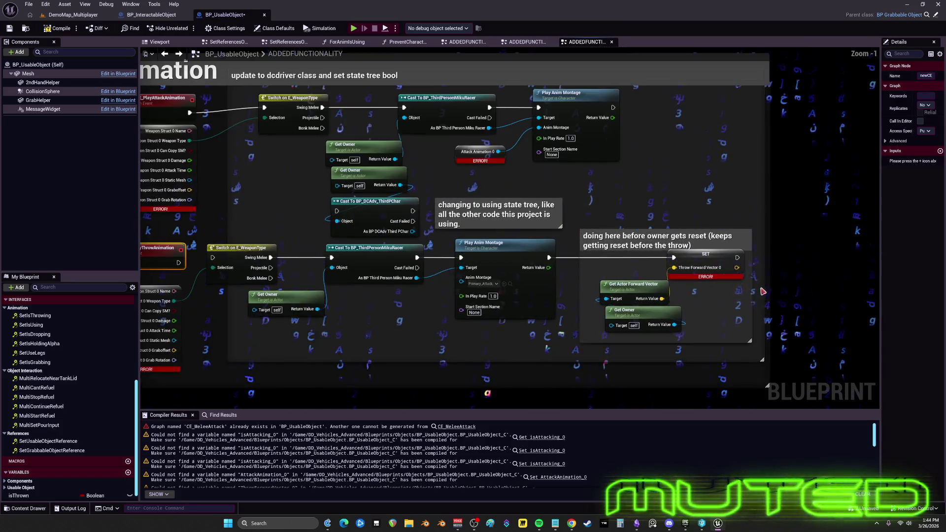
scroll(798, 362, "down", 2)
mouse_move(798, 361)
left_mouse_down()
mouse_move(522, 237)
mouse_move(380, 120)
left_mouse_up()
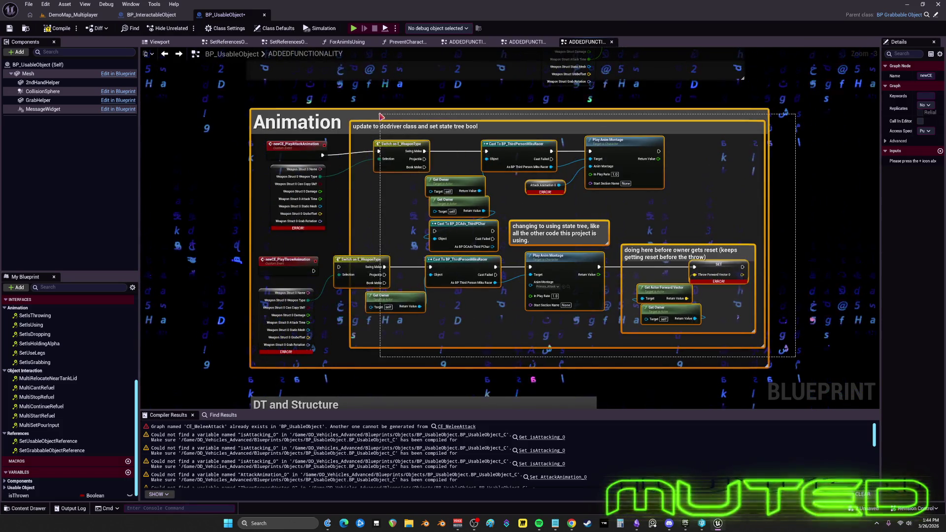
Delete the Animation nodes and error-marked struct break nodes, then undo to restore them
key("Delete")
left_click(286, 293)
key("Delete")
left_click(298, 169)
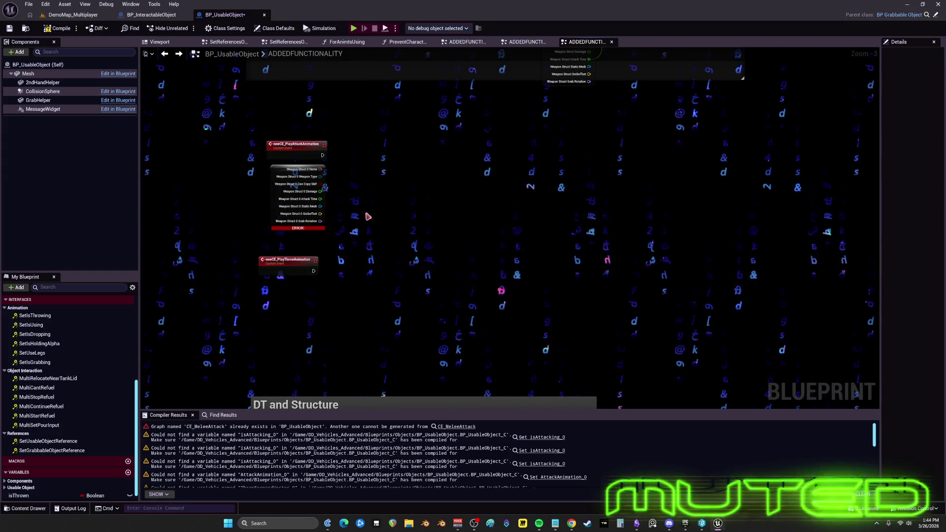
key("Delete")
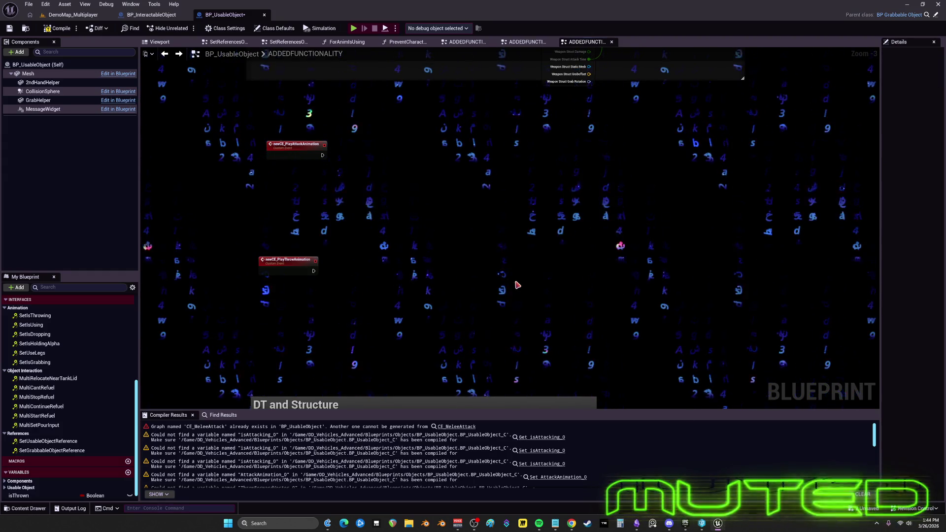
key("ctrl+z")
key("ctrl+z")
key("ctrl+z")
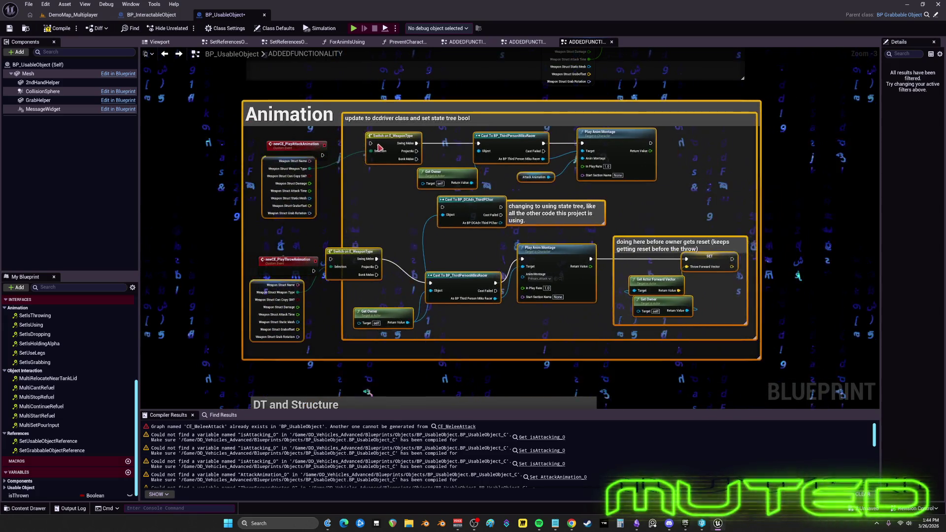
Wire newCE_PlayAttackAnimation into the top Switch on E_WeaponType, compile, and open parent BP_GrabbableObject
scroll(296, 299, "up", 4)
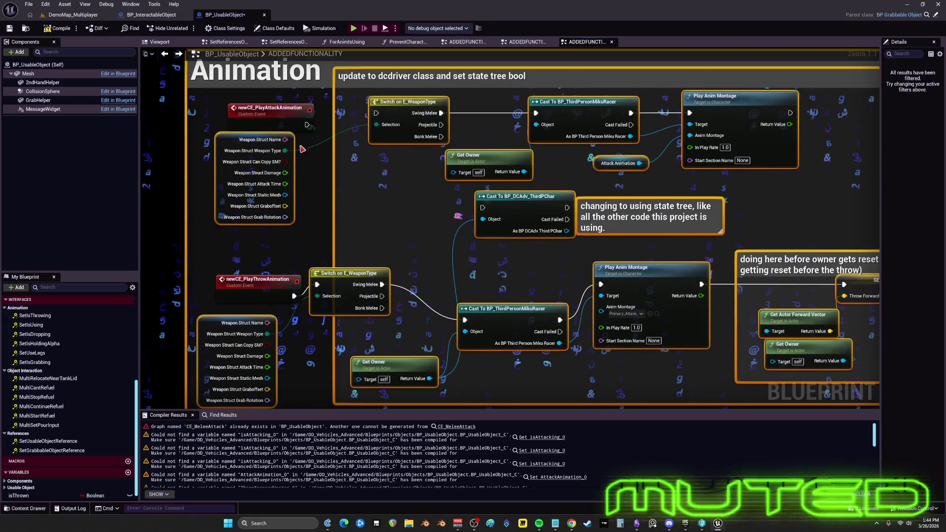
left_click_drag(307, 124, 376, 113)
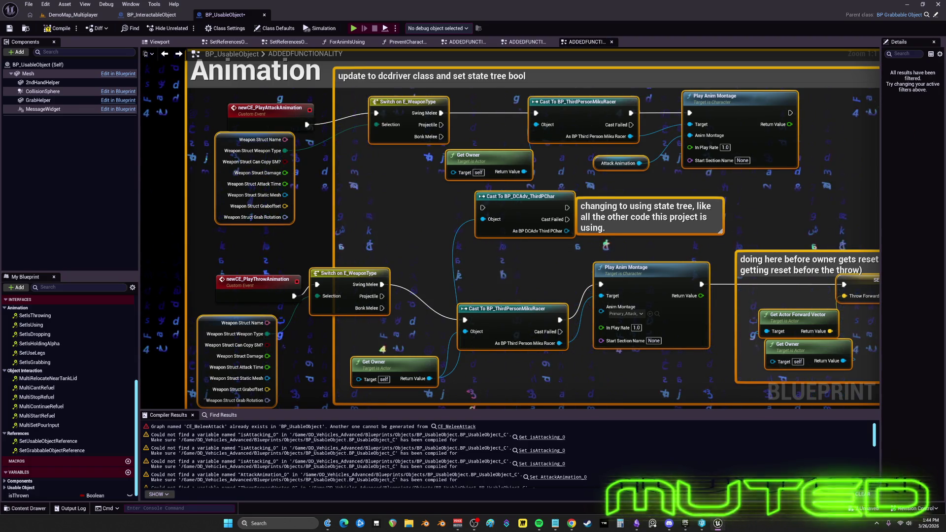
left_click(57, 30)
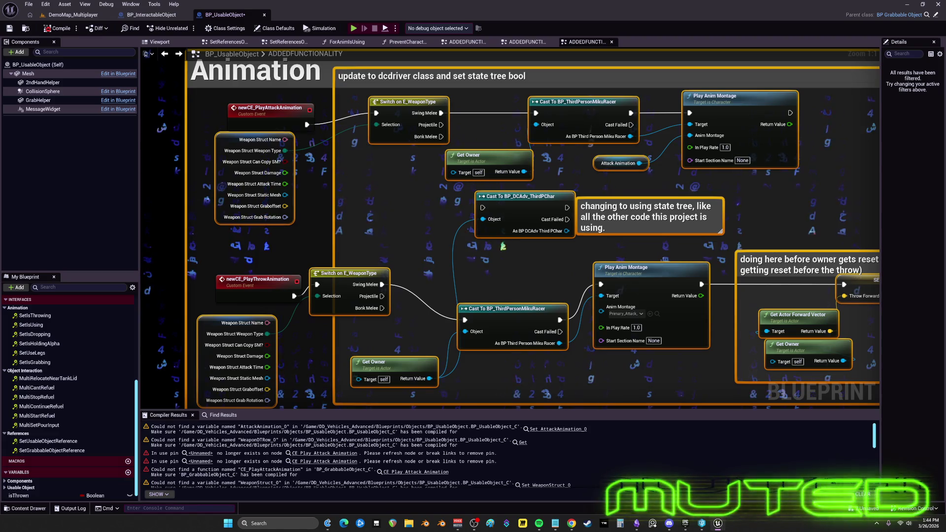
left_click(899, 14)
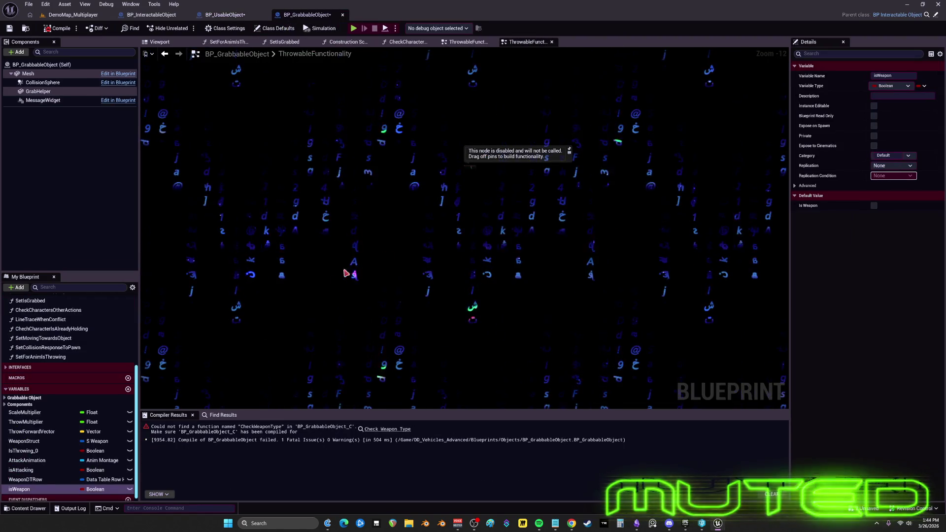
Widen the side panels and find all references to the isWeapon variable
left_click_drag(140, 399, 220, 399)
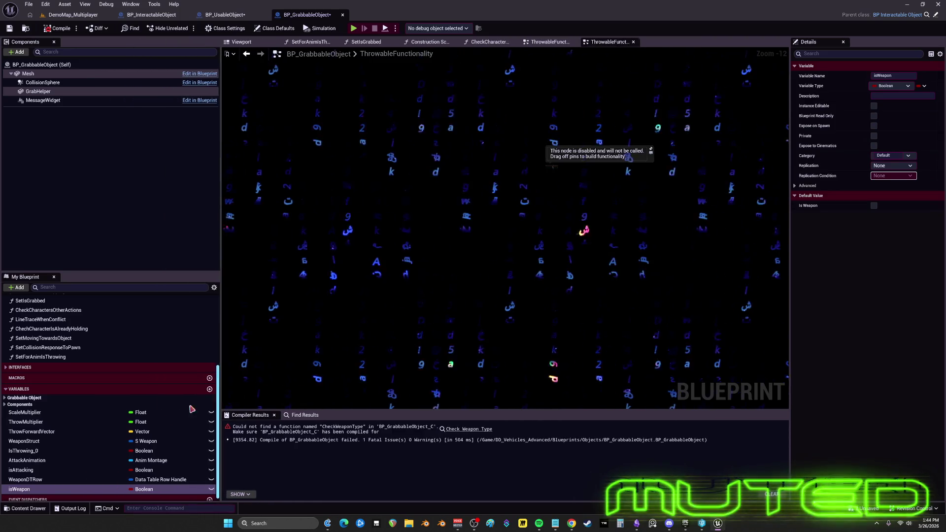
right_click(40, 485)
mouse_move(74, 431)
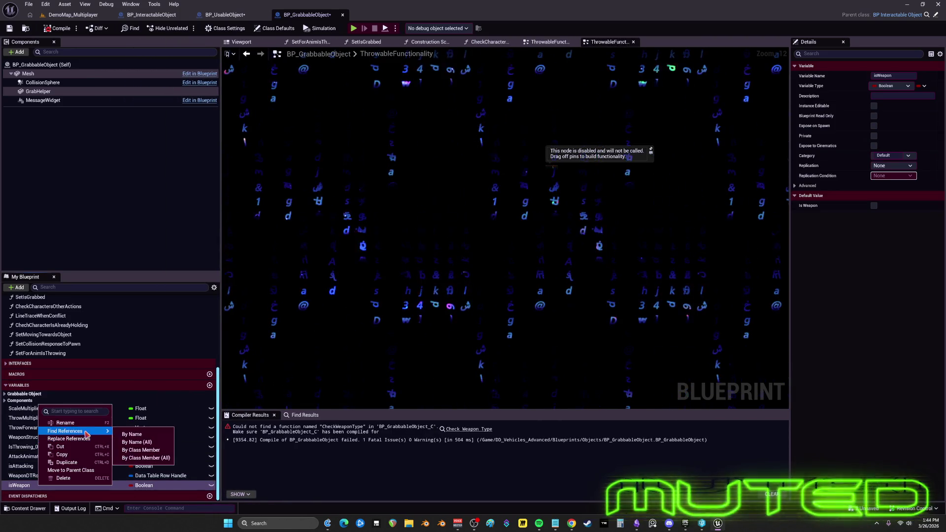
left_click(136, 434)
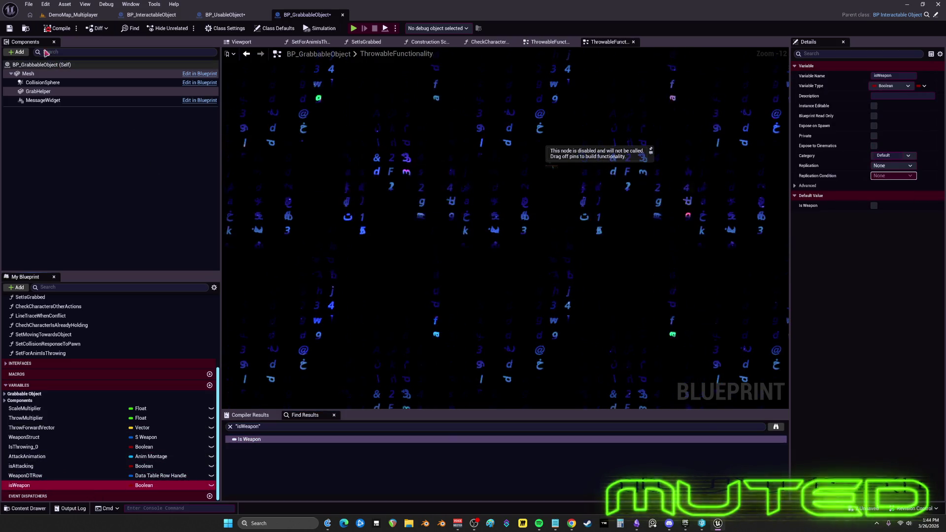
right_click(42, 477)
left_click(32, 460)
Check that ThrowForwardVector, ThrowMultiplier and WeaponStruct are in use, keeping each one
scroll(31, 452, "up", 1)
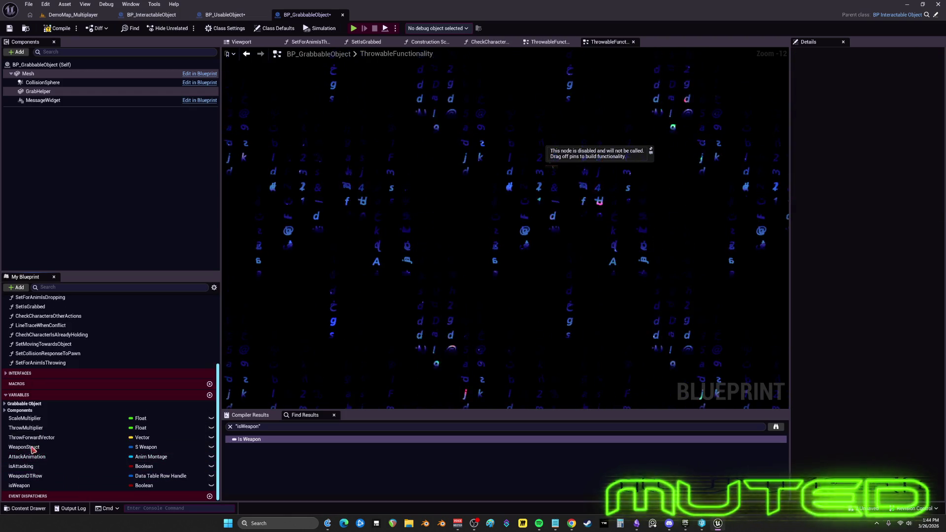
left_click(45, 437)
key("Delete")
left_click(548, 276)
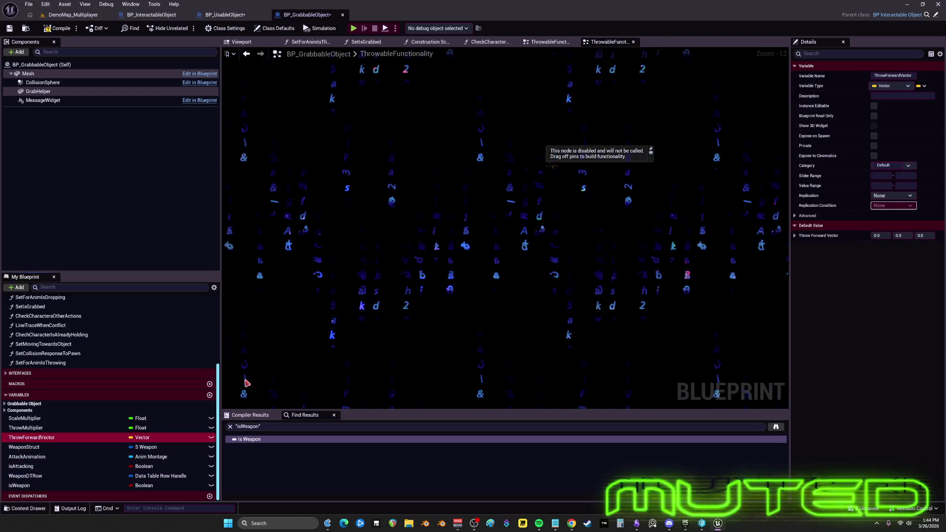
left_click(70, 428)
key("Delete")
left_click(547, 276)
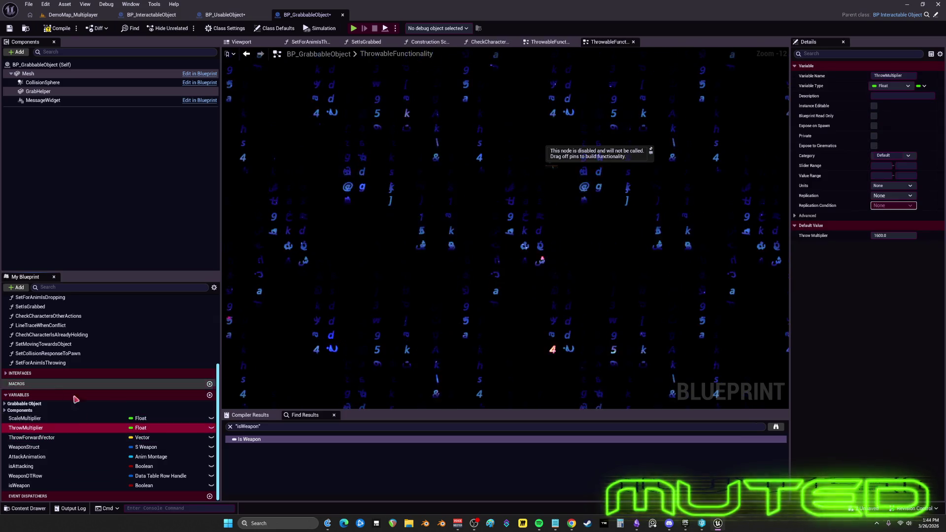
left_click(49, 446)
key("Delete")
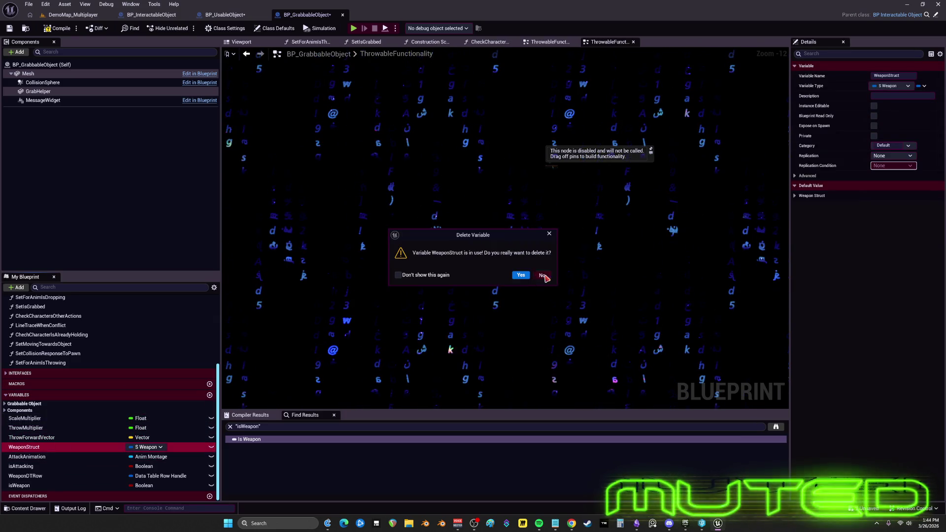
left_click(543, 276)
Check that AttackAnimation, isAttacking, WeaponDTRow and isWeapon are in use, keeping each one
left_click(64, 459)
key("Delete")
left_click(544, 276)
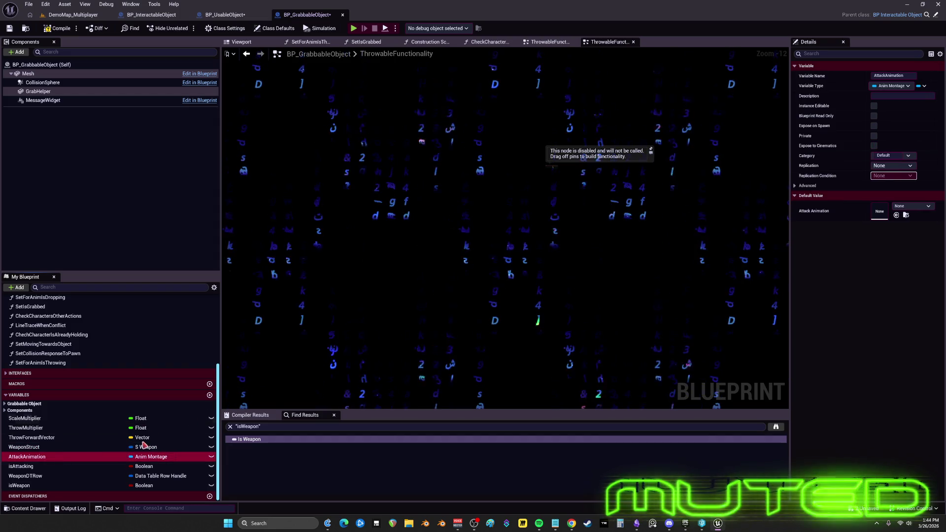
left_click(89, 466)
key("Delete")
left_click(544, 276)
left_click(98, 476)
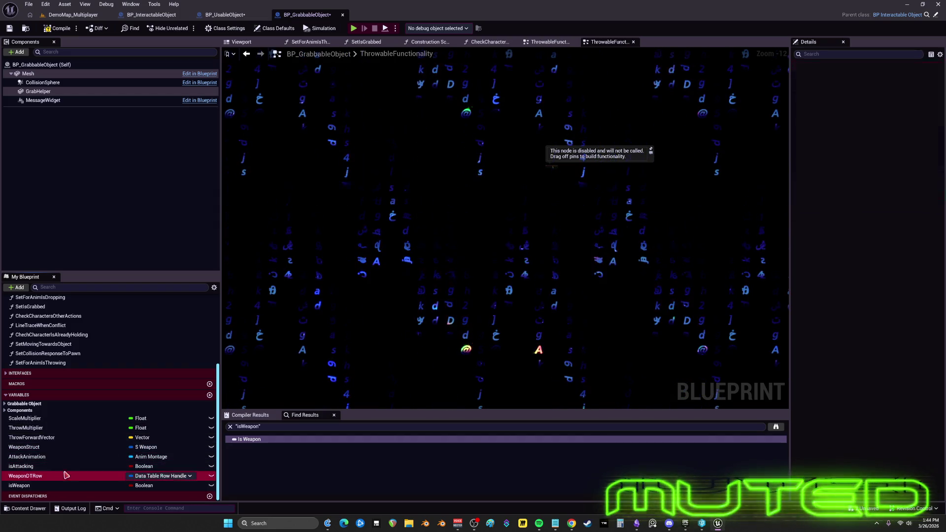
key("Delete")
left_click(543, 276)
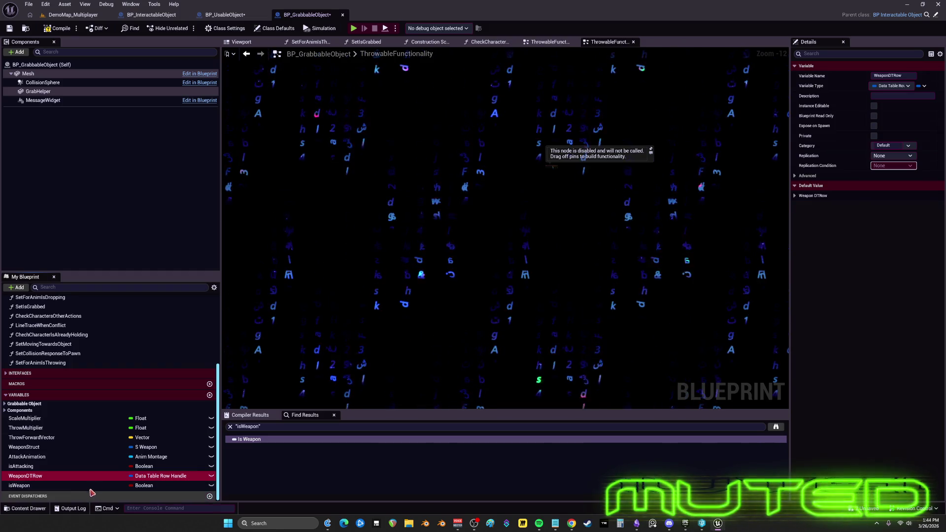
left_click(89, 485)
key("Delete")
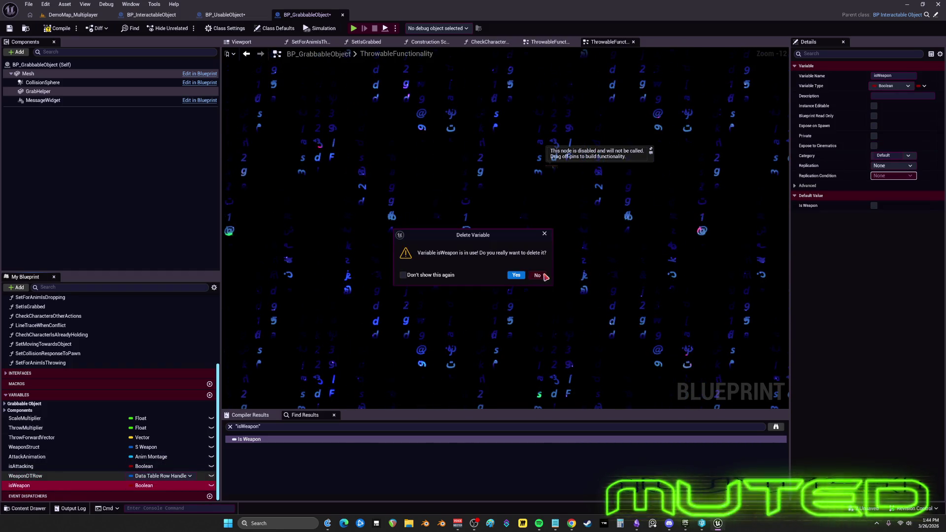
left_click(544, 276)
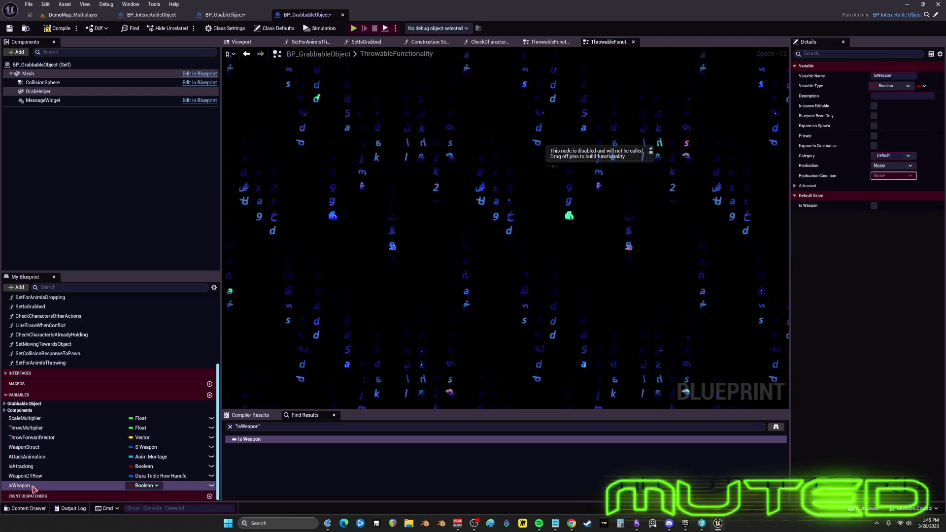
Inspect isAttacking and confirm ScaleMultiplier is in use, then return to BP_UsableObject
left_click(39, 466)
left_click(39, 418)
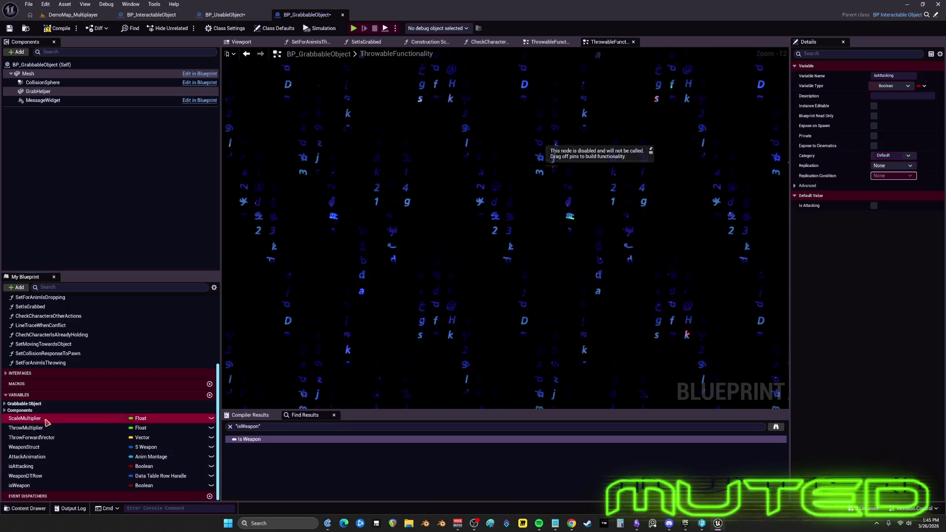
key("Delete")
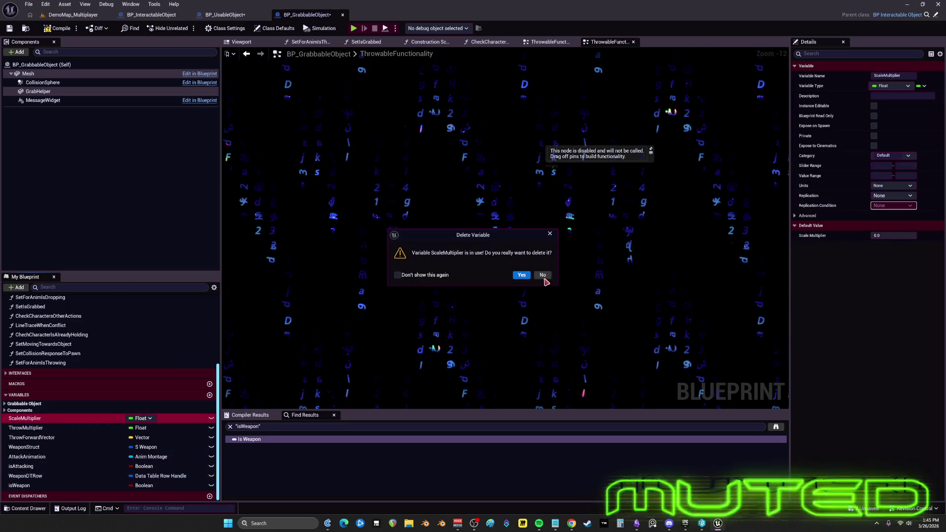
left_click(547, 275)
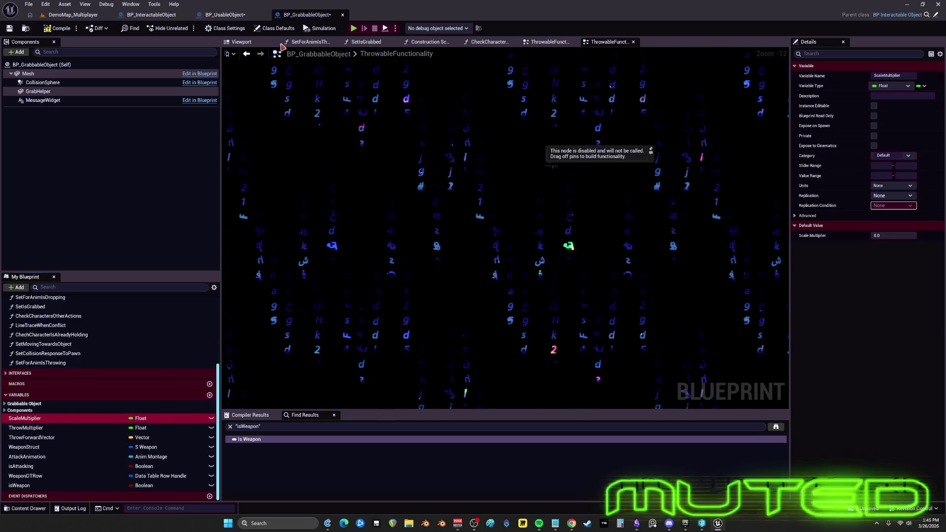
left_click(239, 16)
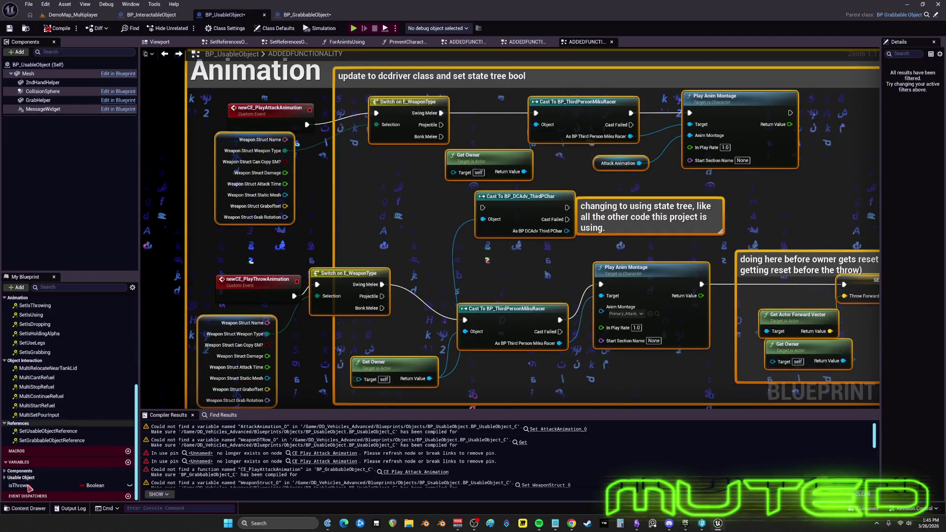
Copy WeaponStruct from BP_GrabbableObject into BP_UsableObject as WeaponStruct_0
left_click(305, 15)
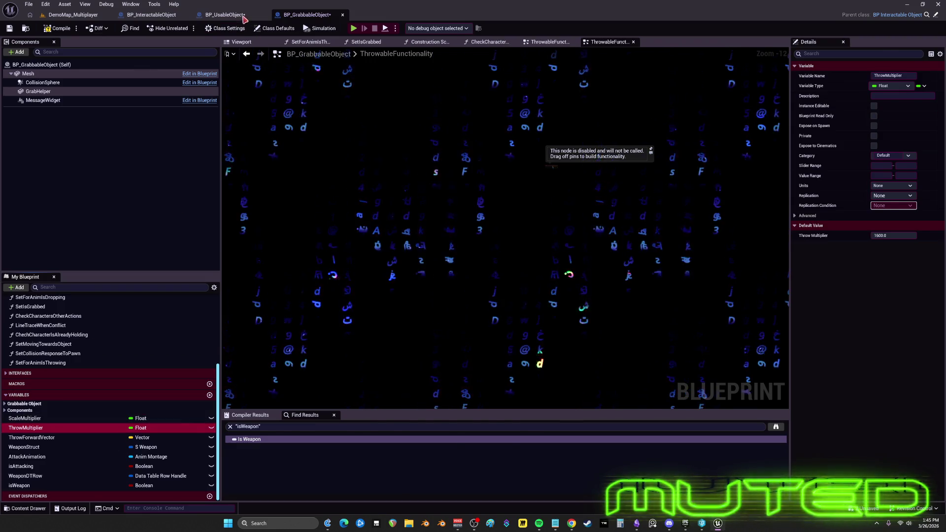
key("ctrl+Tab")
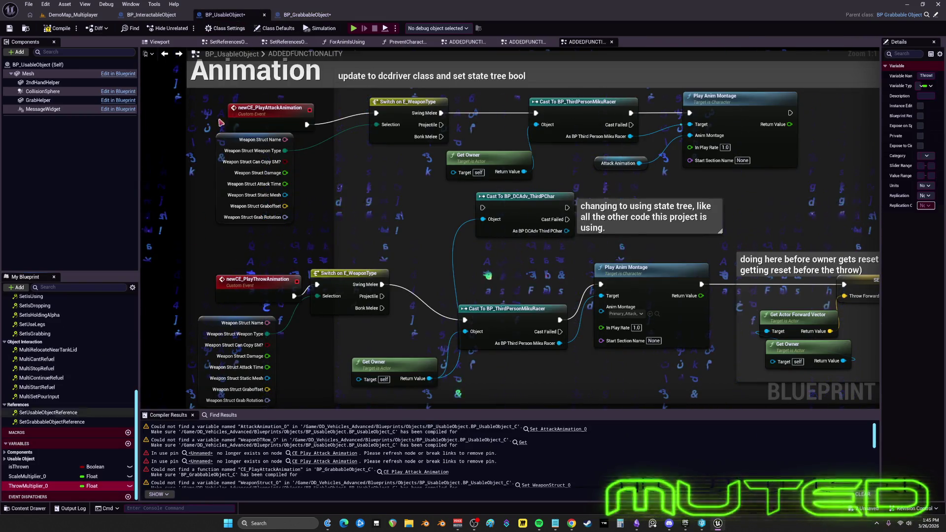
left_click(294, 14)
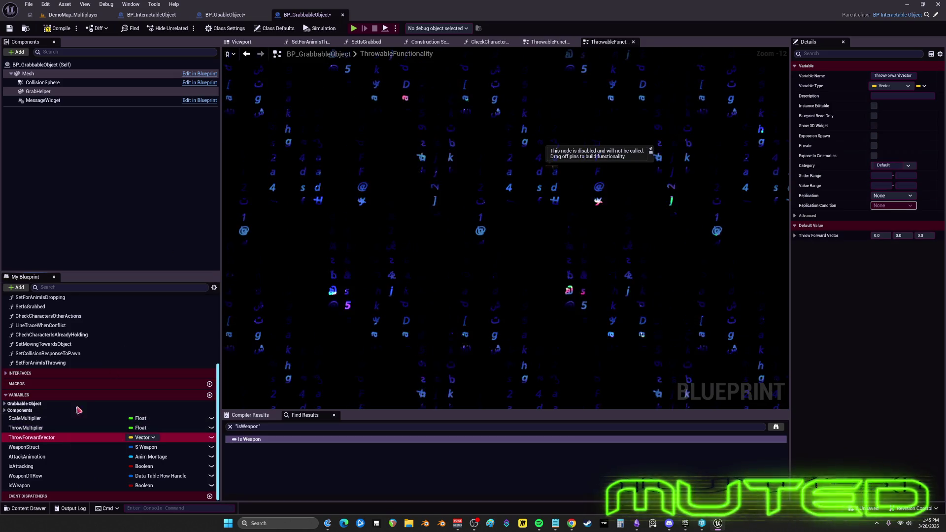
left_click(228, 14)
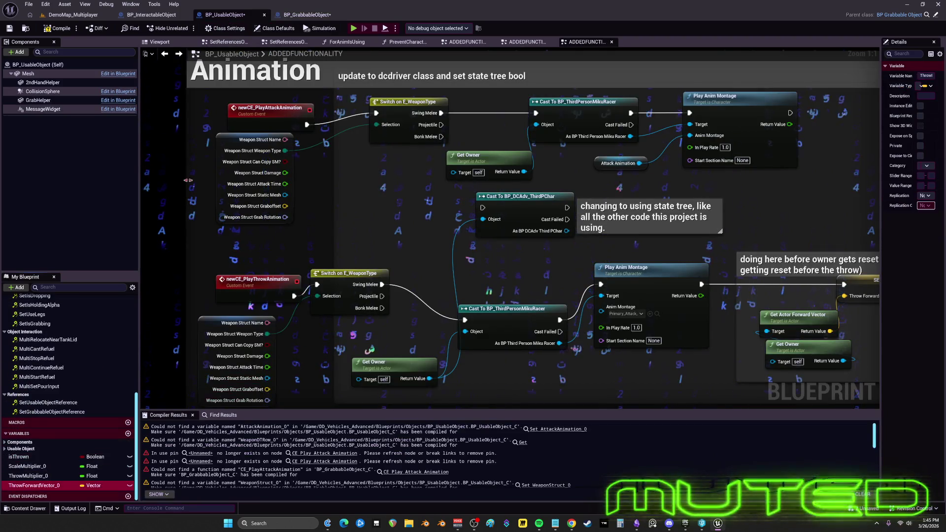
left_click(305, 13)
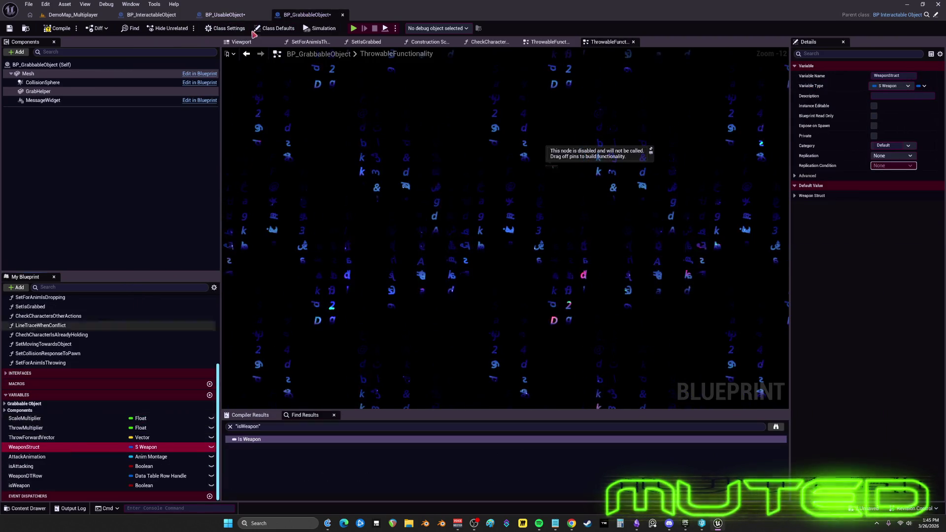
left_click(241, 11)
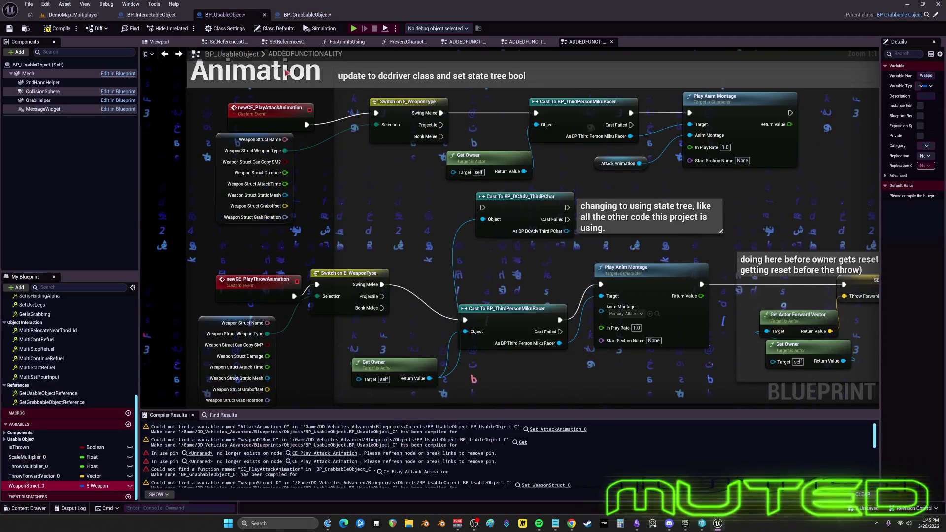
Copy AttackAnimation and isAttacking into BP_UsableObject as AttackAnimation_0 and isAttacking_0
left_click(309, 15)
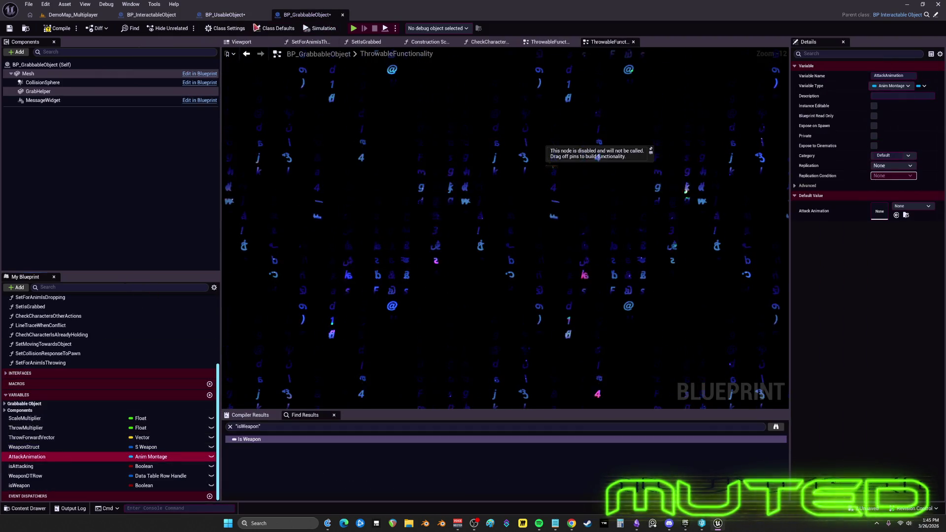
left_click(225, 15)
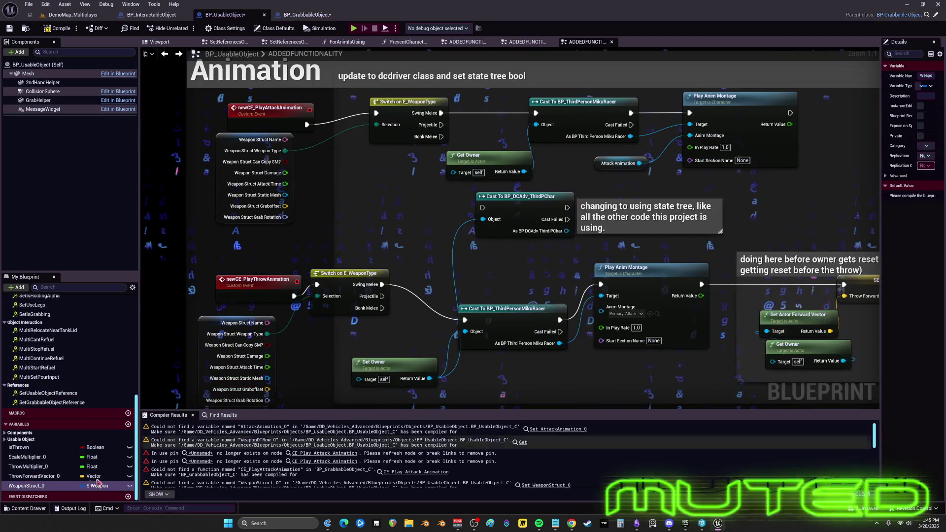
left_click(310, 15)
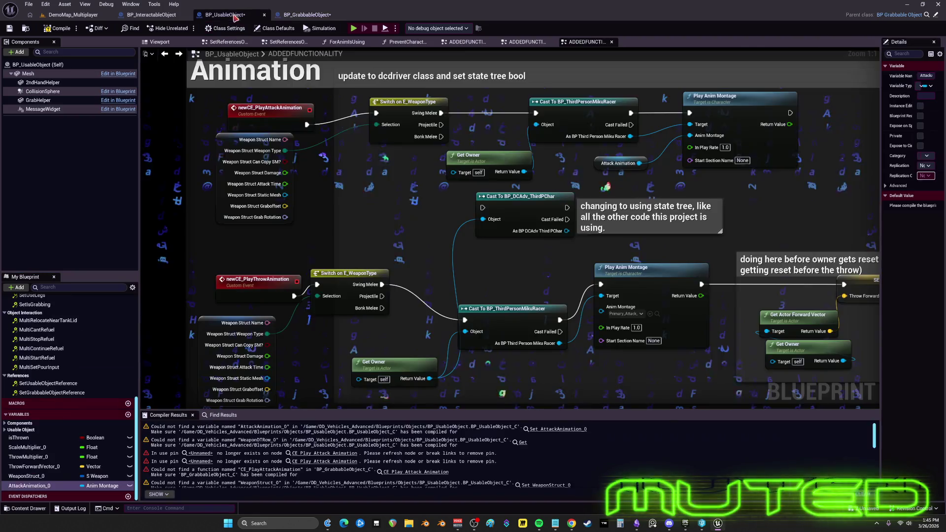
left_click(224, 15)
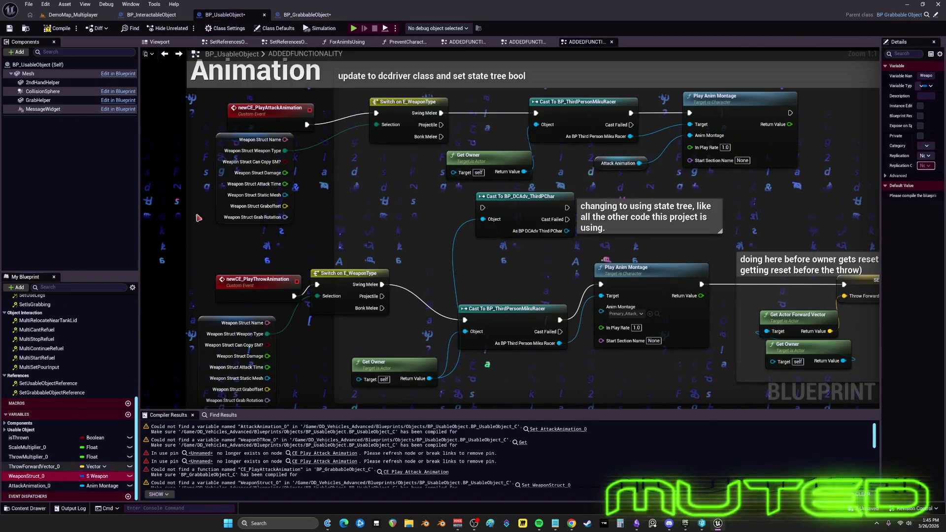
left_click(304, 15)
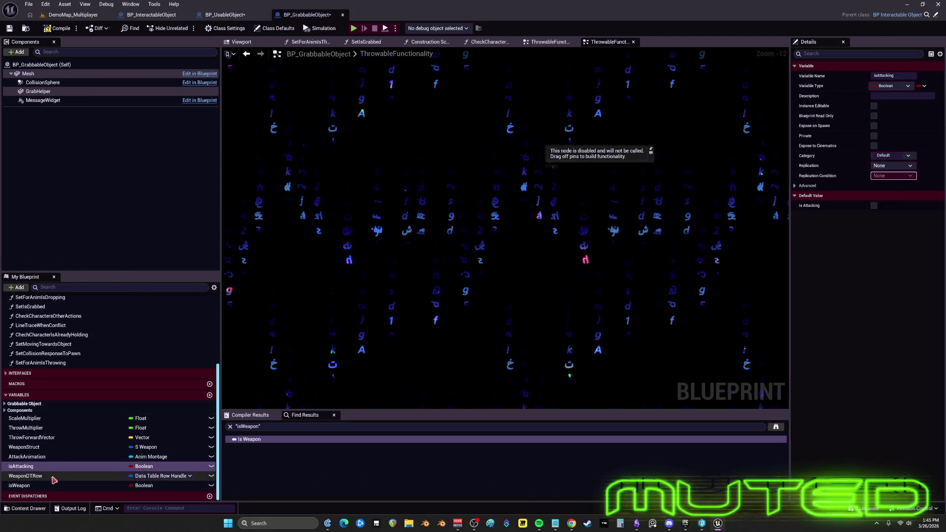
left_click(224, 15)
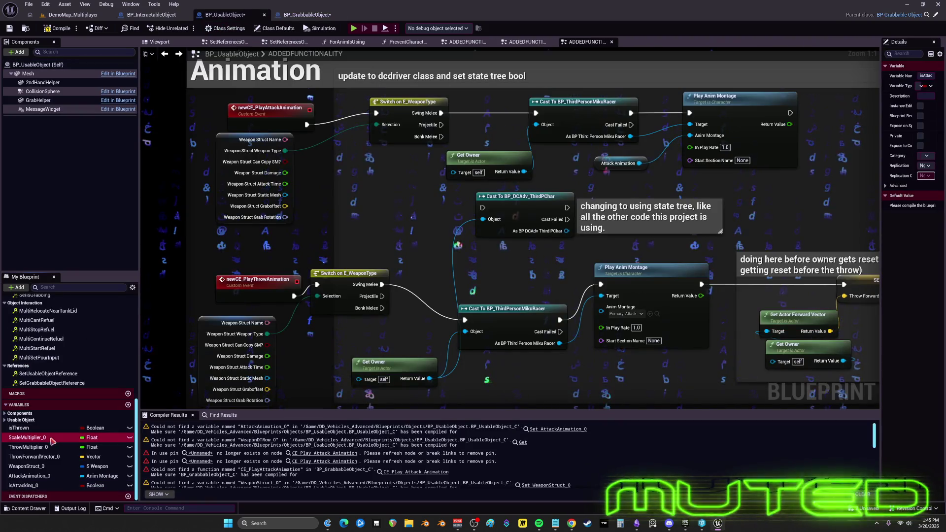
Copy WeaponDTRow into BP_UsableObject as WeaponDTRow_0, then bring up ScaleMultiplier's options
left_click(309, 16)
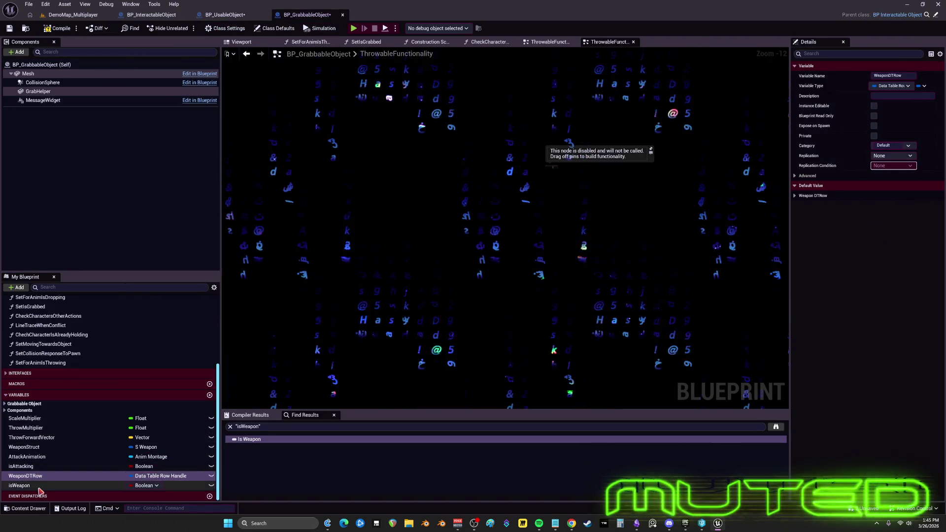
left_click(238, 16)
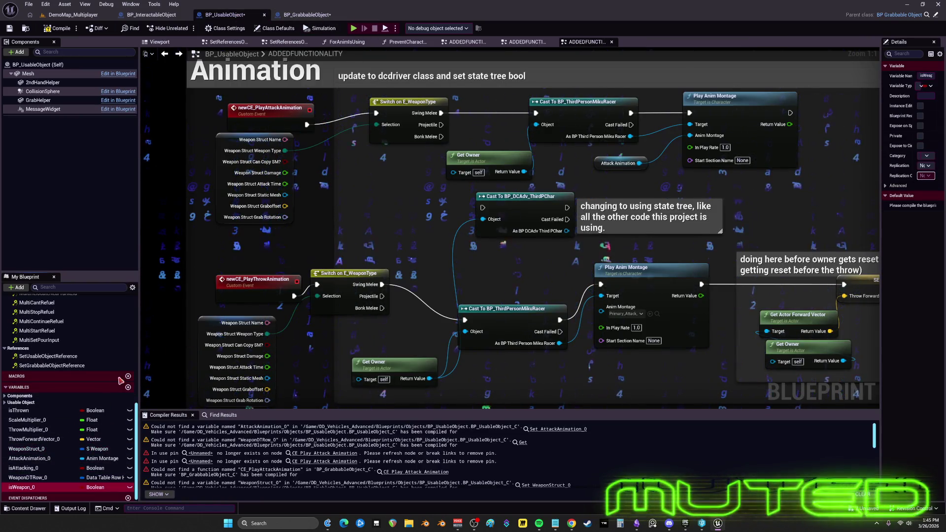
left_click(308, 15)
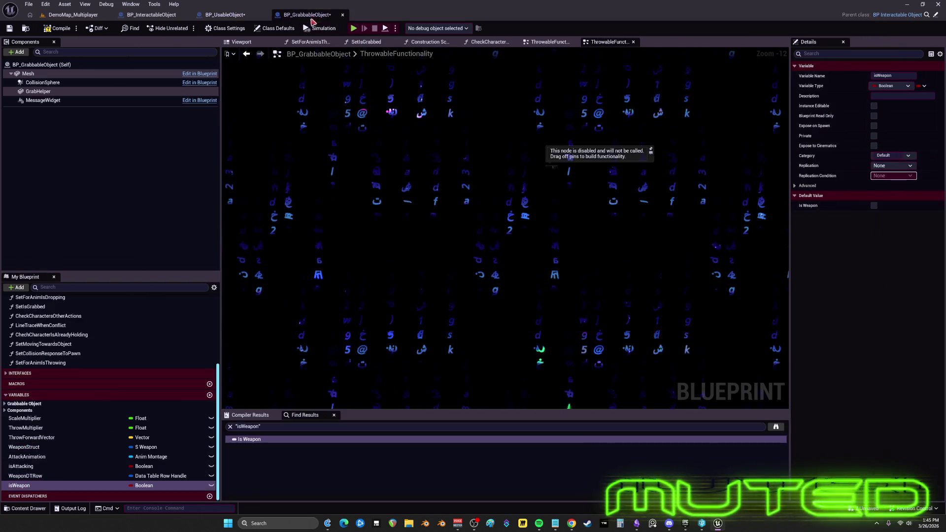
right_click(48, 423)
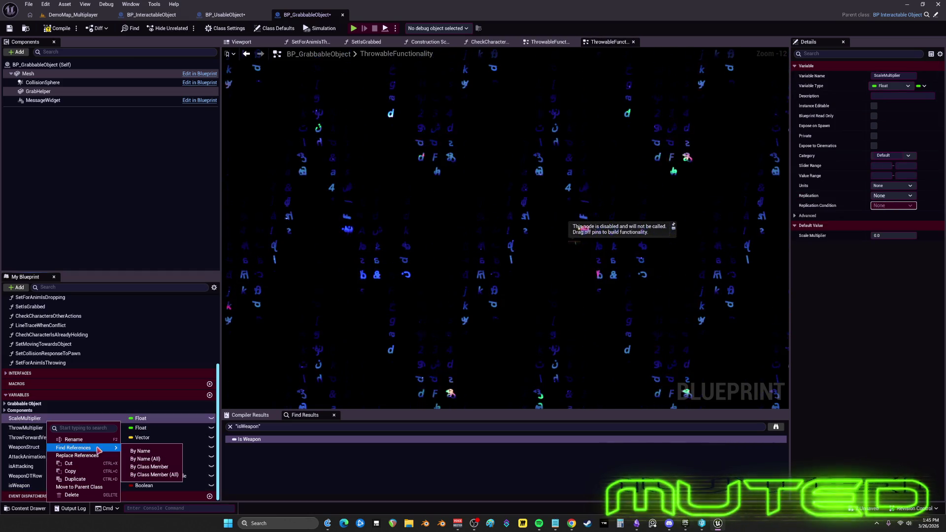
Find ScaleMultiplier references, open Add ScaleMultiplierToVector_2, then return to ThrowableFunctionality
left_click(144, 453)
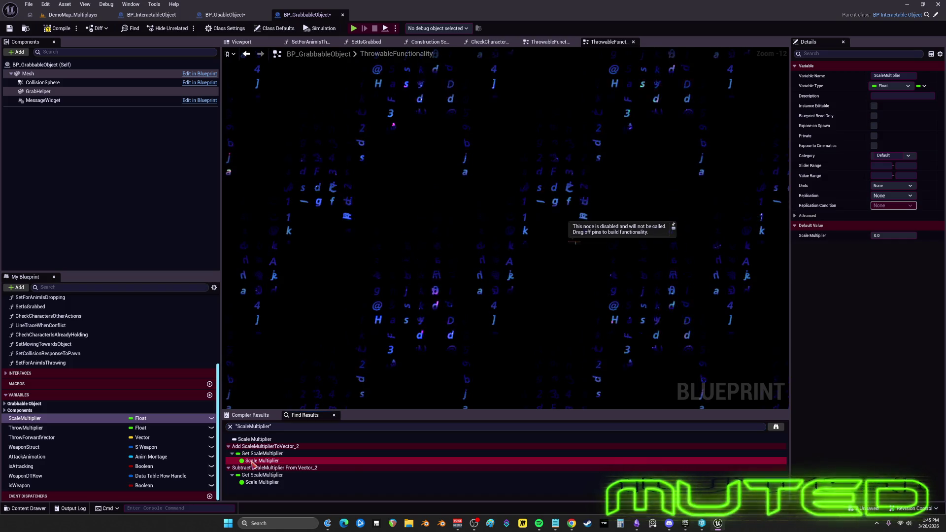
left_click(253, 461)
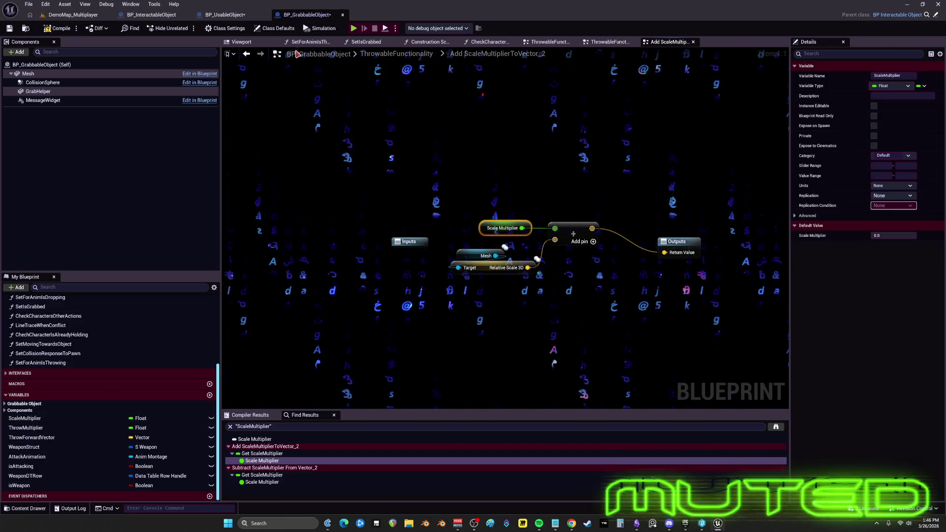
left_click(239, 18)
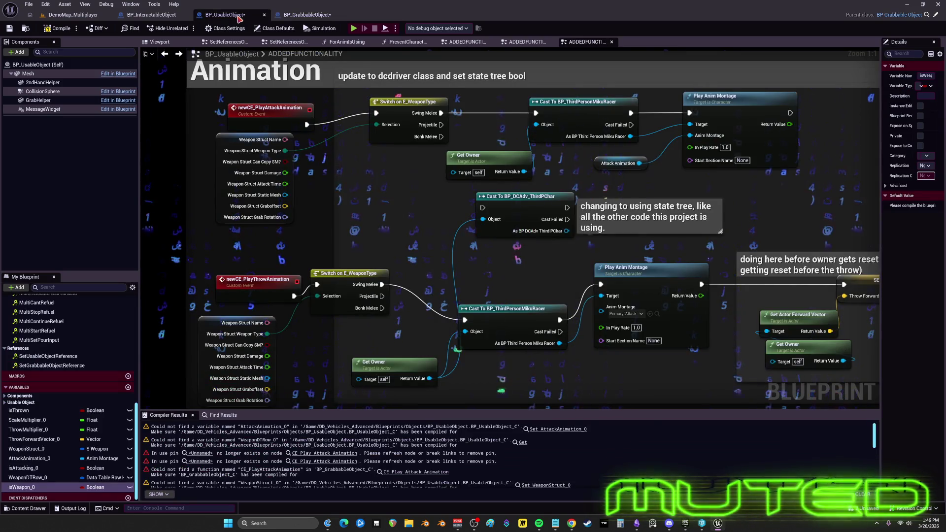
left_click(314, 18)
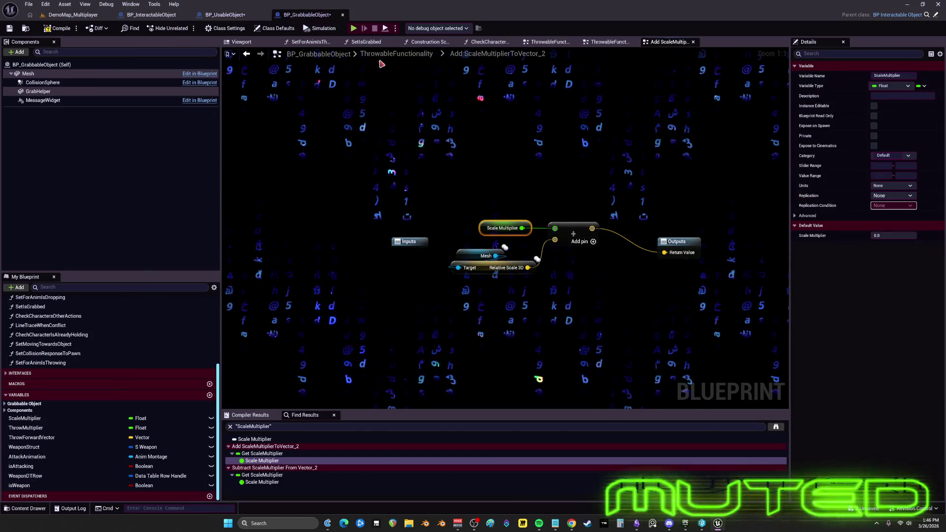
left_click(407, 56)
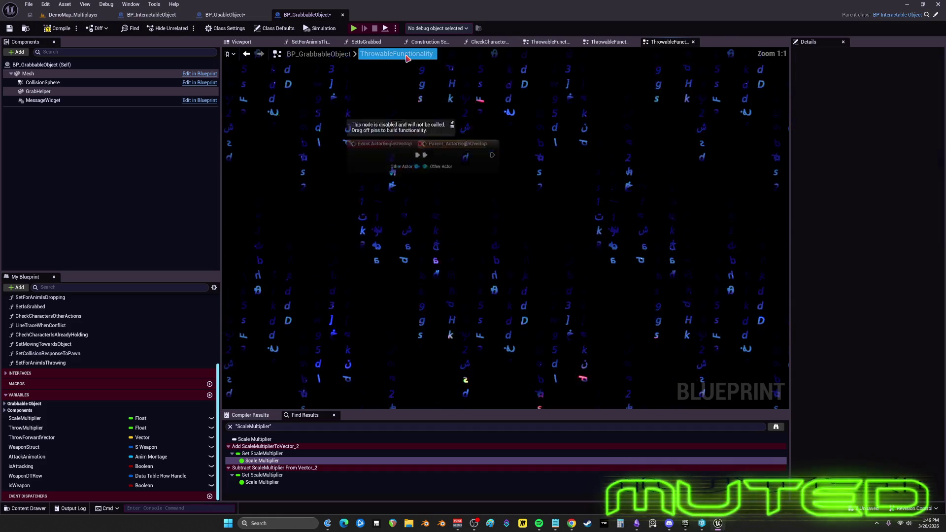
Select the SetForAnimIsThrowing function and look at its options menu
scroll(93, 380, "up", 3)
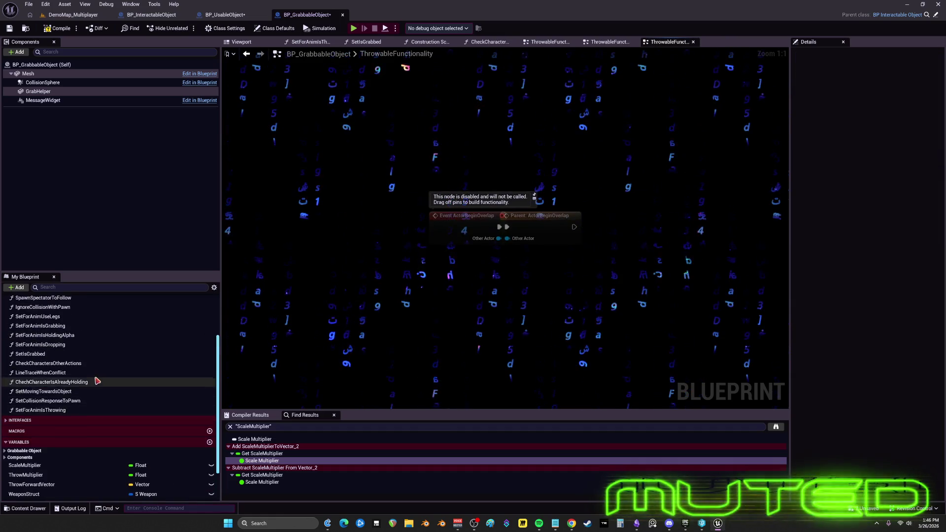
left_click(67, 422)
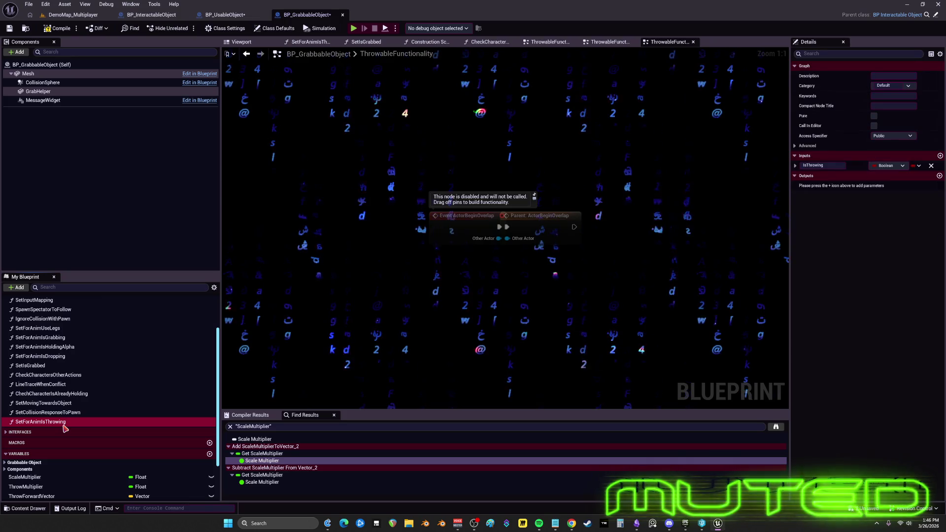
right_click(65, 422)
key("Escape")
scroll(143, 359, "up", 2)
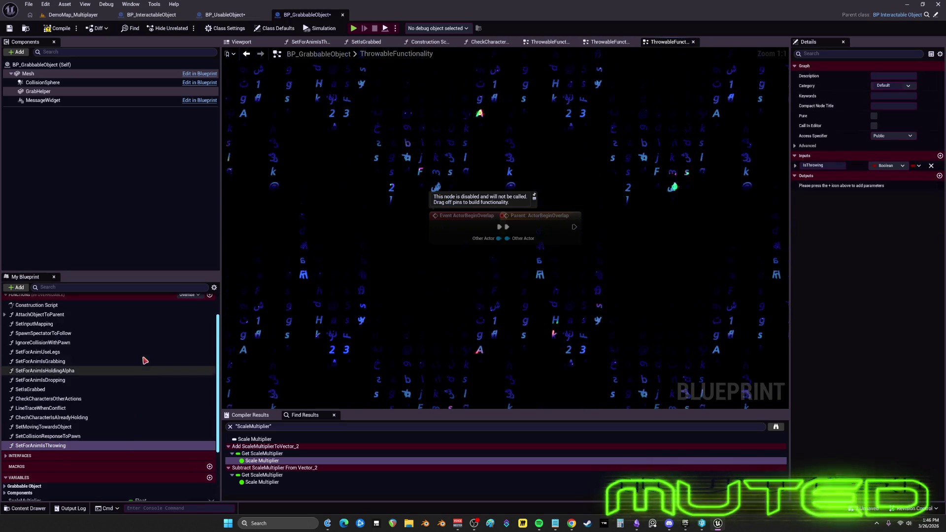
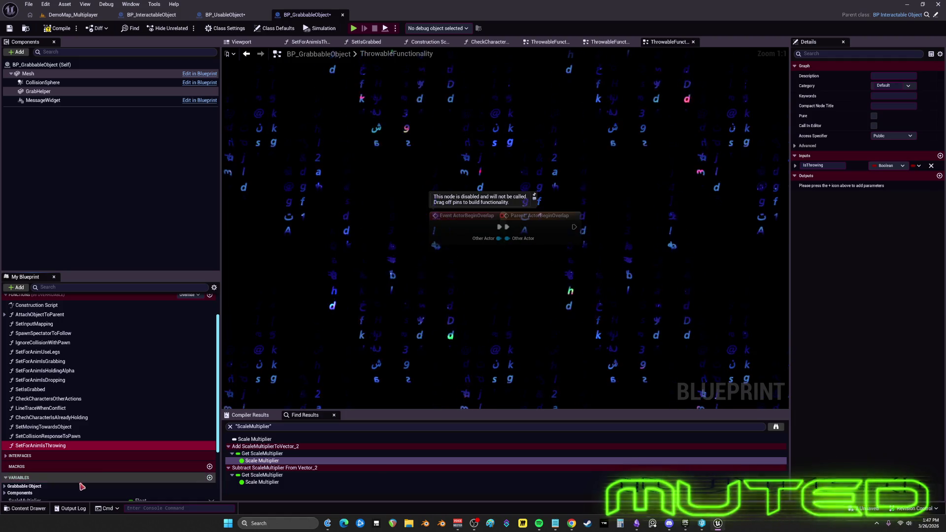
From AttachObjectToParent, find references to SetForAnimIsThrowing and jump to the SetForAnimIsDropping result
scroll(56, 358, "up", 2)
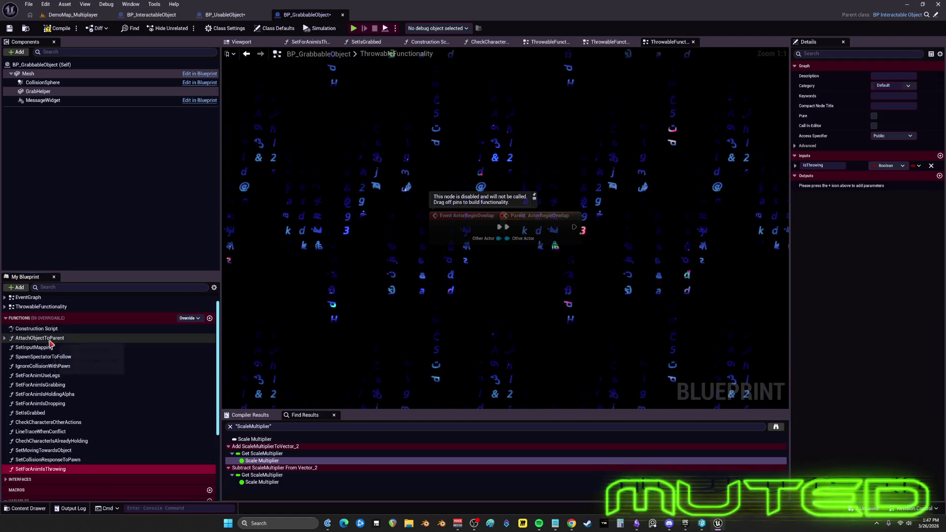
double_click(46, 338)
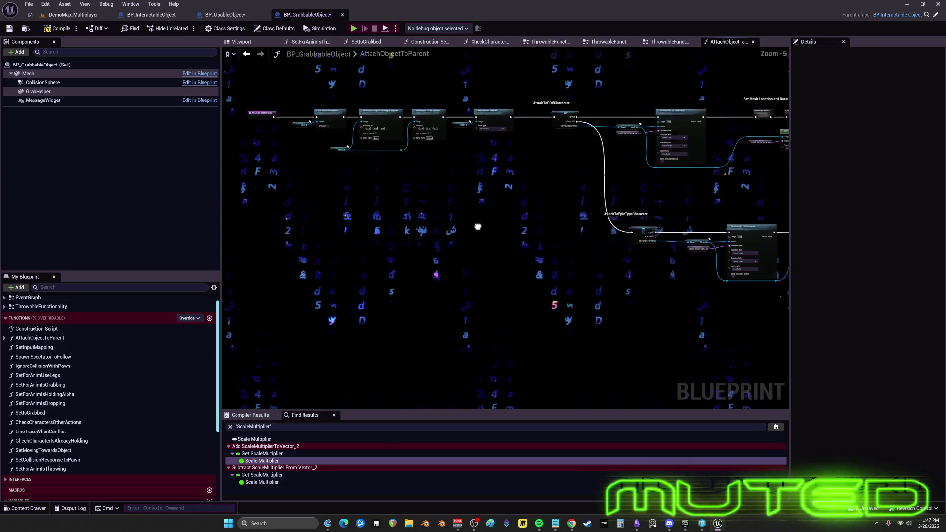
right_click(62, 471)
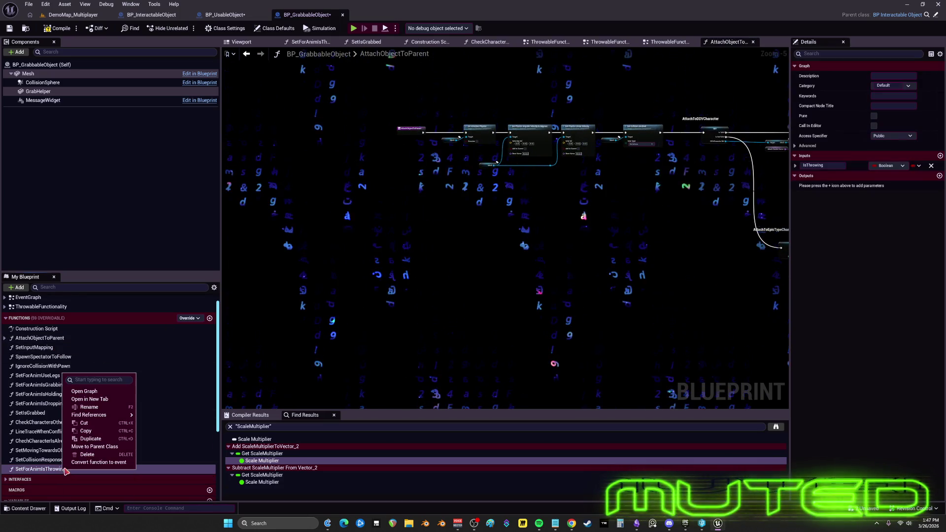
mouse_move(99, 420)
left_click(164, 420)
double_click(285, 447)
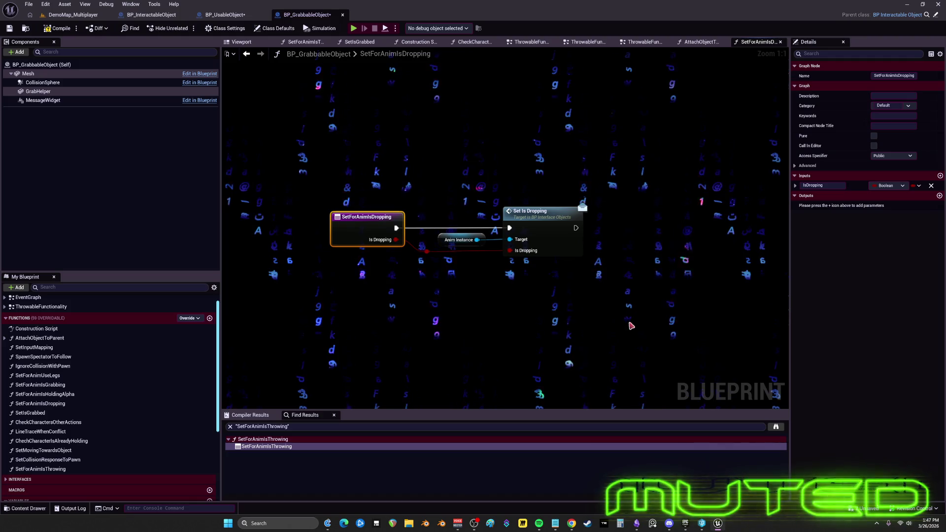
Rename SetForAnimIsThrowing to SetForAnimIsThrowingold, then switch to the BP_UsableObject blueprint
left_click(492, 325)
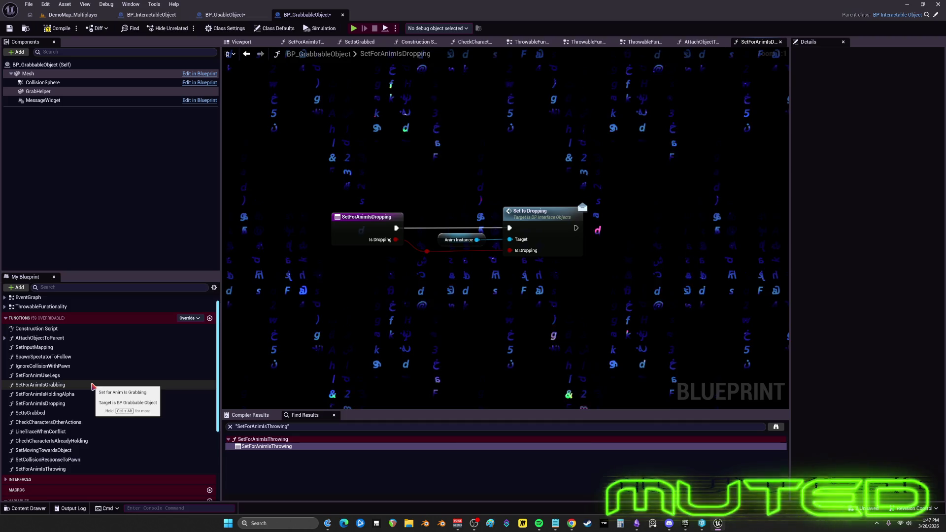
left_click(83, 471)
left_click(77, 472)
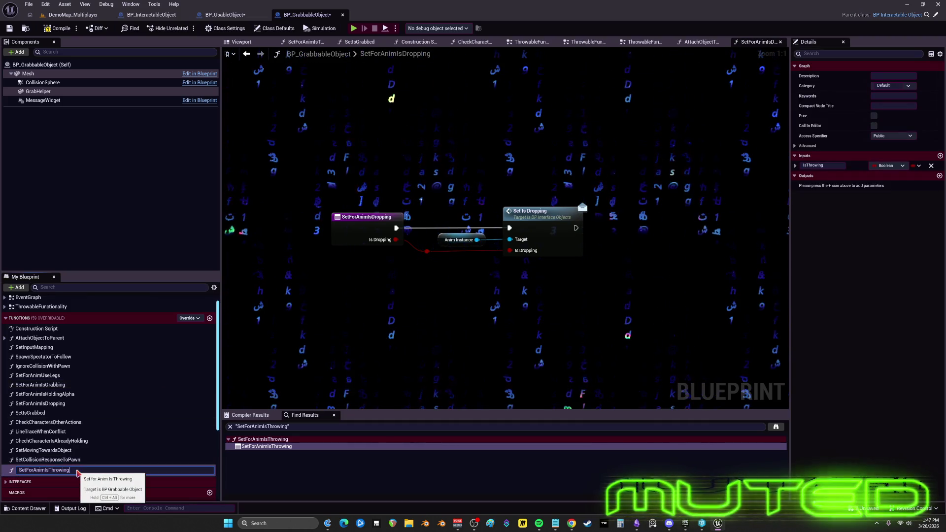
key("Return")
key("Up")
key("Up")
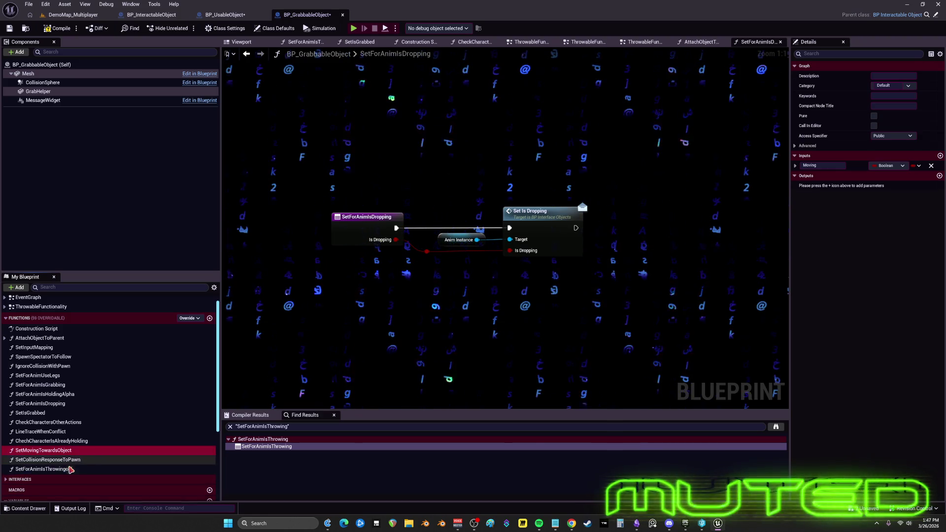
left_click(70, 469)
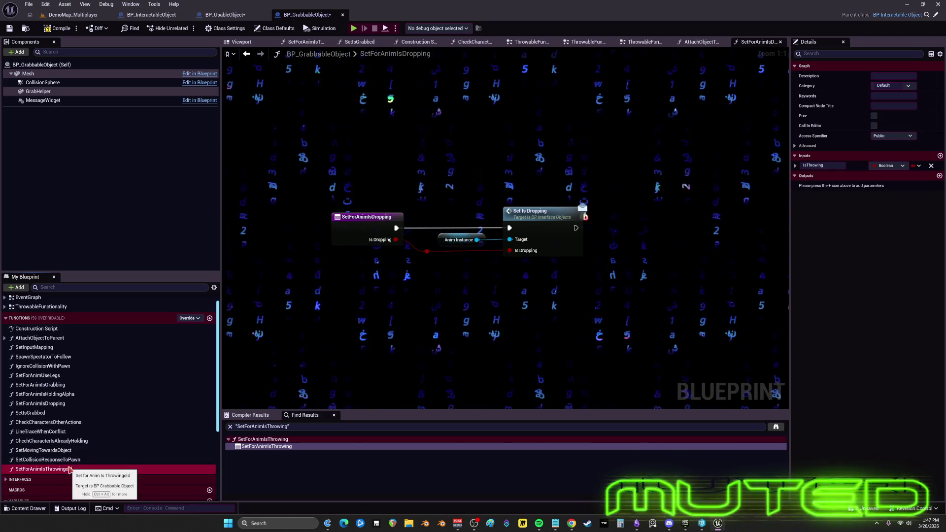
left_click(228, 16)
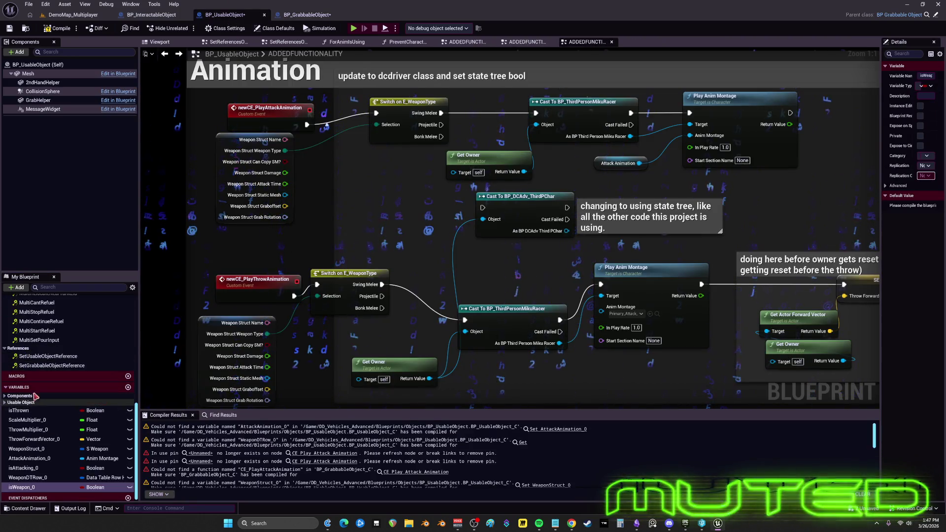
Paste the copied throwing function into BP_UsableObject as SetForAnimIsThrowingold_0
scroll(40, 389, "up", 6)
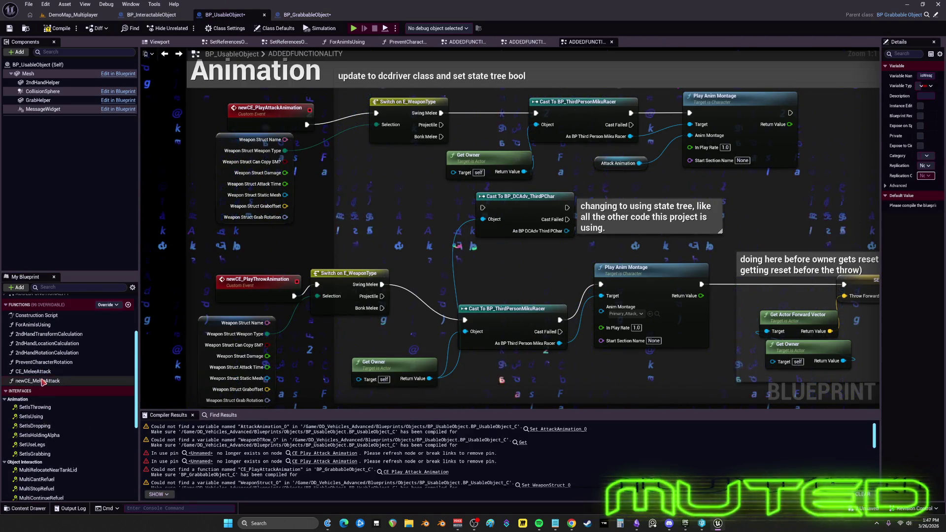
key("ctrl+v")
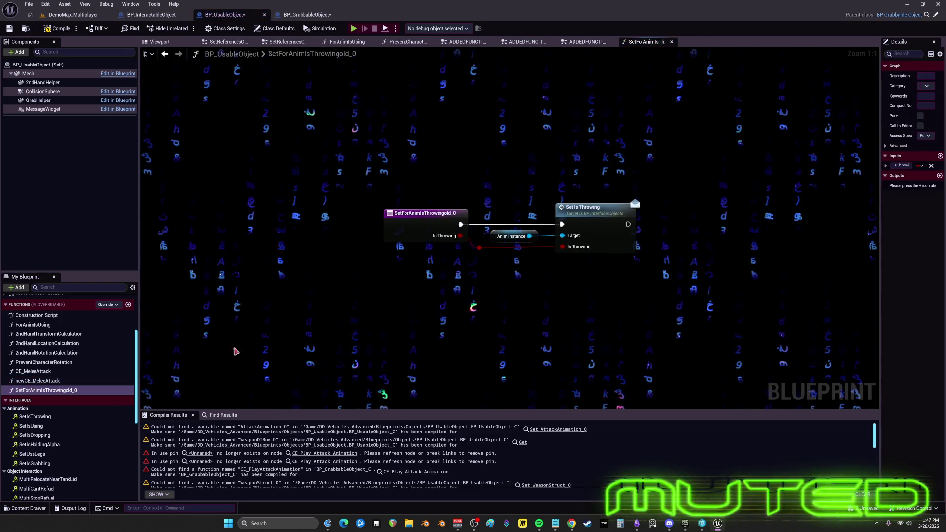
left_click(325, 14)
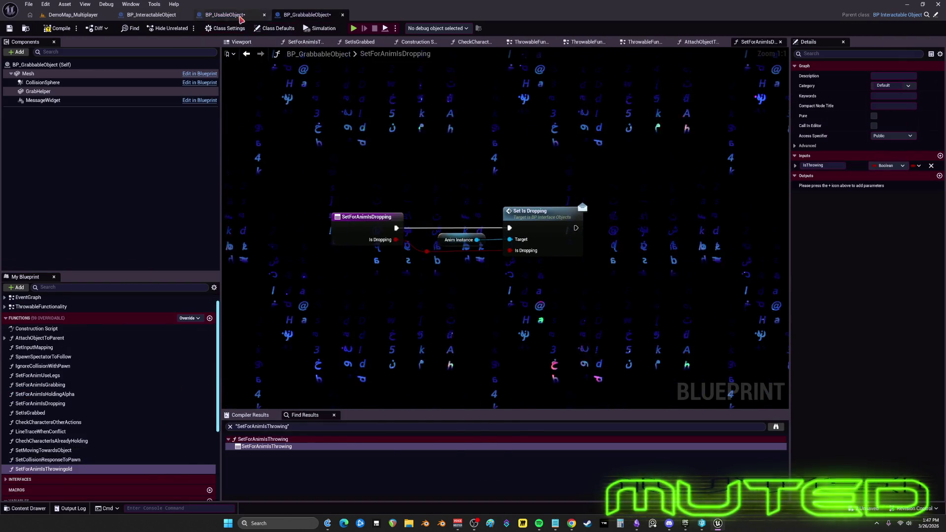
left_click(240, 16)
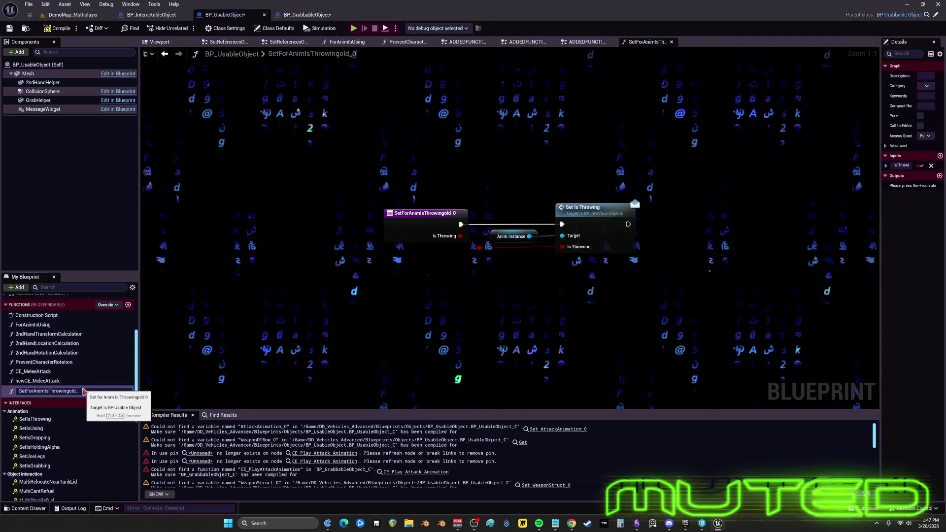
Rename the pasted function to SetForAnimIsThrowing
left_click(83, 390)
key("BackSpace")
key("BackSpace")
key("BackSpace")
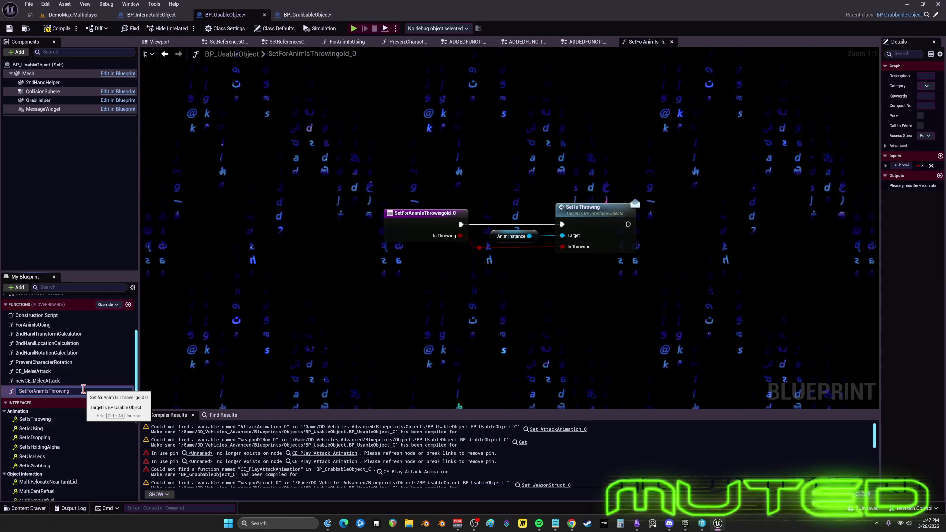
key("Return")
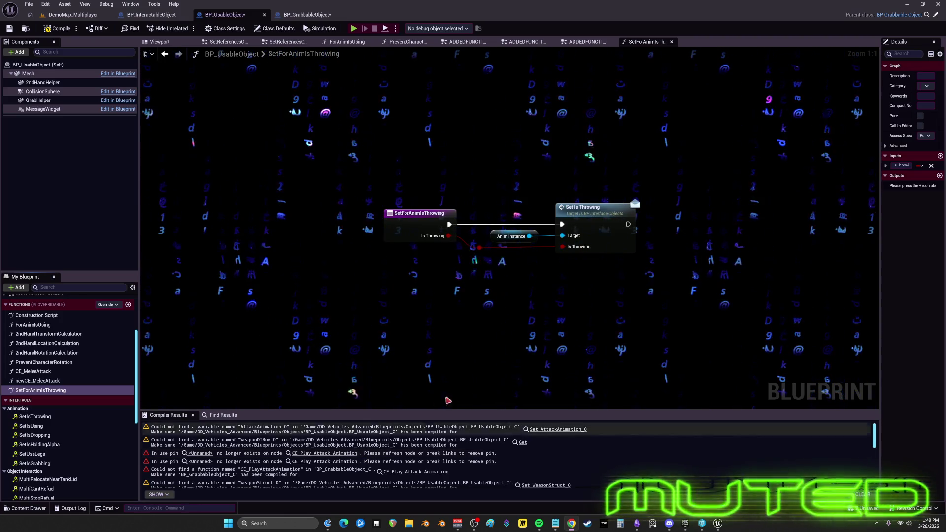
mouse_move(483, 411)
left_mouse_down()
mouse_move(493, 199)
mouse_move(512, 147)
mouse_move(551, 402)
mouse_move(539, 416)
left_mouse_up()
left_click(319, 16)
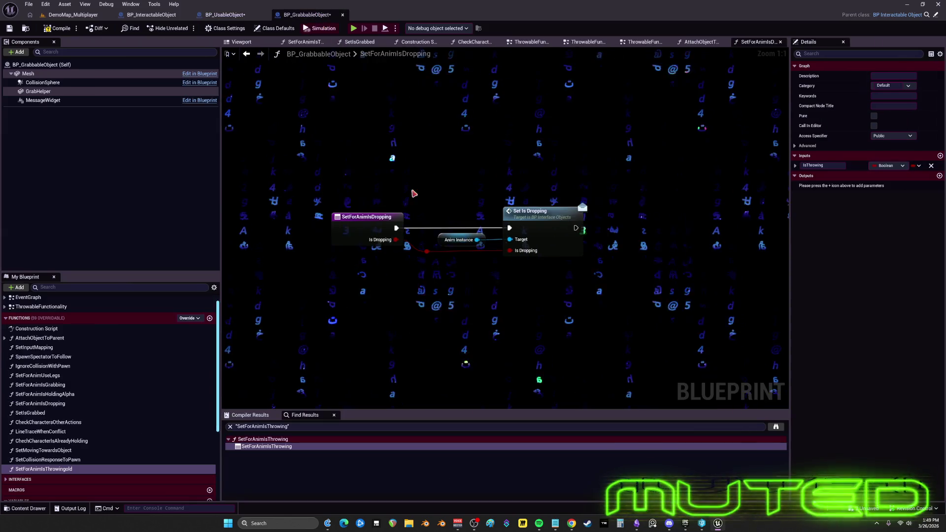
left_click(83, 469)
key("Delete")
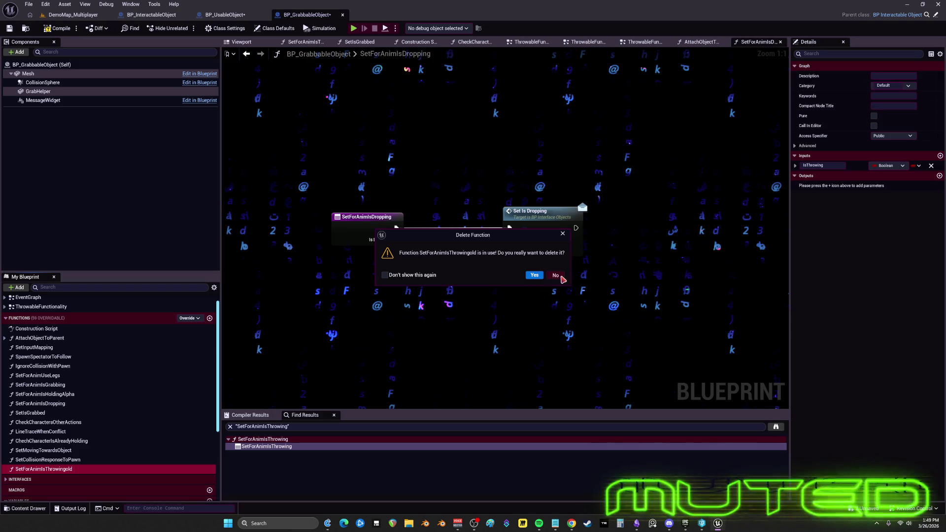
left_click(555, 275)
right_click(82, 470)
left_click(198, 433)
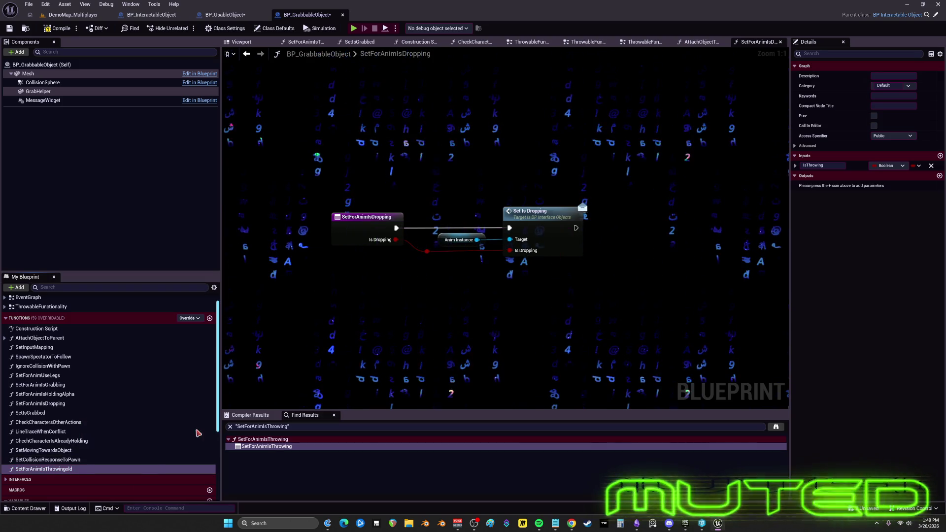
left_click(270, 446)
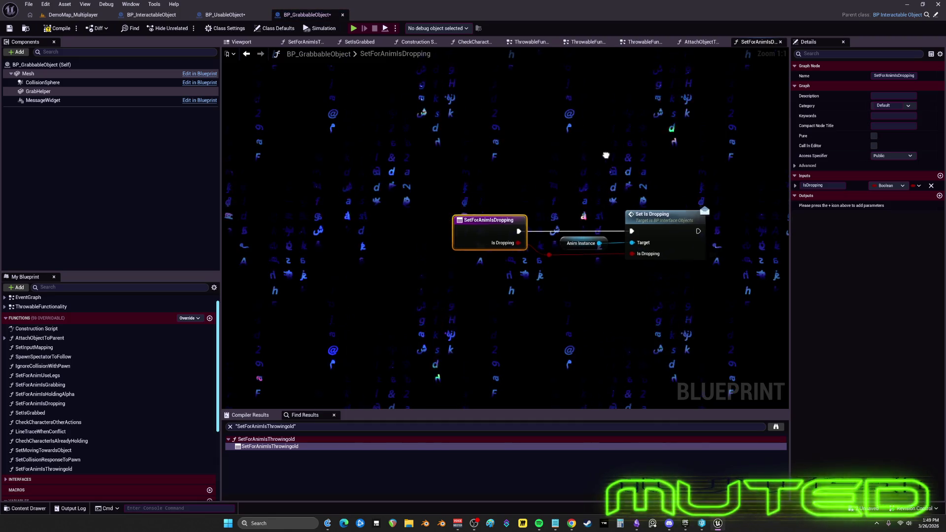
left_click_drag(606, 155, 542, 158)
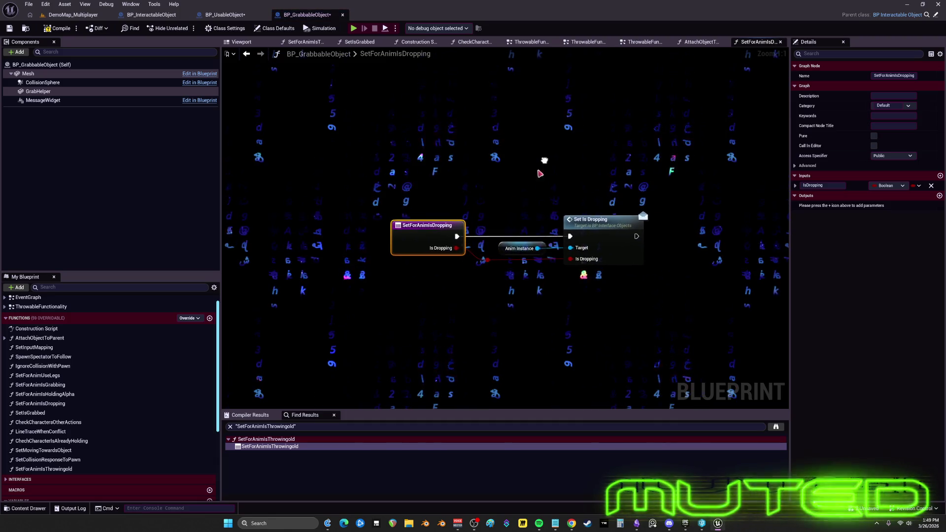
left_click(241, 15)
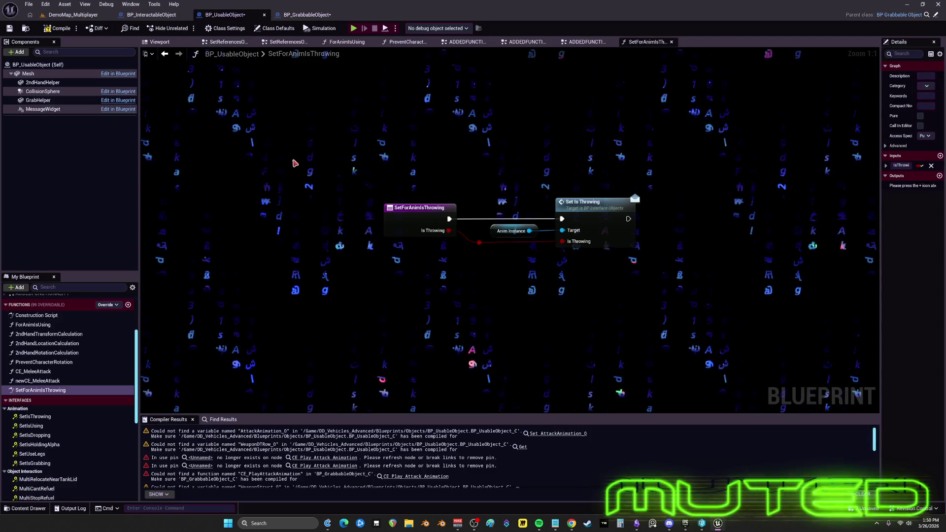
In BP_GrabbableObject, delete the Set Is Dropping and Anim Instance nodes, then undo the deletion
left_click(317, 18)
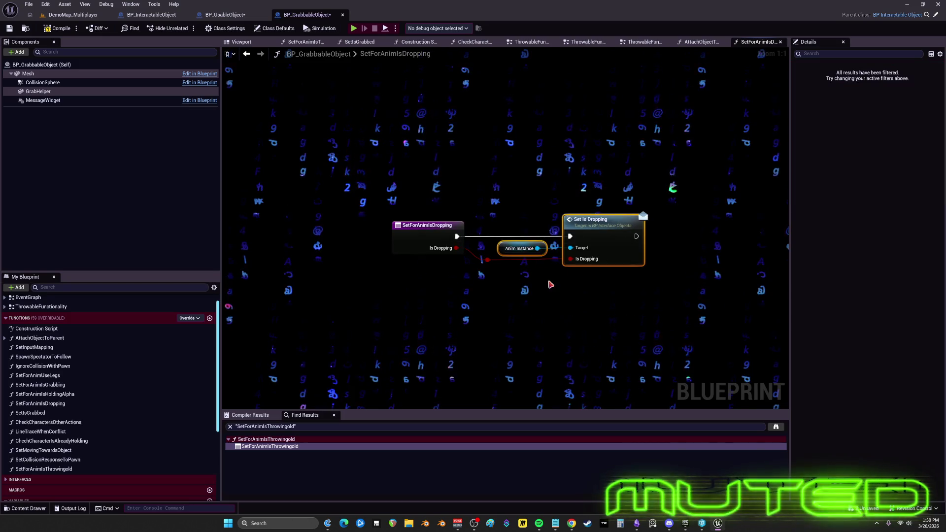
key("Delete")
left_click_drag(537, 248, 513, 303)
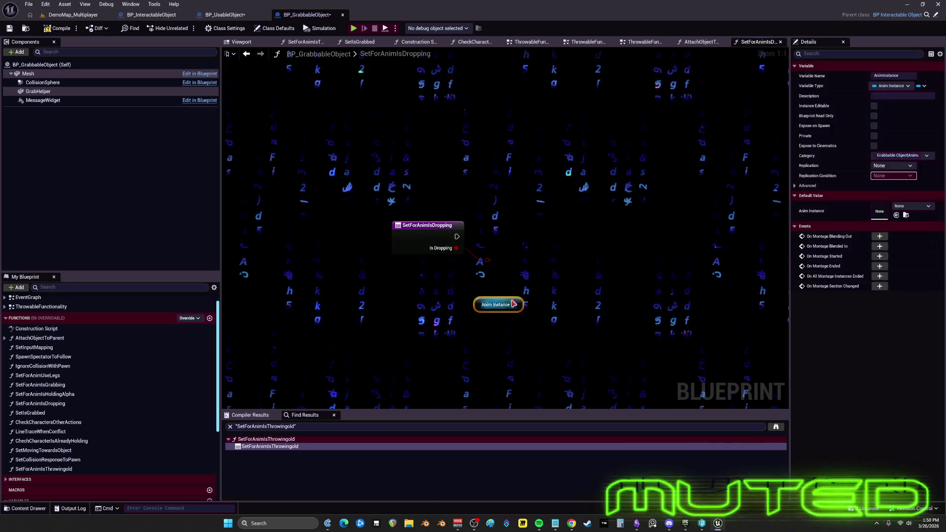
key("Delete")
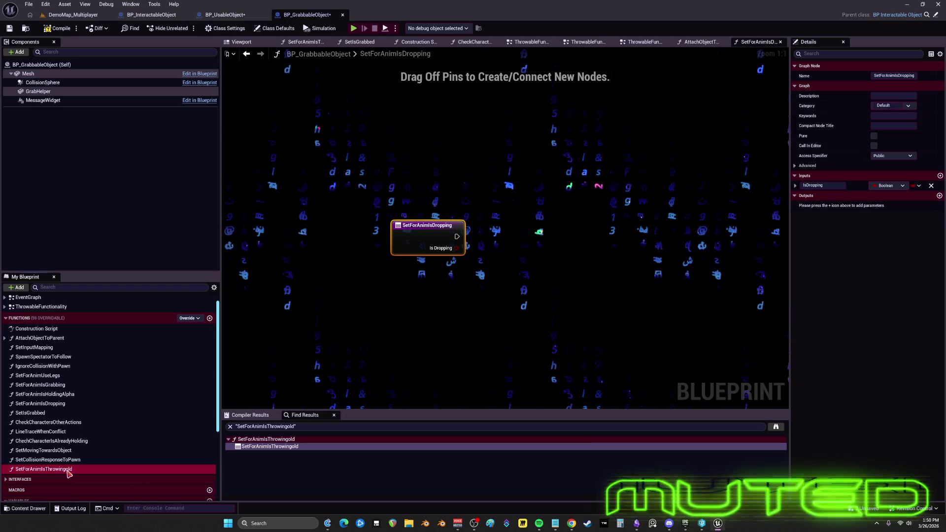
double_click(94, 469)
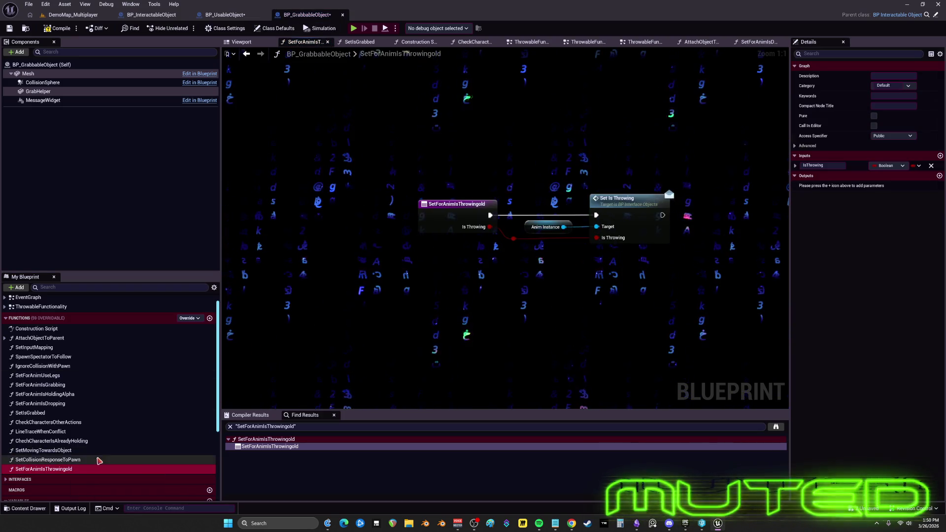
key("ctrl+z")
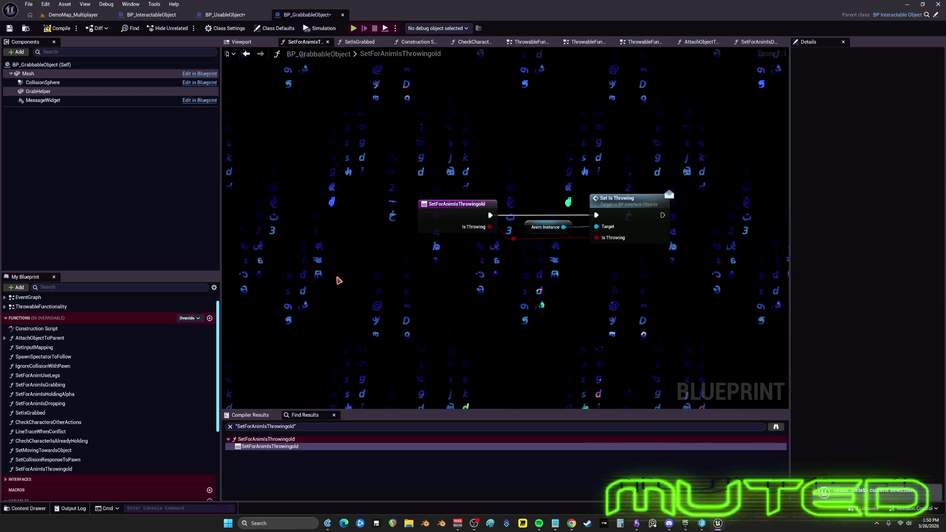
Attempt to delete SetForAnimIsThrowingold, keep it, and list its references instead
left_click(230, 15)
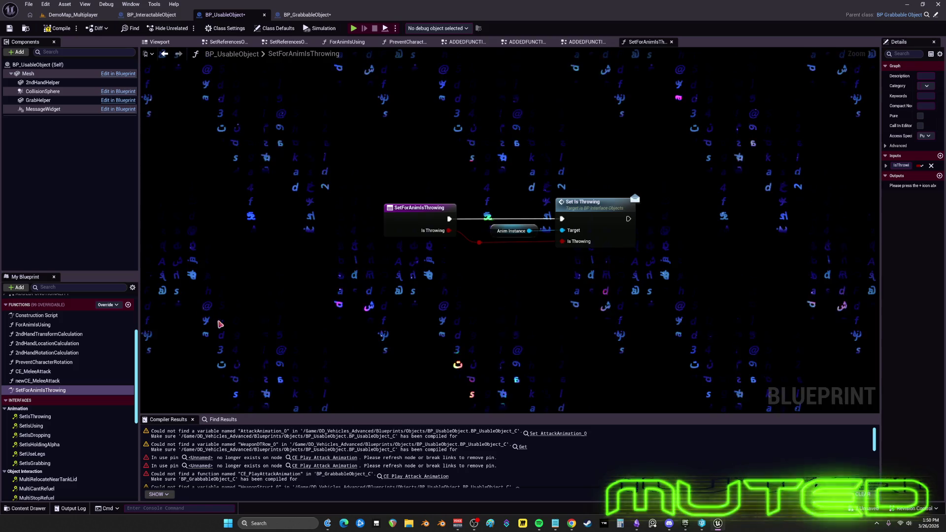
key("ctrl+Tab")
left_click(91, 472)
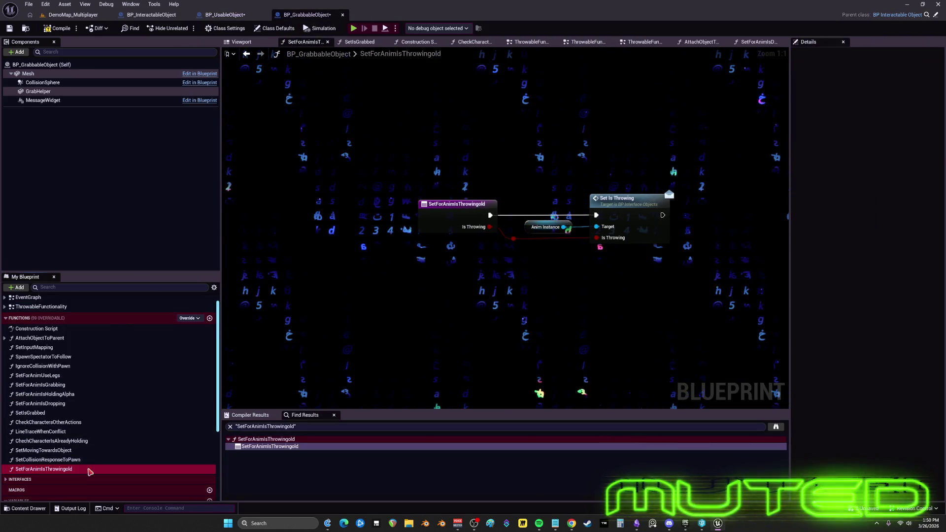
key("Delete")
left_click(555, 275)
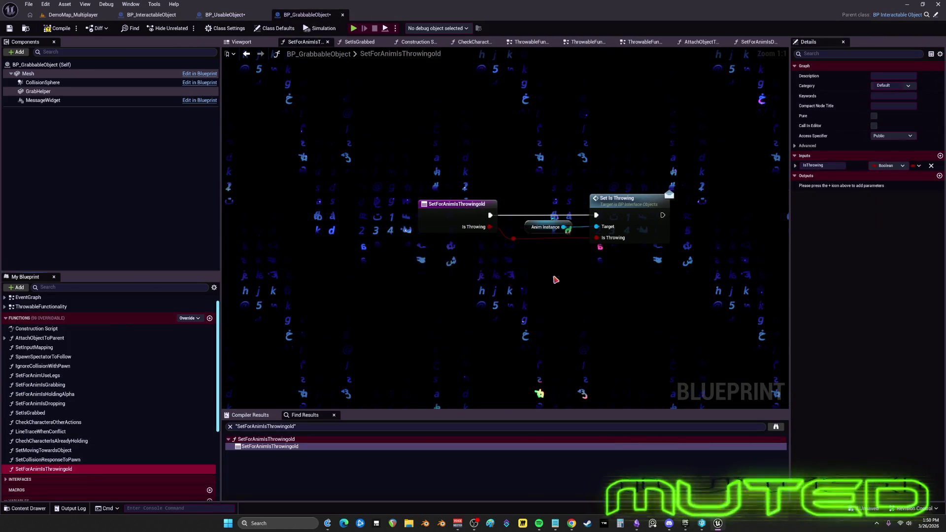
right_click(439, 215)
mouse_move(481, 293)
left_click(532, 296)
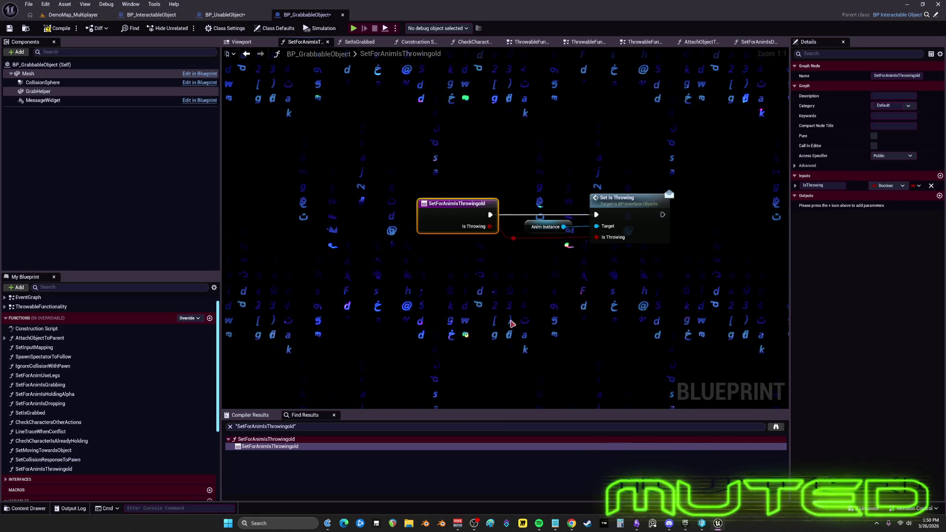
left_click(274, 446)
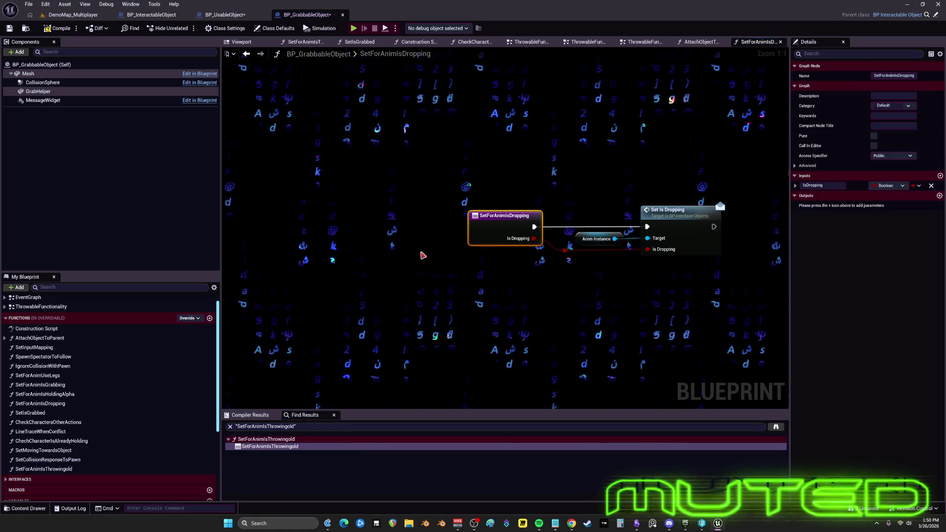
Close the SetIsGrabbed and Construction Script graph tabs
left_click(399, 228)
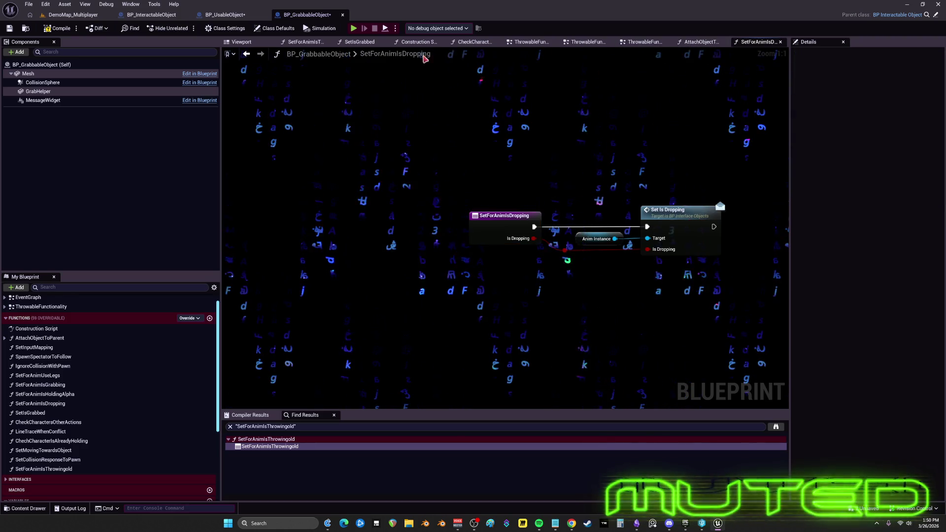
left_click(384, 42)
left_click(392, 42)
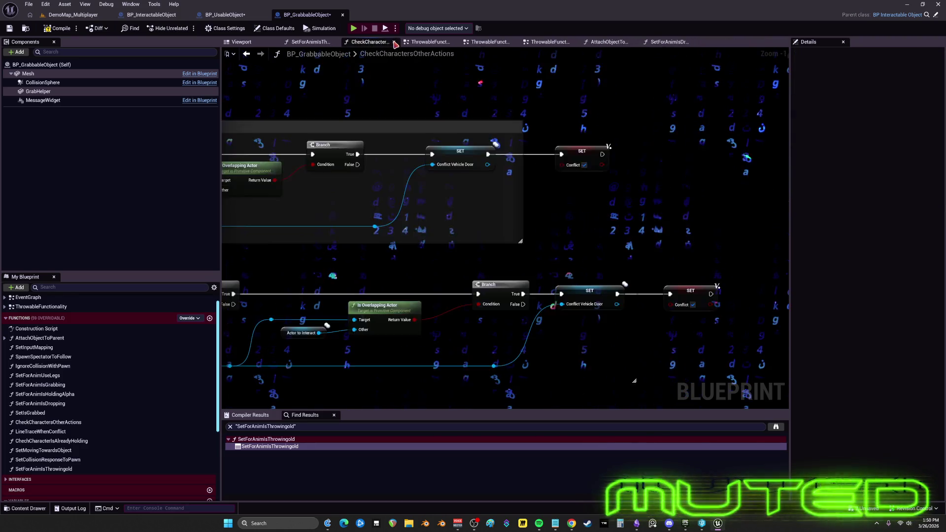
Close the remaining extra function graph tabs and open the EventGraph
left_click(394, 42)
left_click(395, 42)
left_click(395, 42)
left_click(396, 42)
left_click(395, 42)
left_click(395, 42)
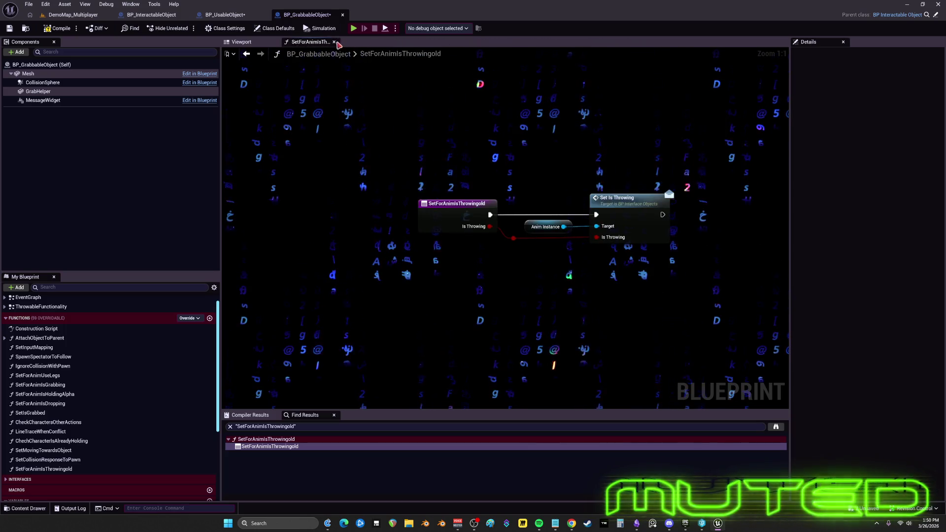
left_click(338, 42)
double_click(47, 298)
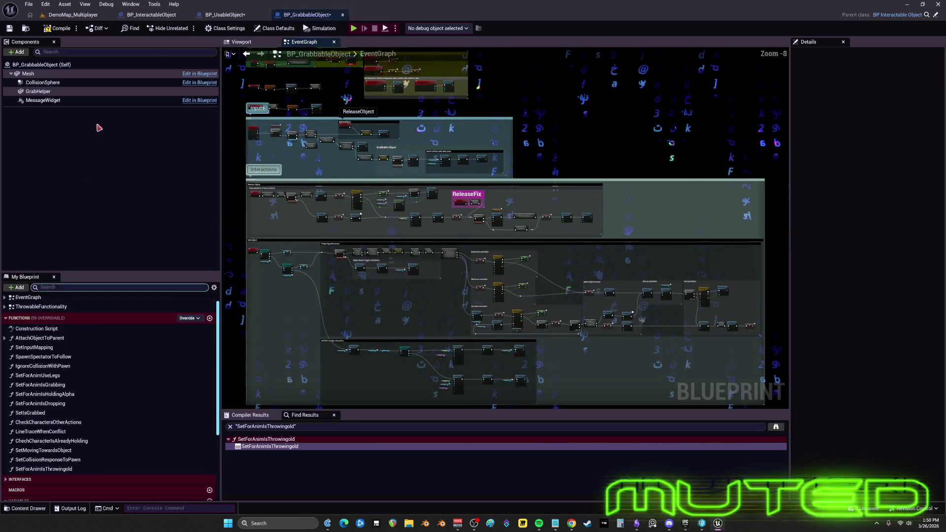
Compile, try deleting SetForAnimIsThrowingold, and choose to keep it
left_click(60, 30)
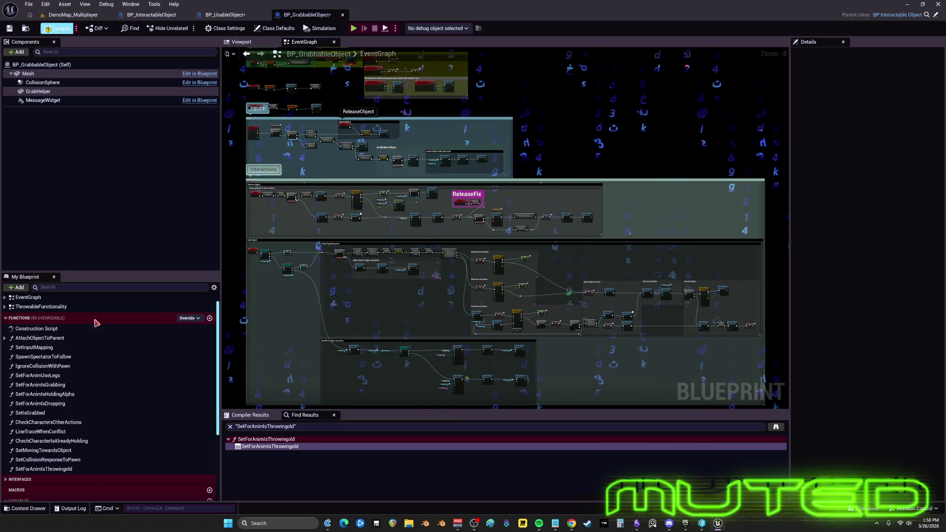
left_click(74, 468)
key("Delete")
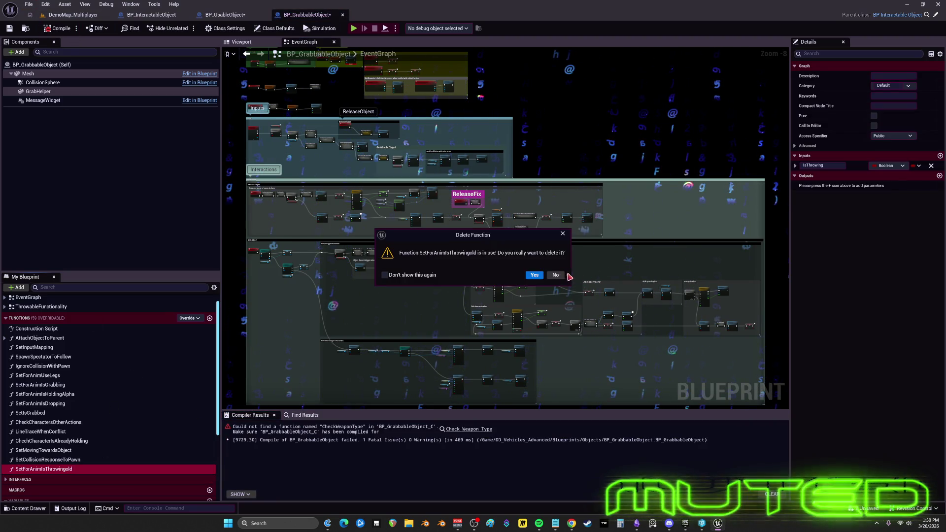
left_click(556, 275)
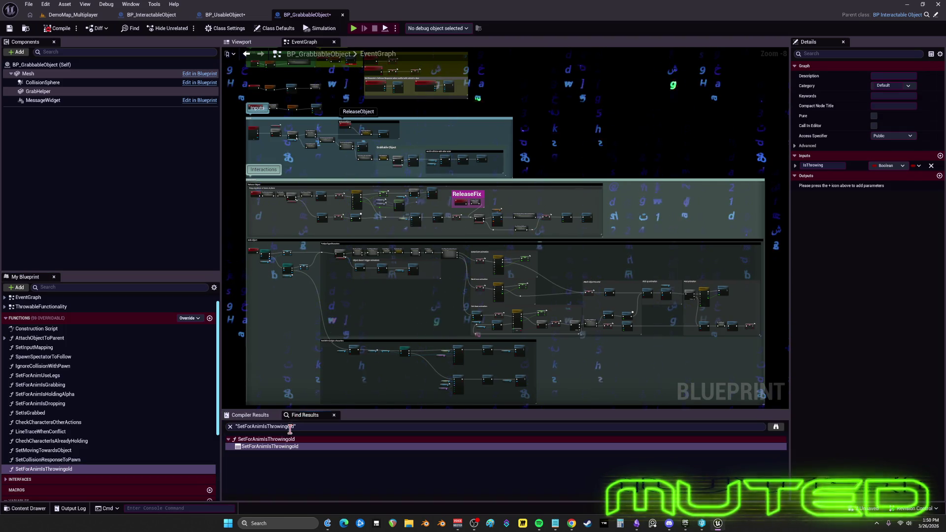
Search Find Results for 'setm' and jump to a SetForAnim reference
left_click(289, 427)
key("ctrl+a")
key("BackSpace")
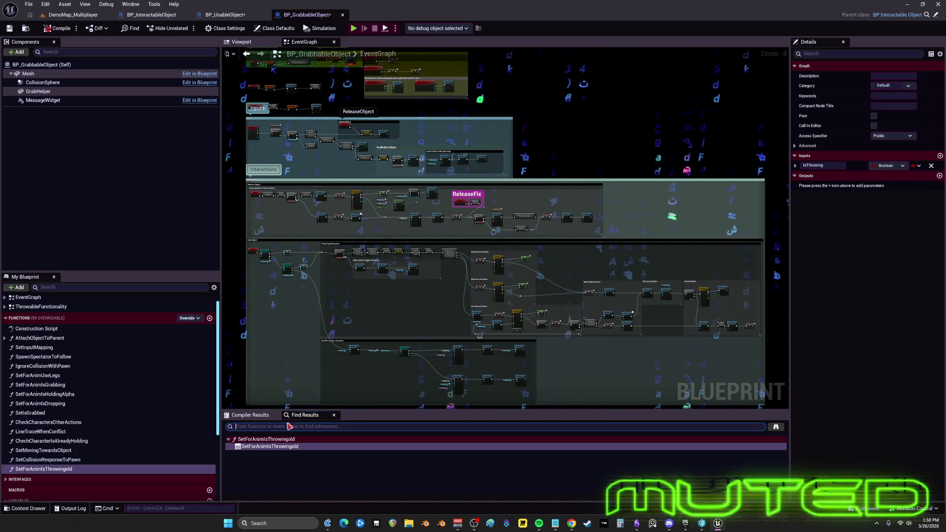
type("setfor")
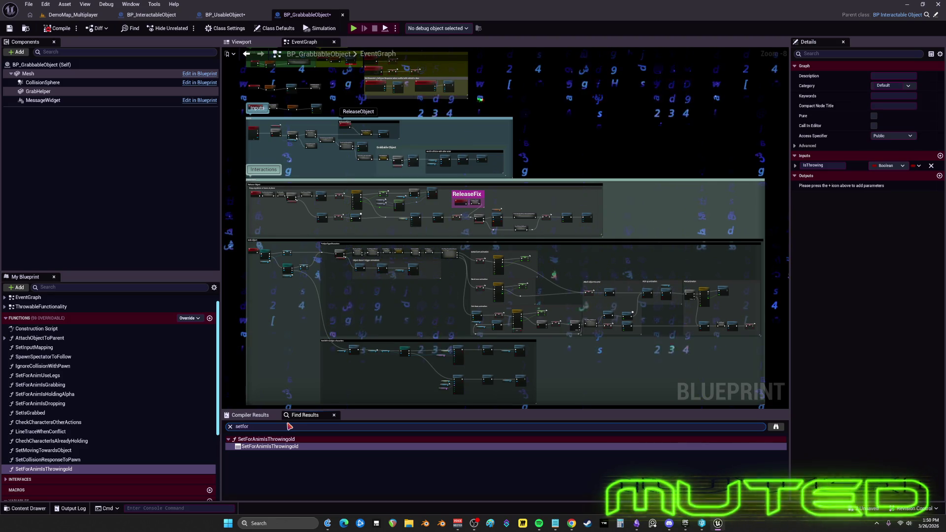
type("anim")
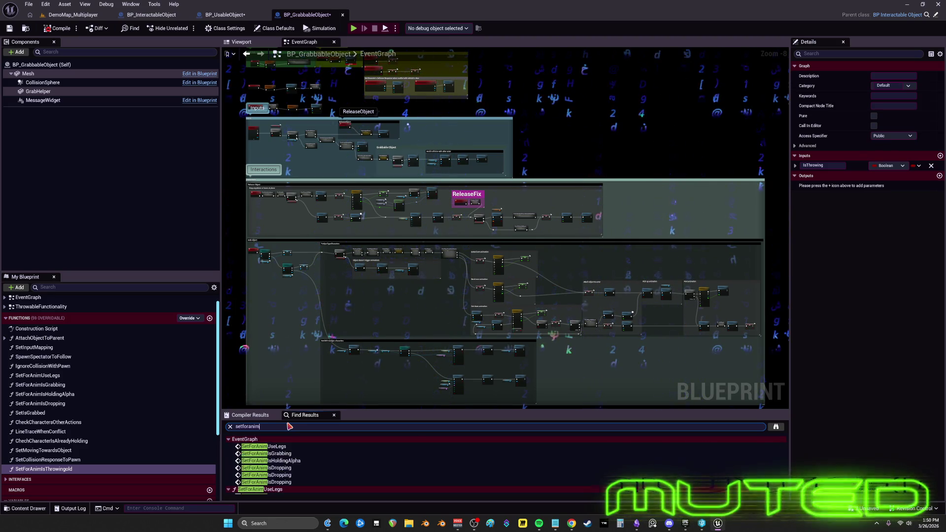
scroll(357, 472, "down", 2)
scroll(357, 472, "down", 5)
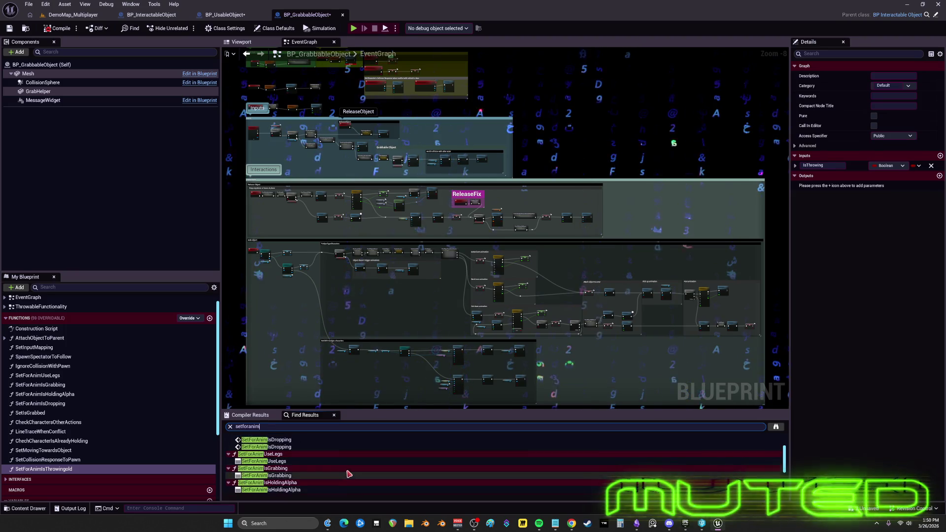
double_click(302, 461)
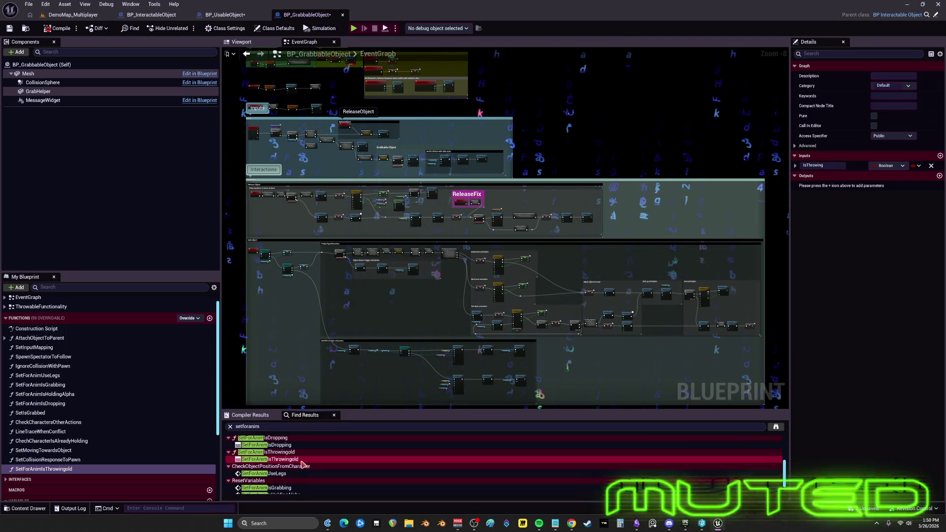
scroll(306, 479, "down", 4)
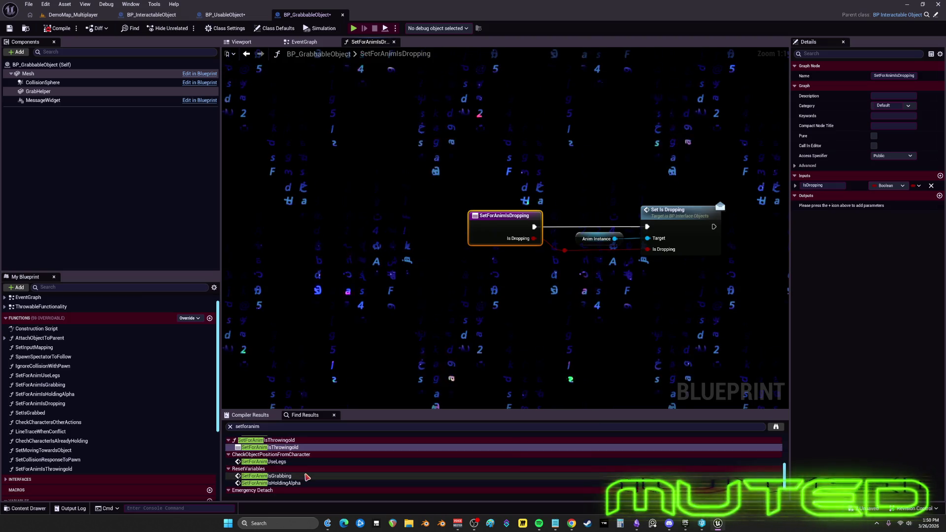
scroll(300, 494, "up", 4)
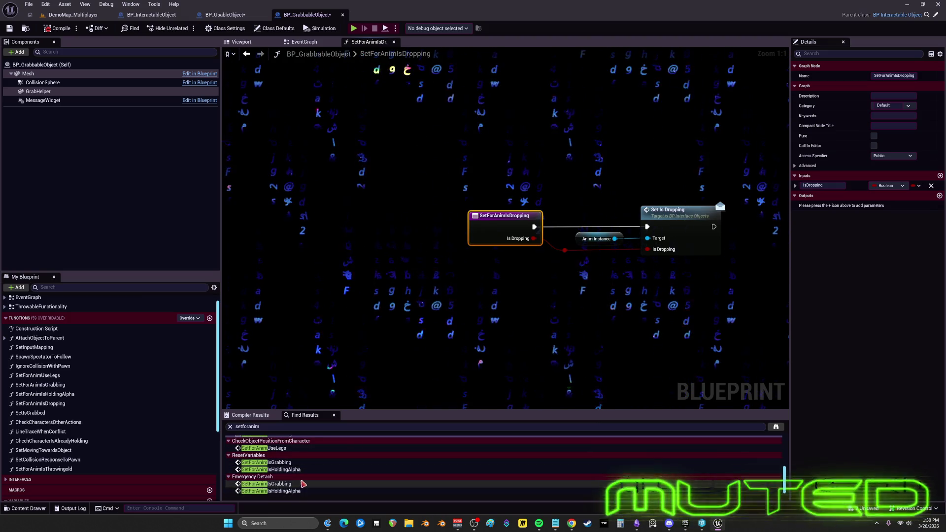
scroll(302, 482, "up", 10)
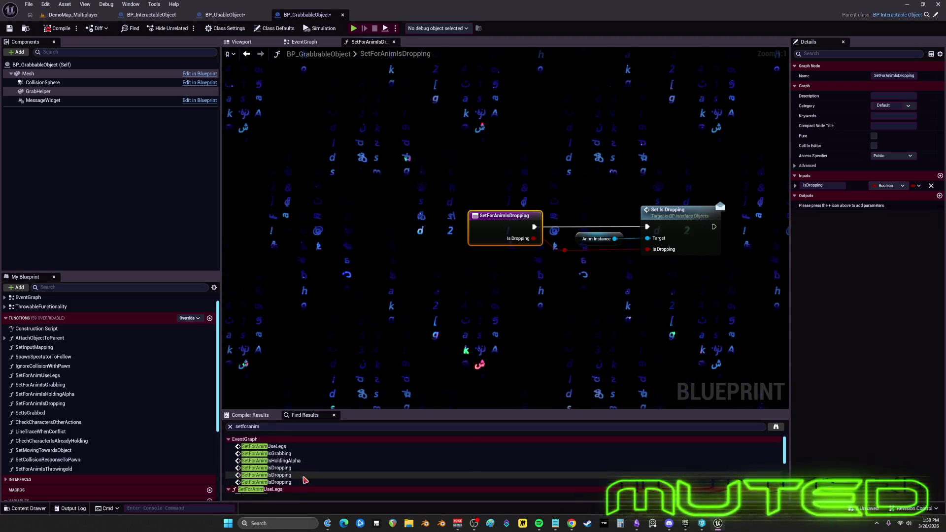
Clear the search, return to the EventGraph, and glance at BP_UsableObject before coming back
key("ctrl+f")
key("BackSpace")
left_click(258, 394)
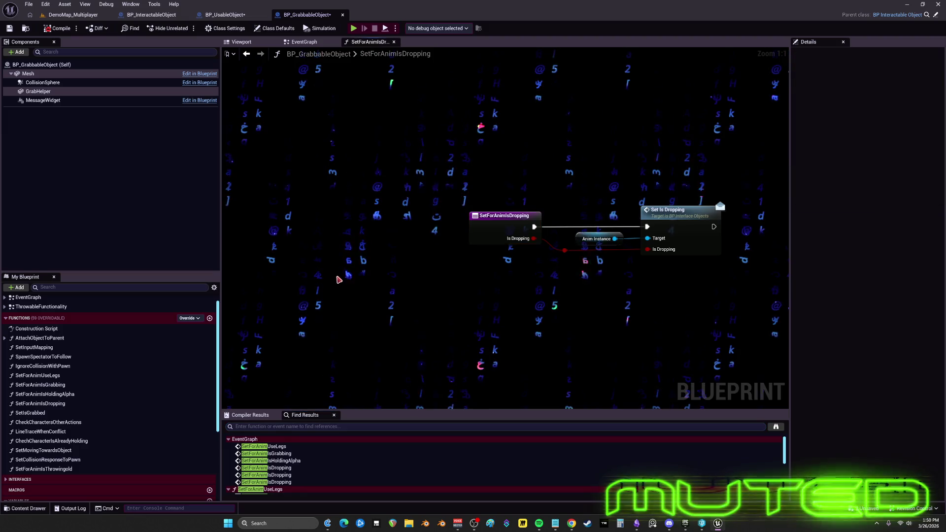
left_click(333, 44)
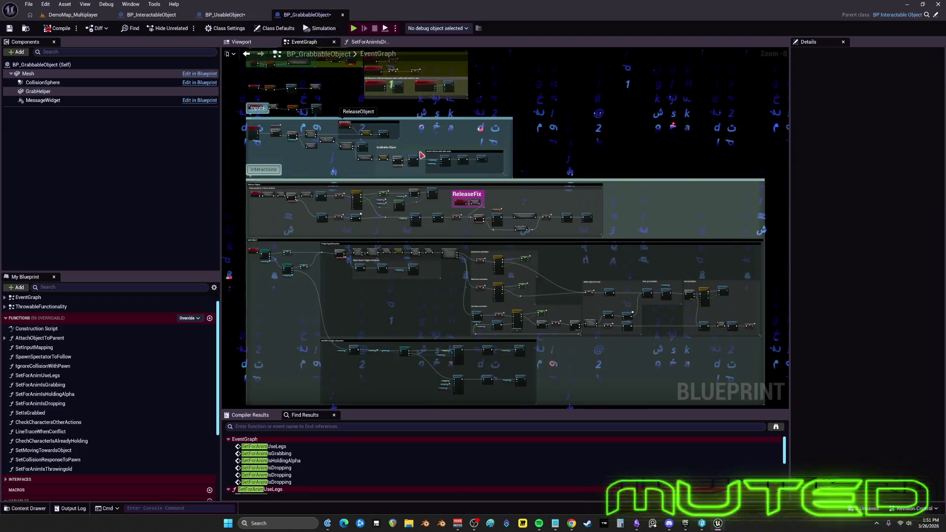
scroll(293, 218, "up", 5)
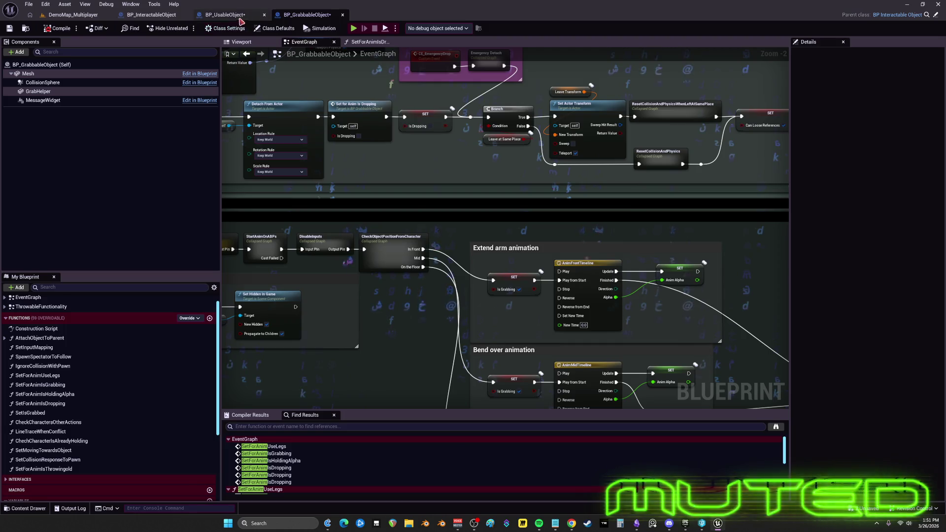
left_click(225, 15)
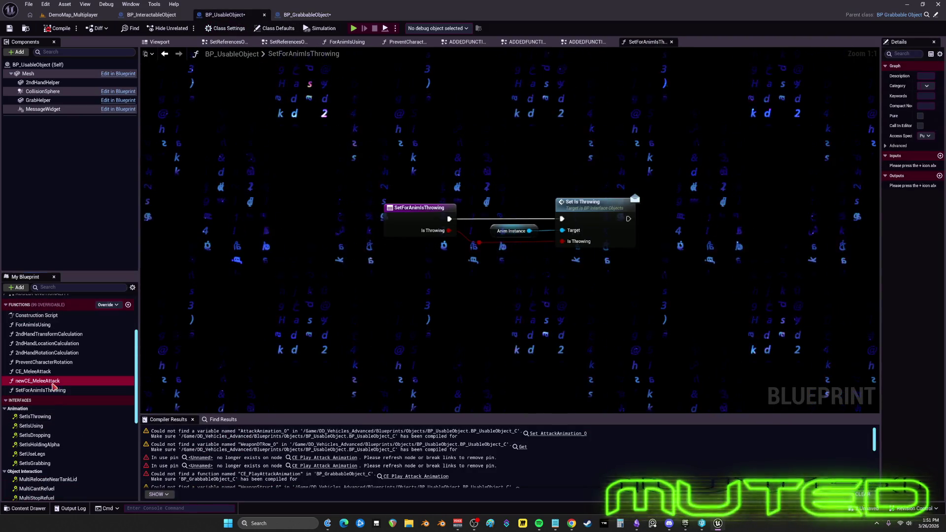
scroll(69, 414, "down", 4)
scroll(76, 424, "down", 4)
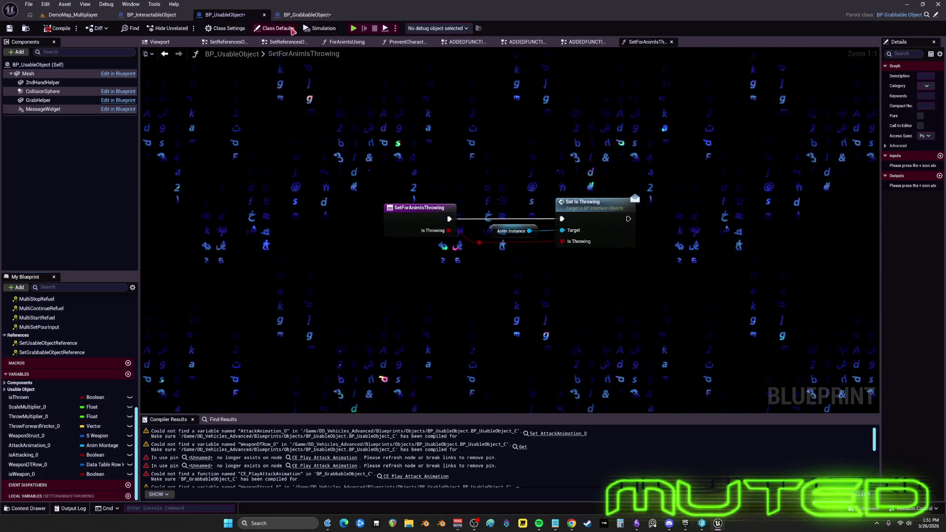
left_click(306, 15)
scroll(467, 293, "down", 2)
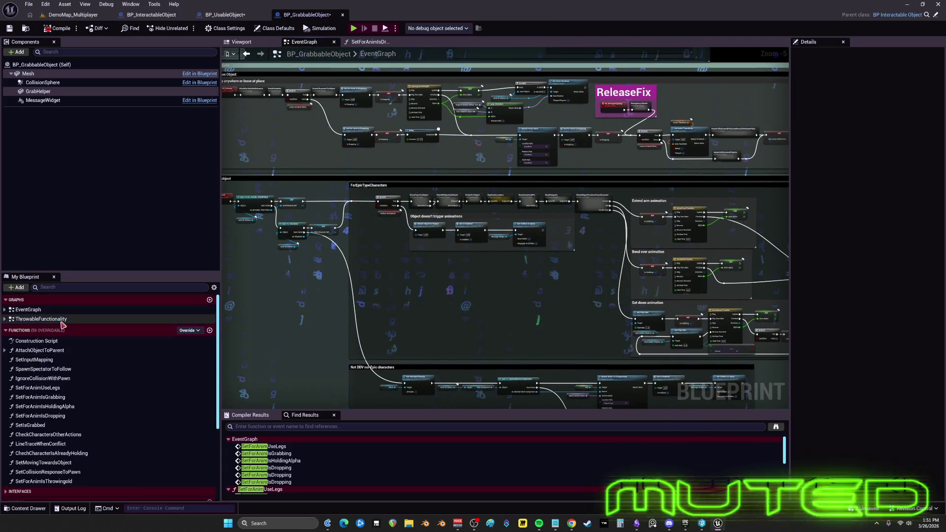
Delete the ThrowableFunctionality graph from BP_GrabbableObject
double_click(62, 320)
left_click(62, 320)
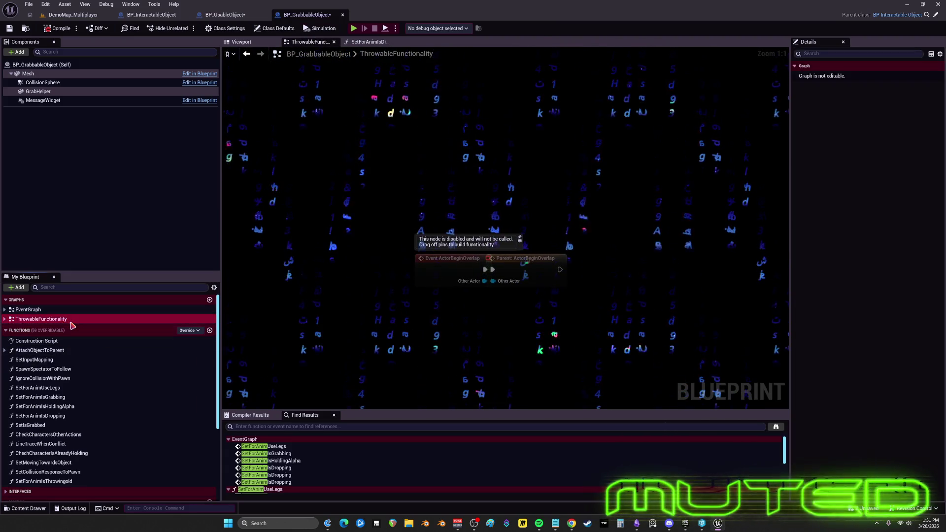
key("Delete")
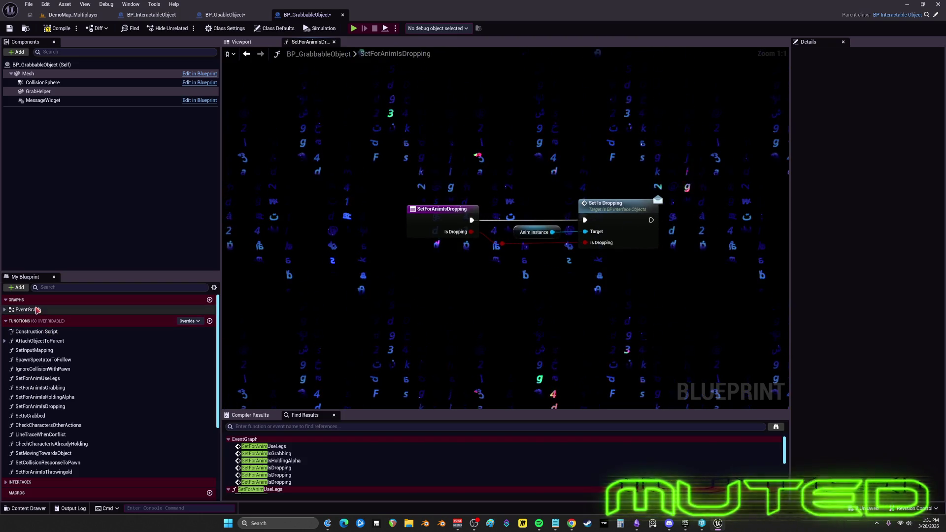
Reopen EventGraph and each function, from SetIsGrabbed through SetForAnimIsThrowingold
double_click(37, 309)
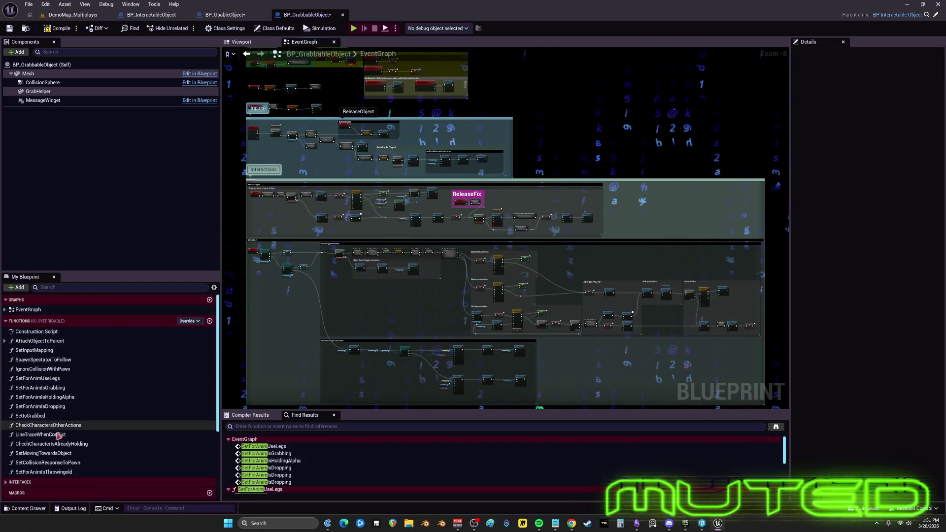
double_click(31, 416)
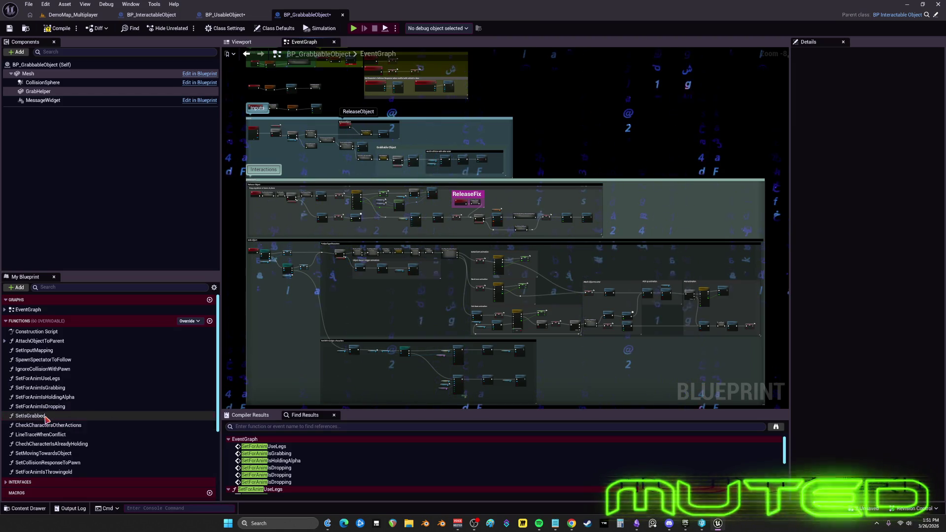
double_click(49, 426)
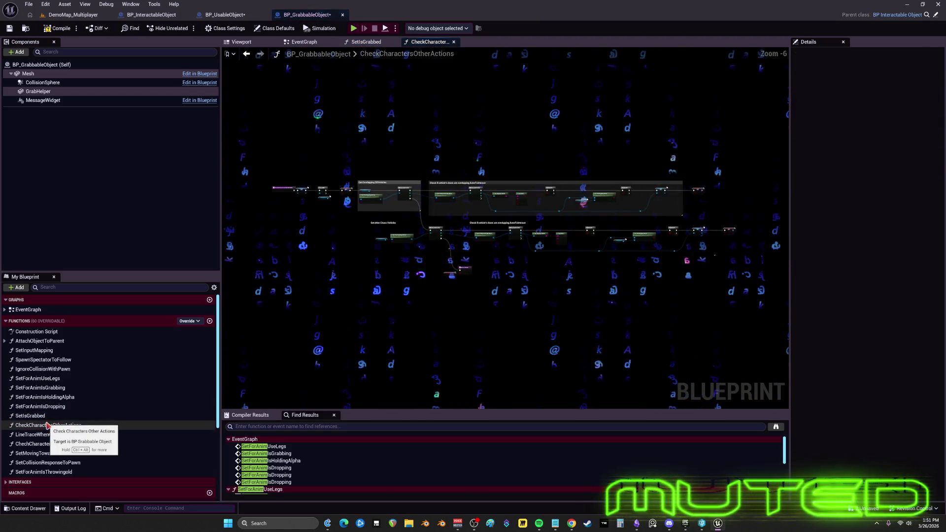
double_click(49, 435)
double_click(52, 444)
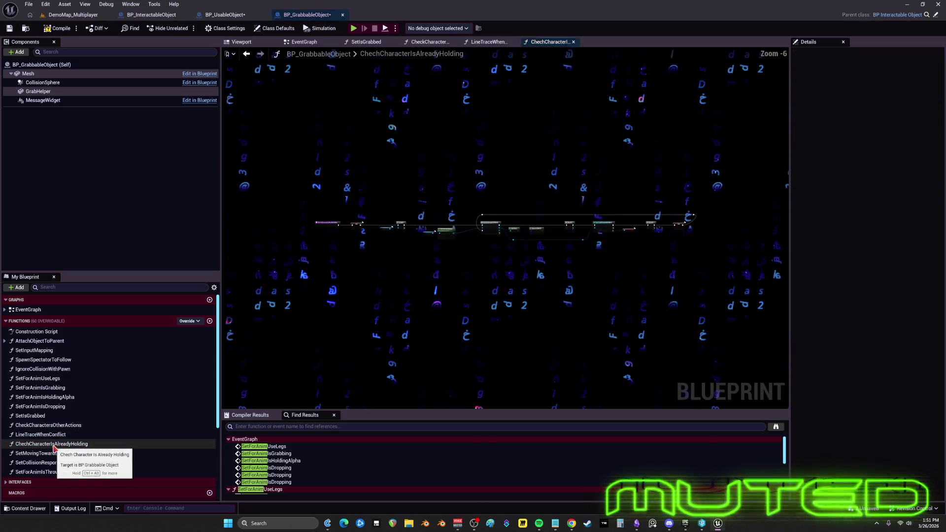
double_click(55, 453)
double_click(62, 463)
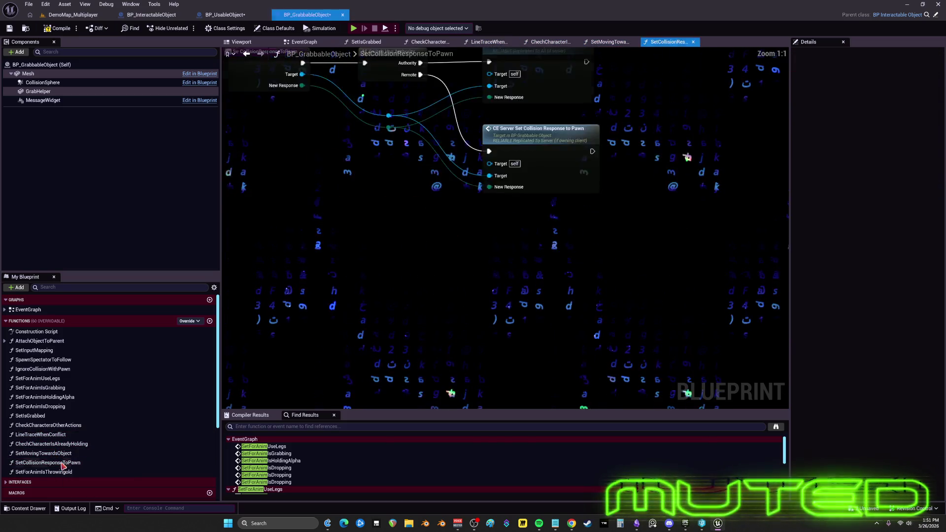
double_click(65, 472)
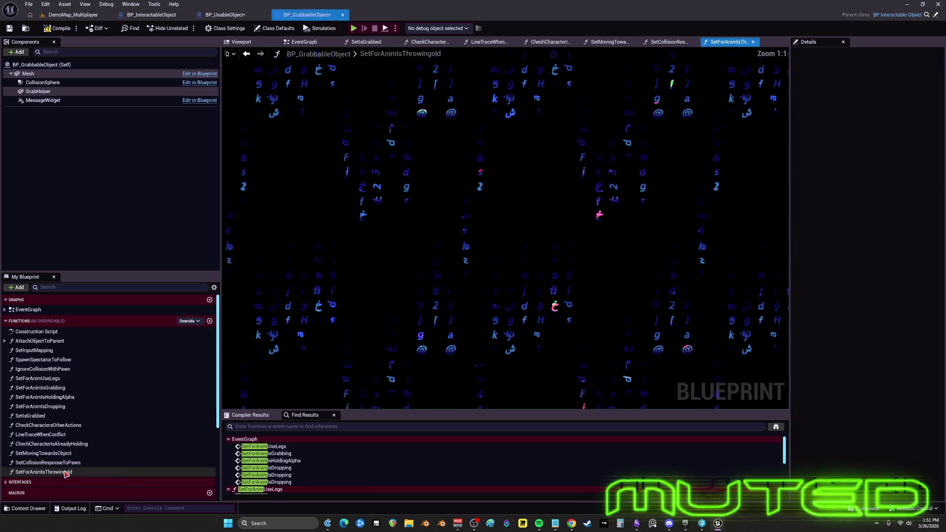
left_click(65, 472)
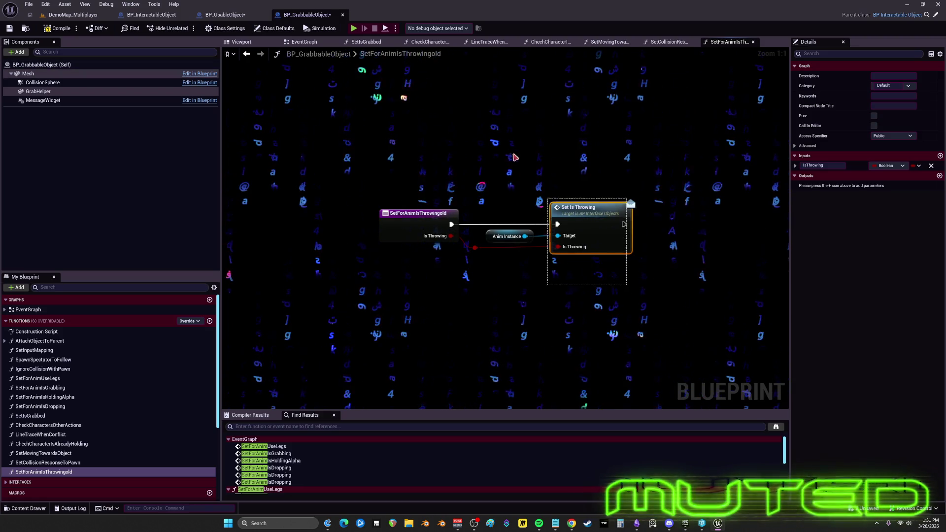
Replace the function's Set Is Throwing nodes with a comment 'this needs to be deleted'
key("Delete")
key("Delete")
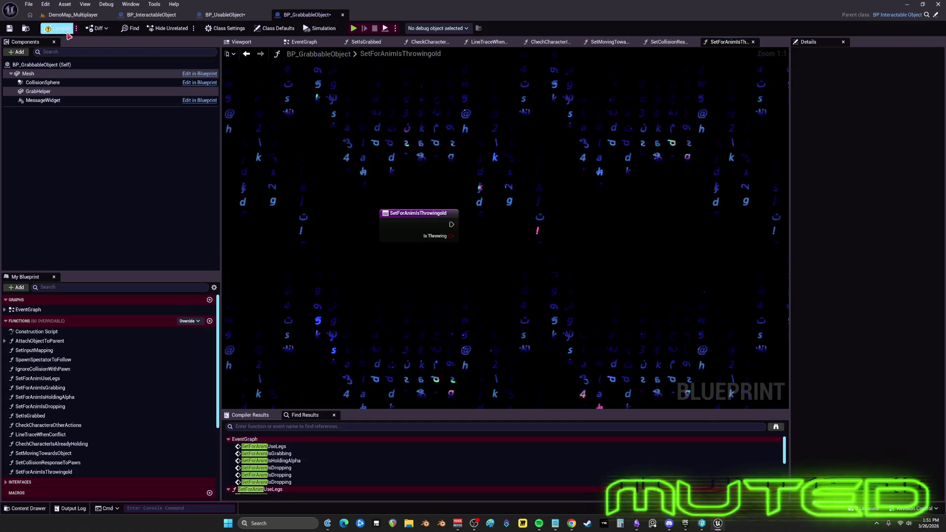
key("c")
type("this ")
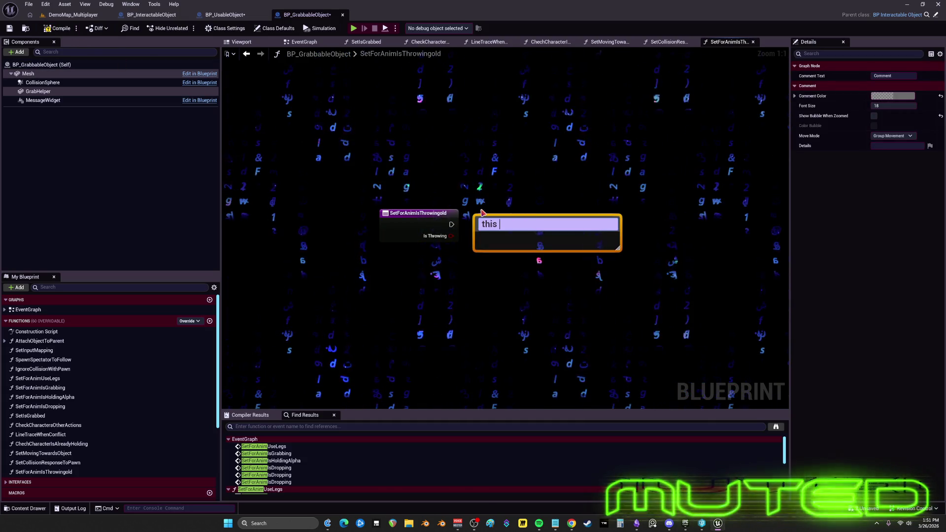
type("needs to be deleted")
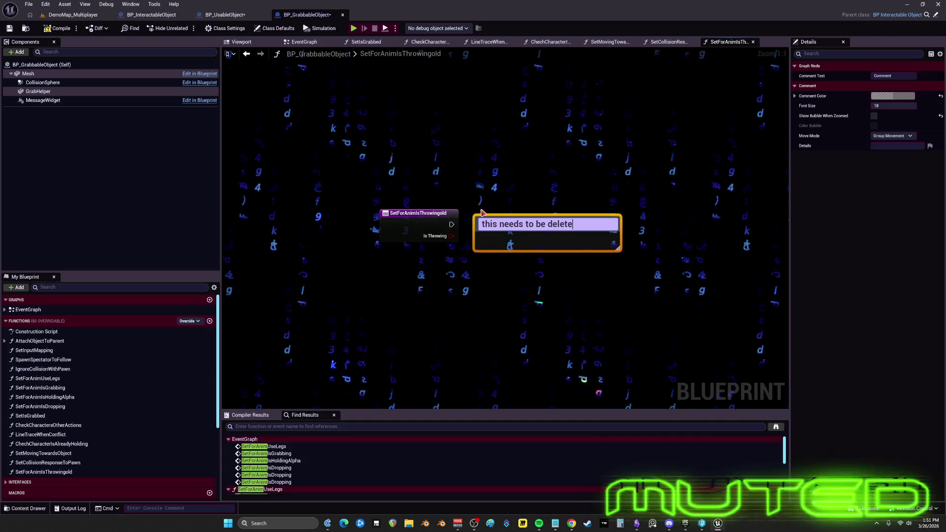
left_click(512, 155)
Wire an AAA node from the entry with text 'this interface was deleted, need to be deleted'
right_click(512, 154)
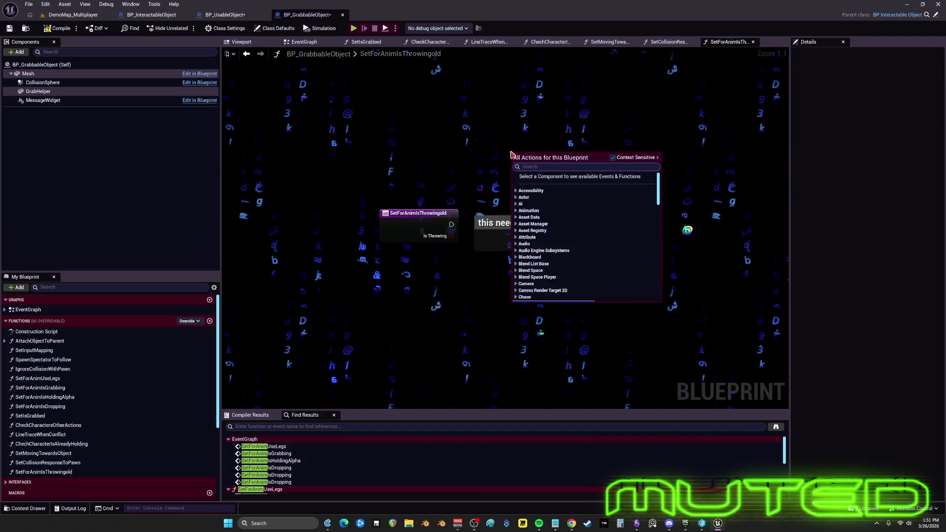
type("aaa")
key("Return")
mouse_move(451, 226)
left_mouse_down()
mouse_move(516, 165)
mouse_move(581, 134)
left_mouse_up()
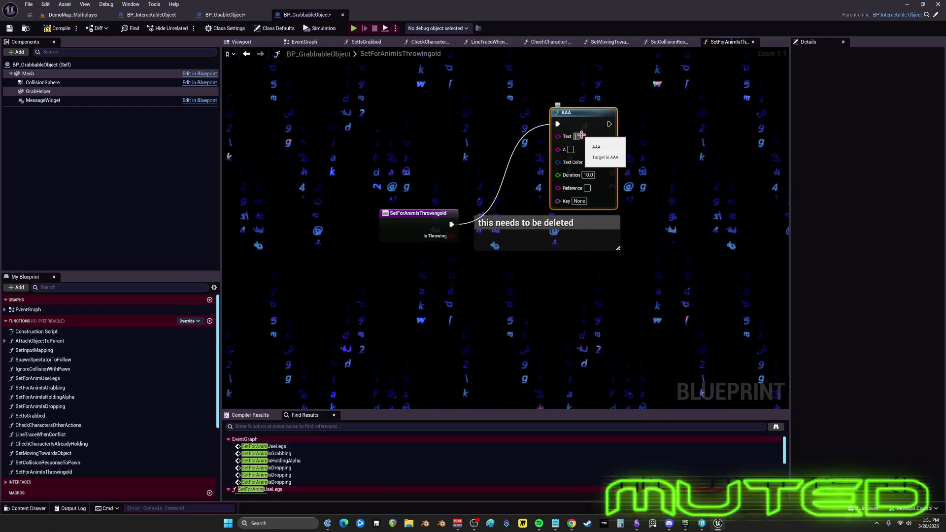
left_click(581, 134)
key("ctrl+v")
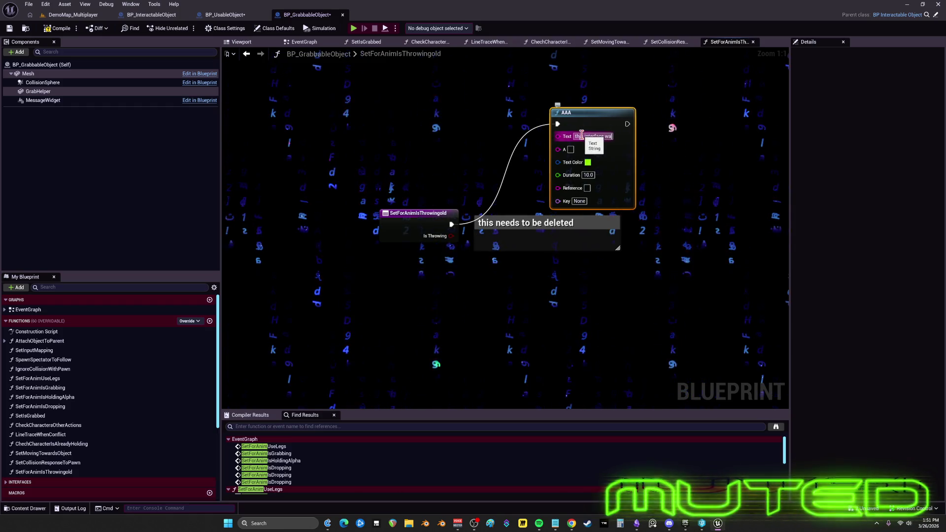
key("ctrl+v")
type("ne")
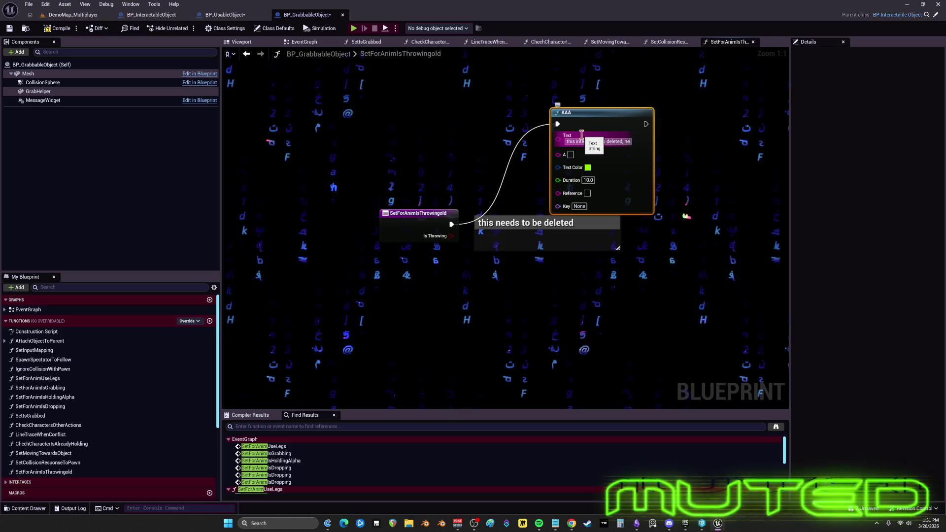
type("ed to be telete")
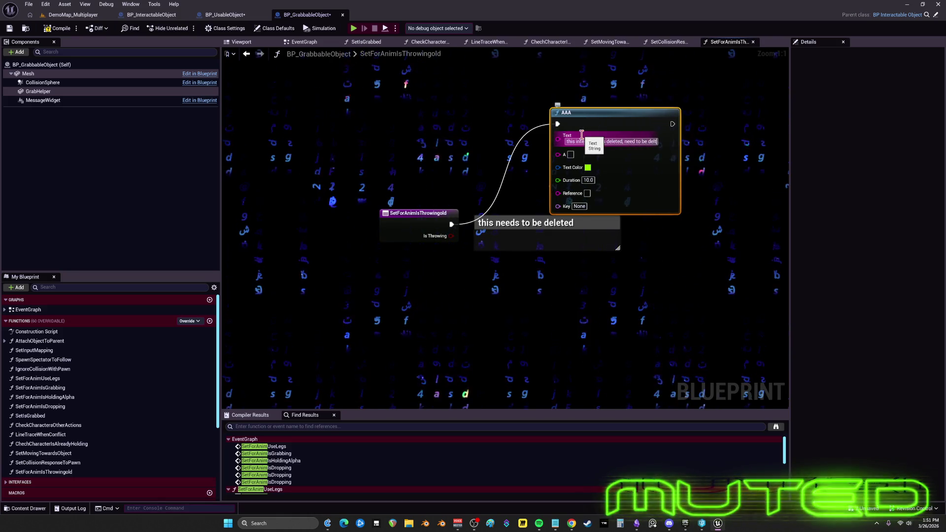
type("d")
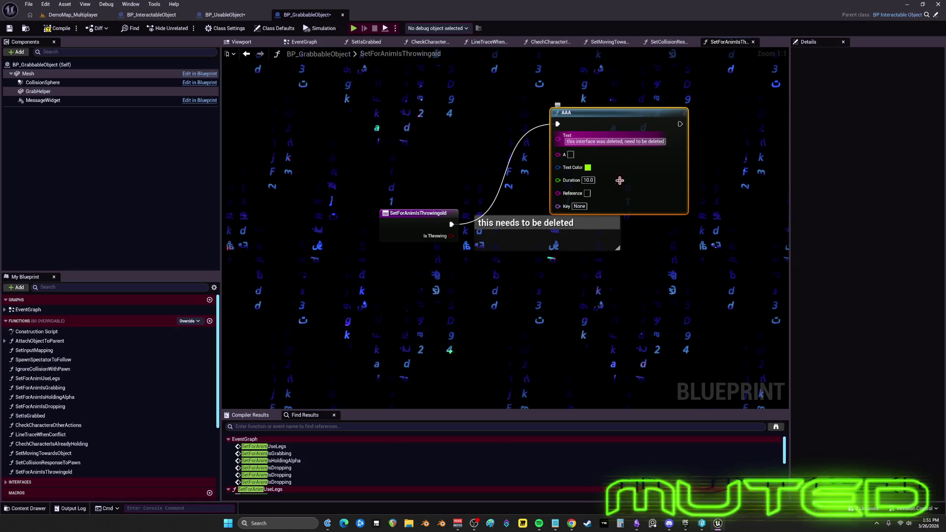
left_click(771, 298)
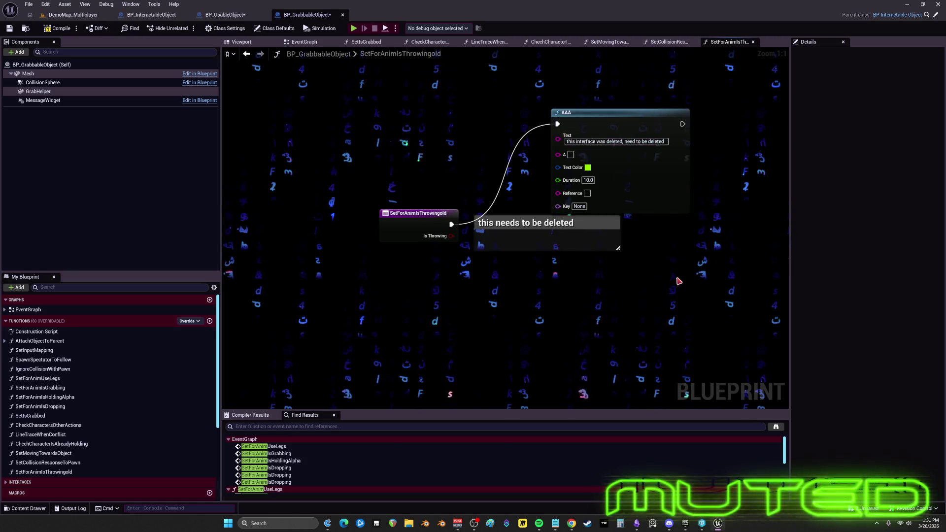
Compile and save, delete the erroring Check Weapon Type node, then return to BP_UsableObject
left_click(58, 28)
left_click(9, 28)
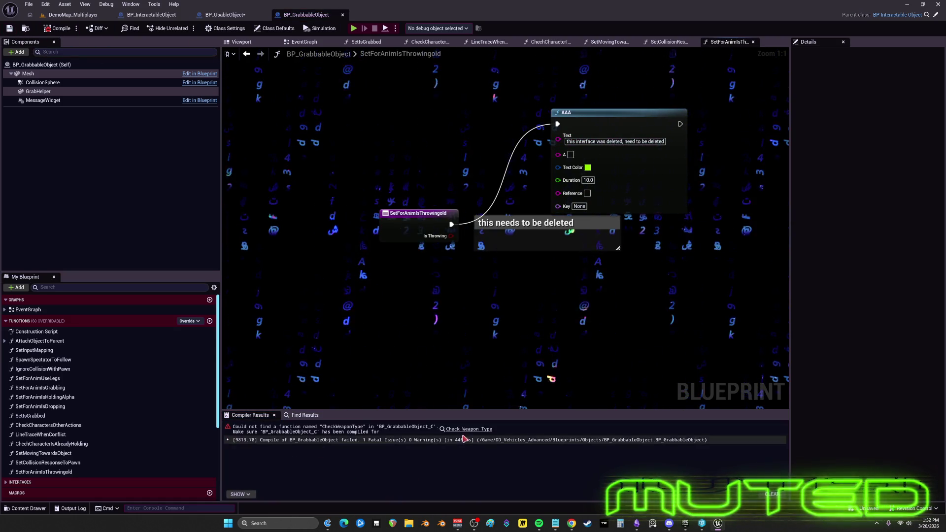
left_click(468, 429)
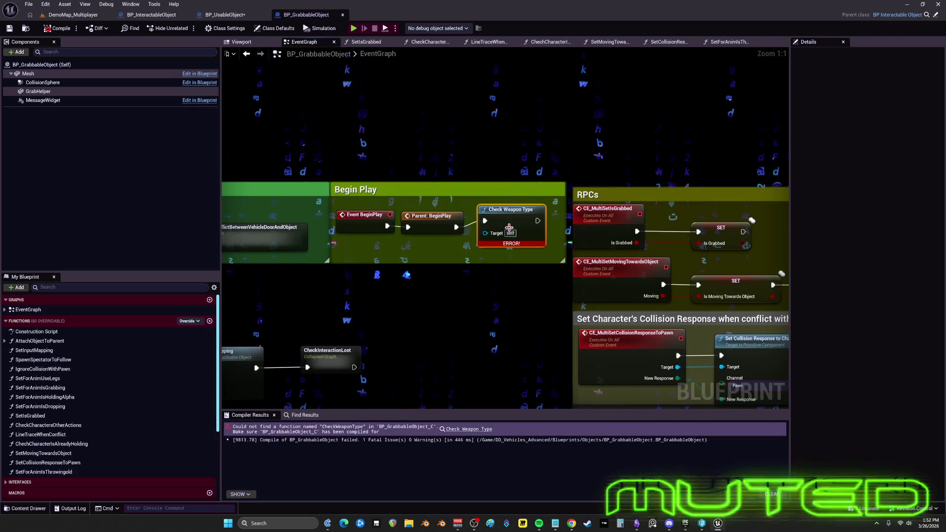
left_click_drag(501, 241, 502, 147)
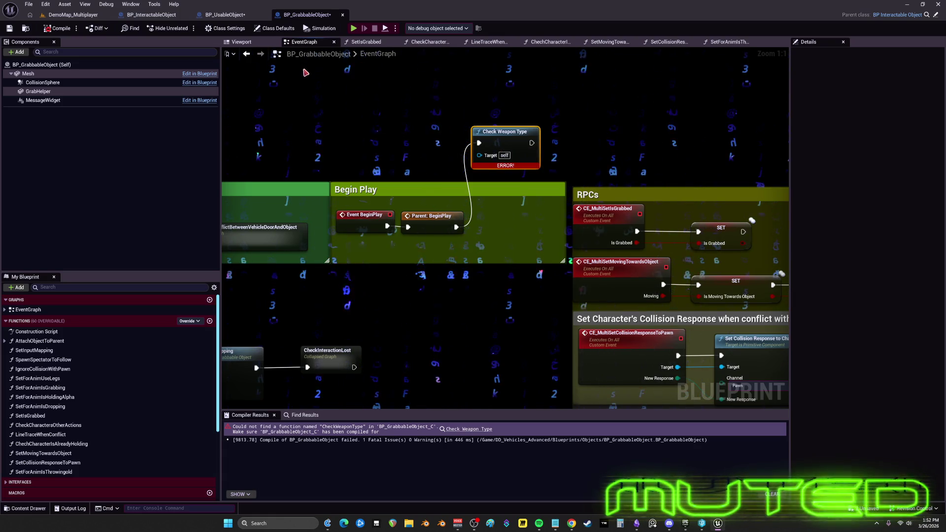
left_click_drag(536, 95, 518, 153)
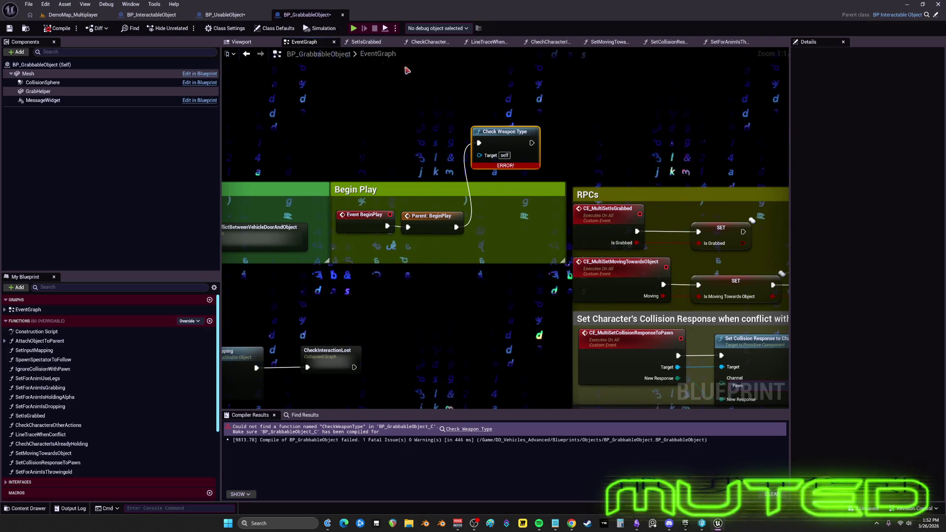
key("Delete")
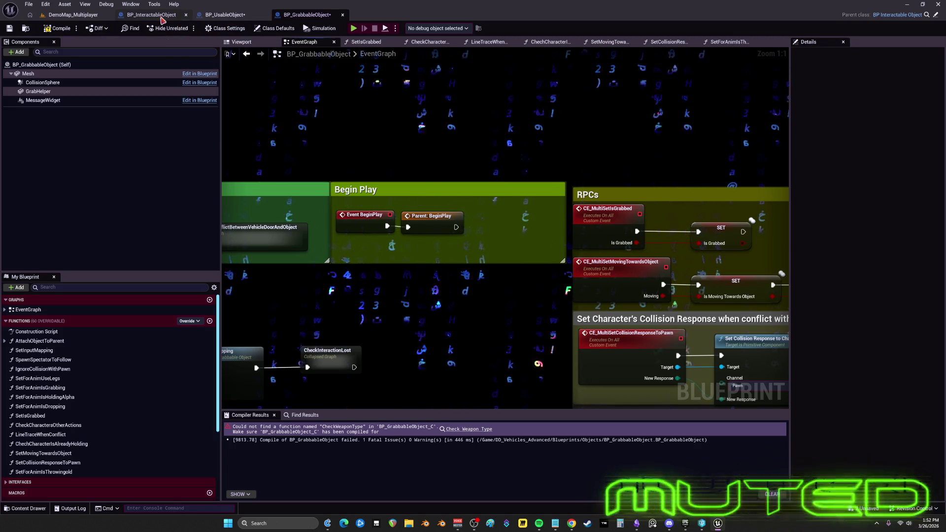
left_click(152, 15)
left_click(226, 15)
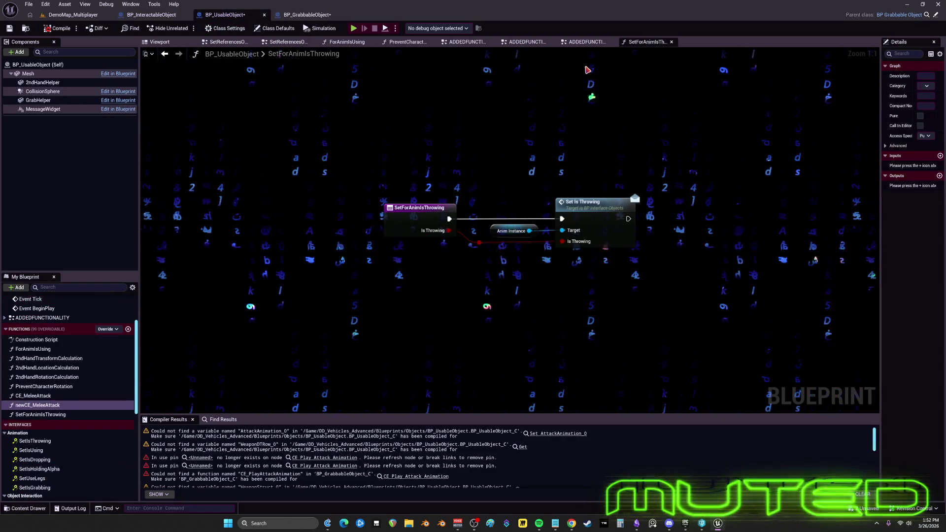
Open ADDEDFUNCTIONALITY via Initialize Object and pan to the scaling nodes
scroll(37, 317, "up", 3)
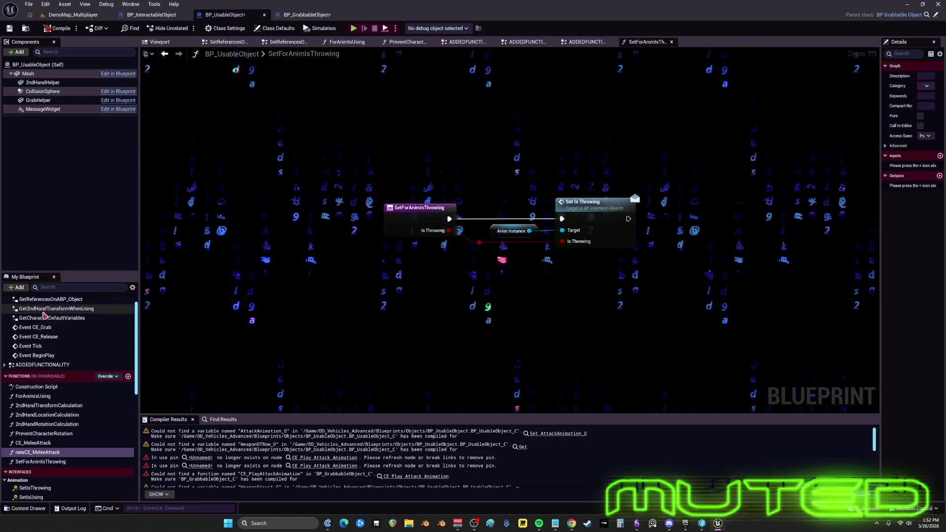
double_click(35, 312)
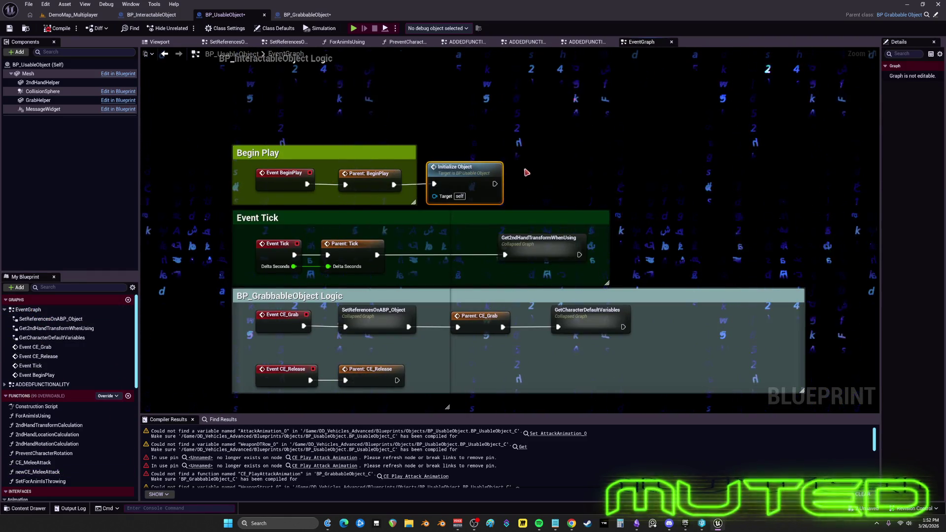
double_click(476, 171)
mouse_move(606, 192)
left_mouse_down()
mouse_move(432, 164)
mouse_move(457, 151)
mouse_move(470, 171)
mouse_move(442, 248)
mouse_move(357, 353)
mouse_move(481, 176)
mouse_move(387, 319)
left_mouse_up()
scroll(440, 234, "down", 3)
mouse_move(440, 233)
left_mouse_down()
mouse_move(507, 222)
mouse_move(433, 222)
mouse_move(450, 176)
mouse_move(530, 162)
mouse_move(368, 107)
left_mouse_up()
left_click_drag(564, 252, 355, 147)
scroll(502, 211, "down", 3)
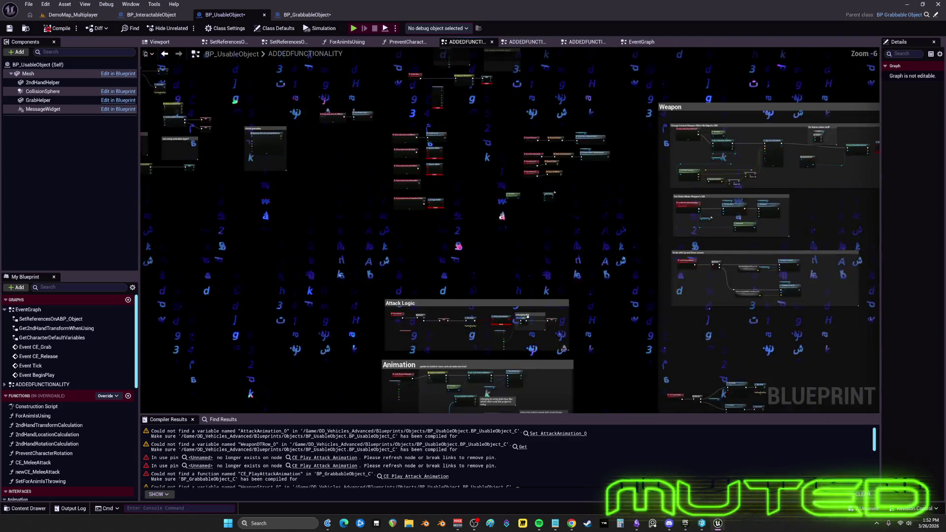
mouse_move(502, 211)
left_mouse_down()
mouse_move(501, 271)
mouse_move(455, 206)
left_mouse_up()
scroll(455, 206, "up", 7)
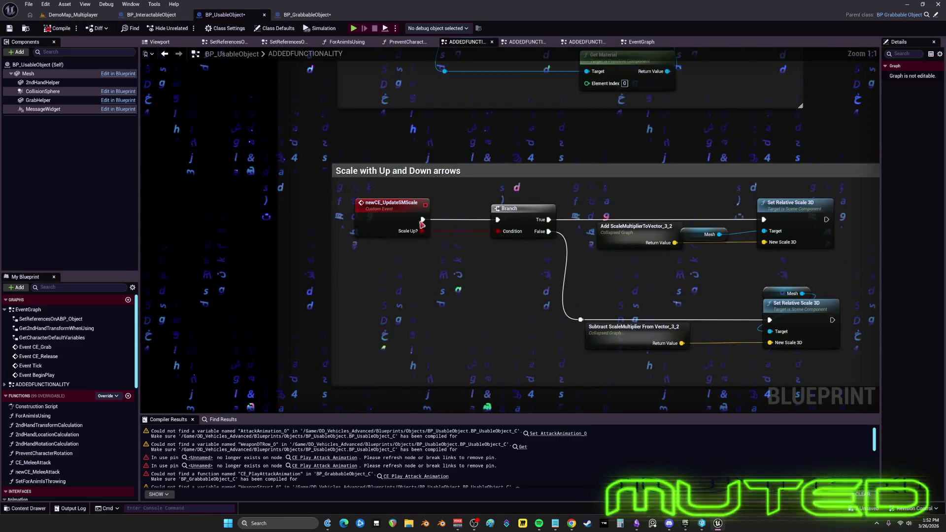
Rename the newCE_UpdateSMScale event to CE_UpdateSMScale
left_click(395, 210)
key("Delete")
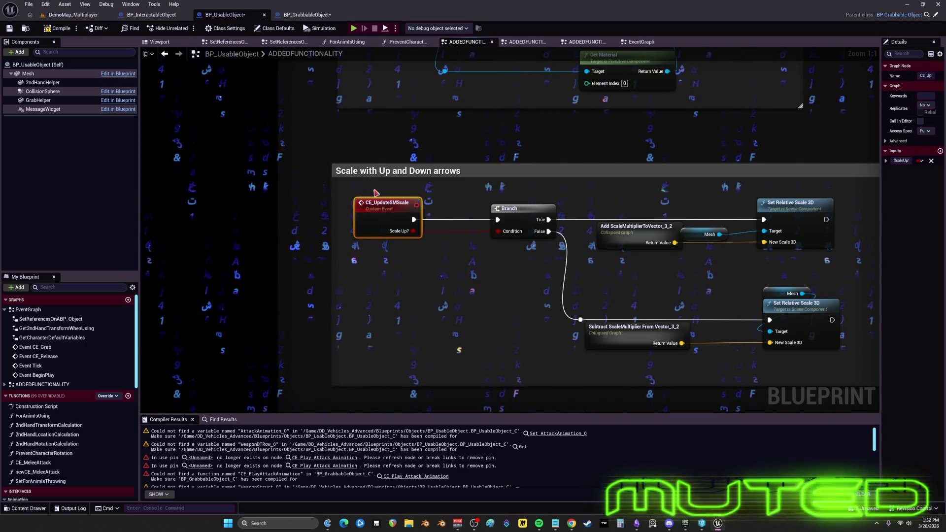
scroll(331, 213, "down", 5)
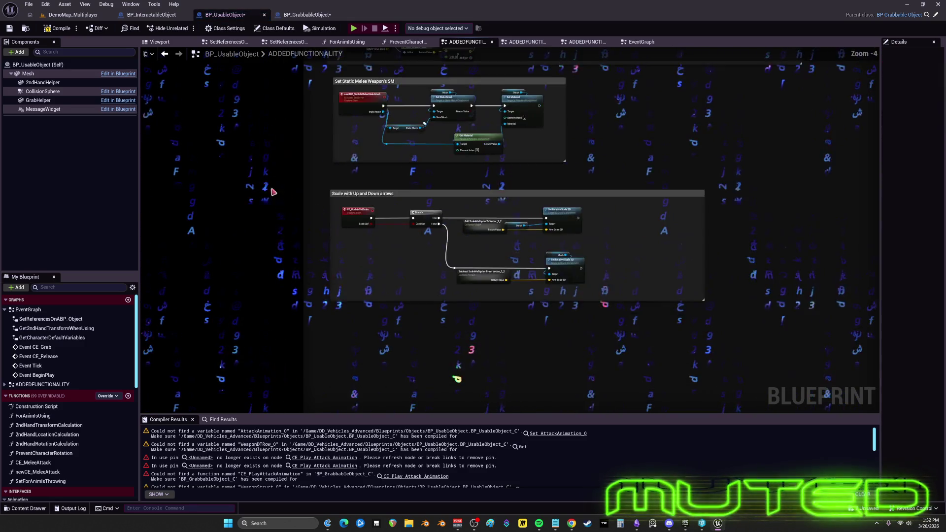
left_click_drag(270, 186, 412, 173)
scroll(401, 238, "up", 4)
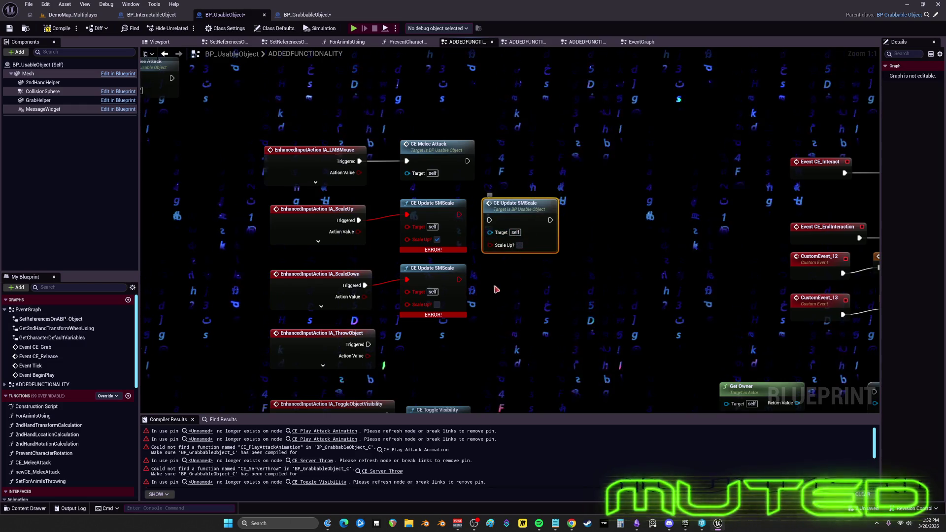
Duplicate the working CE Update SMScale node and delete the errored scale calls
key("ctrl+c")
key("ctrl+v")
left_click_drag(475, 322, 394, 195)
key("Delete")
Wire IA_ScaleUp and IA_ScaleDown Triggered to the scale calls, ticking Scale Up? for IA_ScaleUp
mouse_move(358, 220)
left_mouse_down()
mouse_move(468, 231)
mouse_move(489, 220)
mouse_move(430, 245)
left_mouse_up()
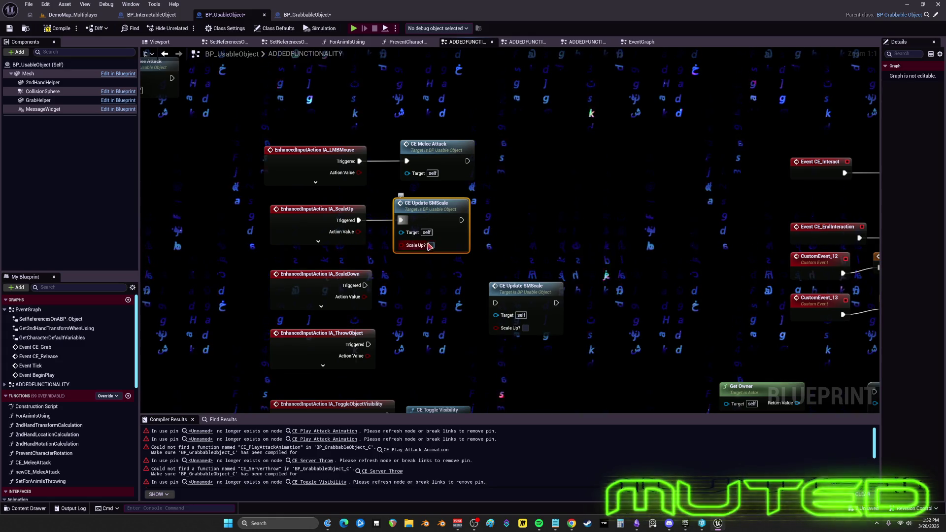
mouse_move(365, 285)
left_mouse_down()
mouse_move(444, 313)
mouse_move(496, 302)
mouse_move(407, 272)
left_mouse_up()
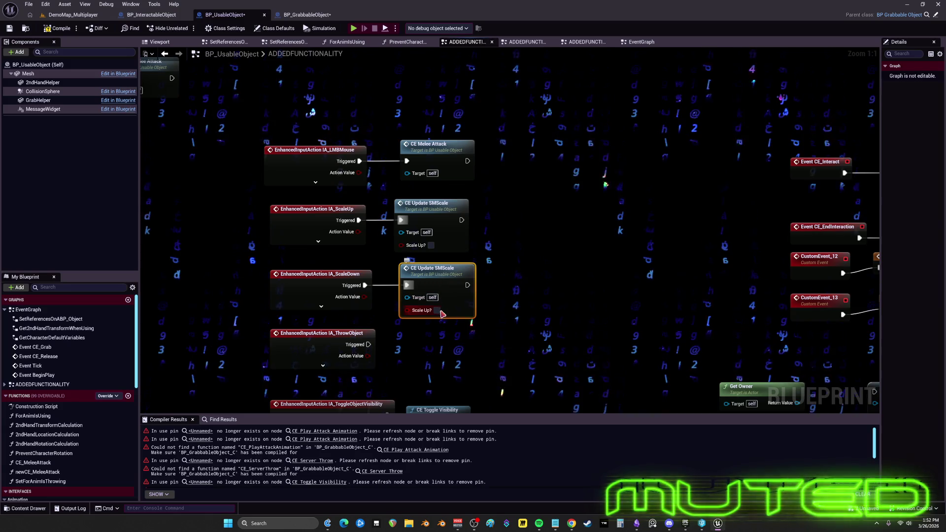
left_click(432, 245)
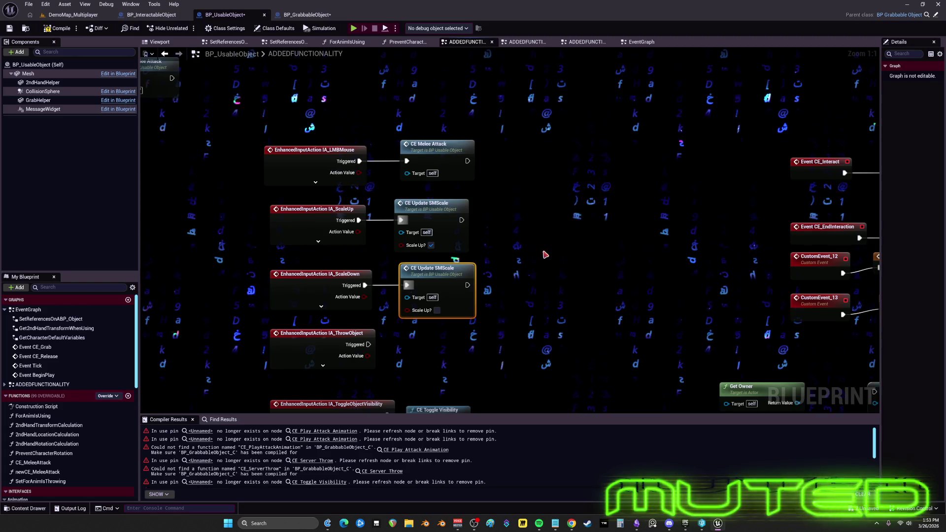
scroll(545, 254, "down", 3)
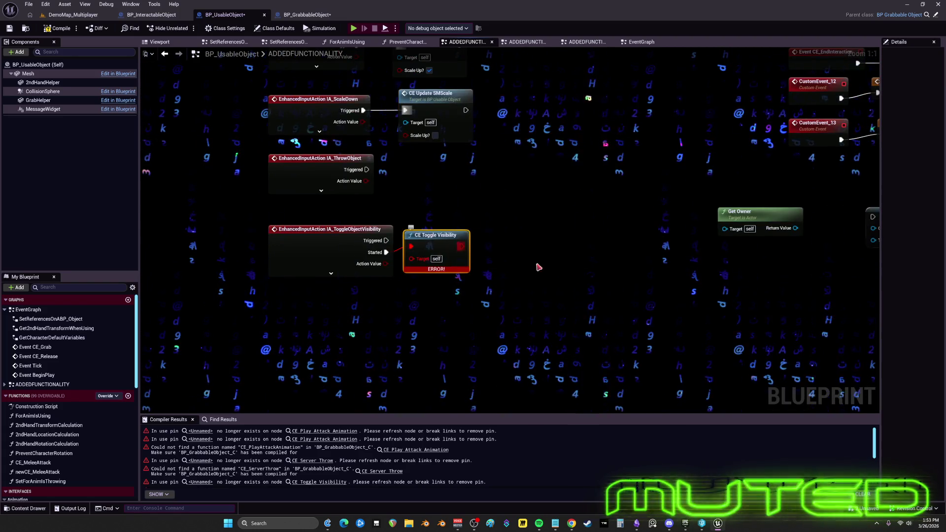
Rename the aCE_ToggleVisibility event to CE_ToggleVisibility
scroll(540, 194, "down", 5)
scroll(490, 194, "up", 4)
mouse_move(464, 362)
left_mouse_down()
mouse_move(474, 252)
mouse_move(548, 298)
left_mouse_up()
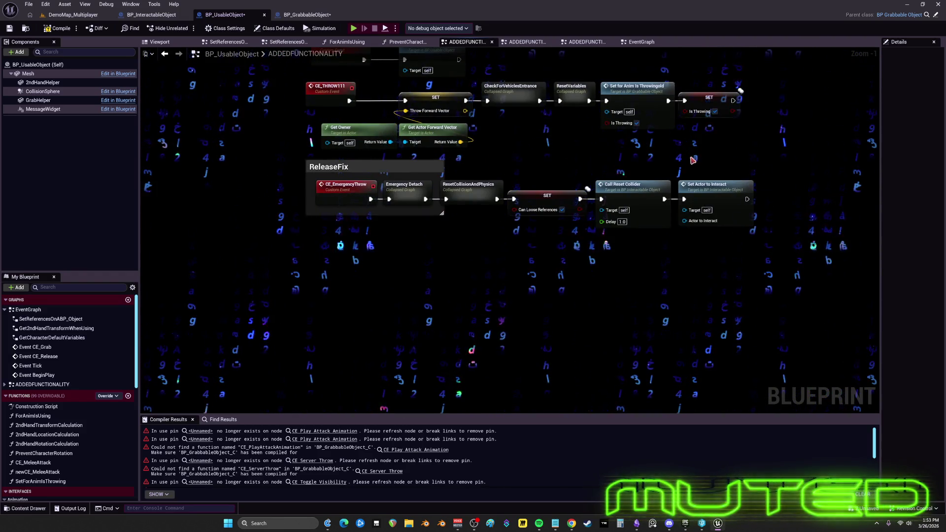
scroll(694, 160, "down", 4)
left_click_drag(694, 160, 394, 222)
scroll(370, 230, "up", 5)
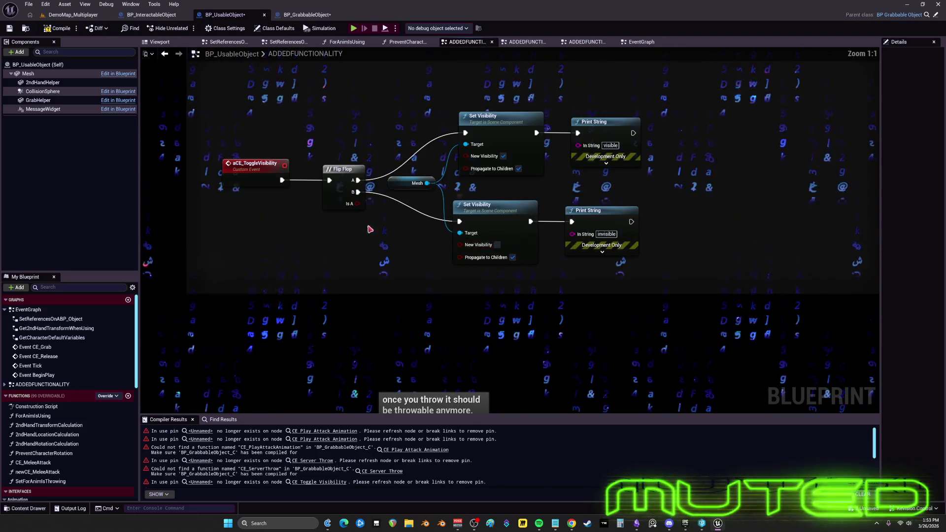
left_click_drag(262, 183, 403, 211)
double_click(409, 191)
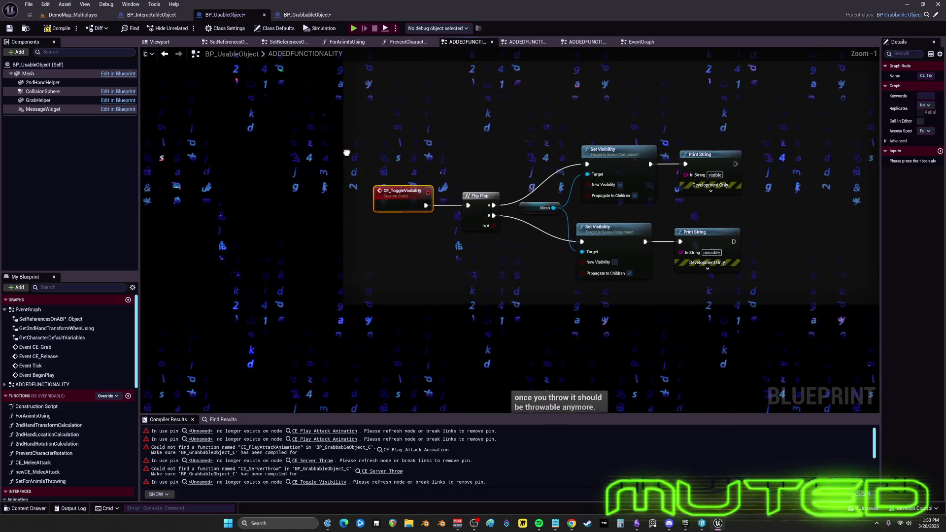
Select the errored CE Toggle Visibility call beside IA_ToggleObjectVisibility's Started pin
left_click_drag(347, 153, 661, 331)
scroll(502, 306, "down", 4)
scroll(504, 229, "up", 4)
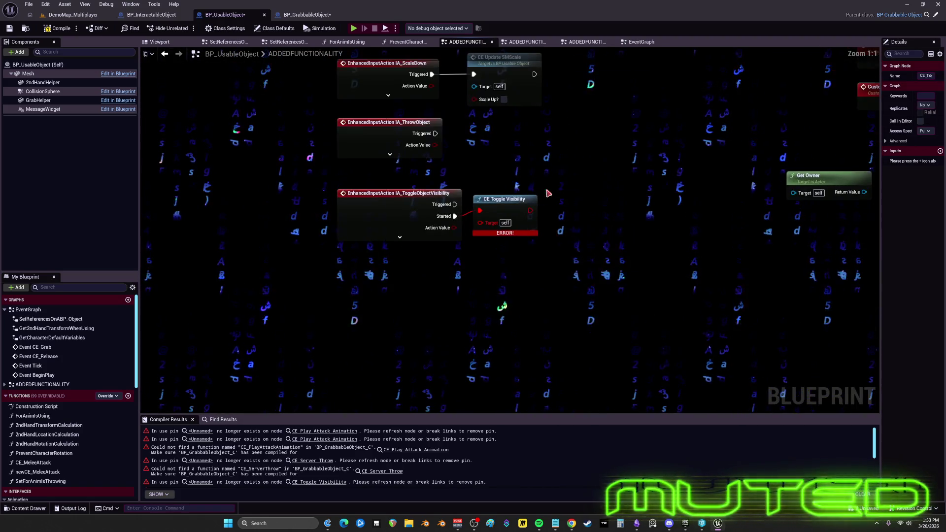
left_click(504, 199)
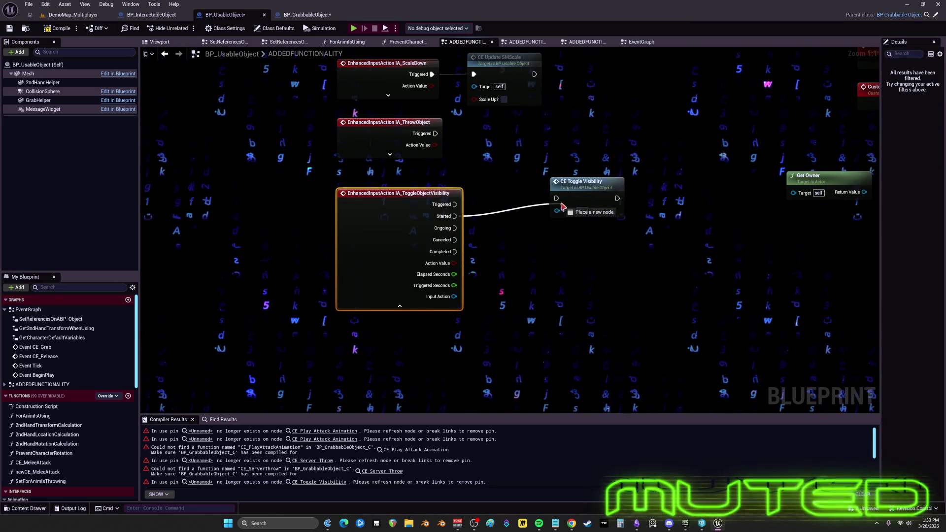
scroll(525, 294, "down", 4)
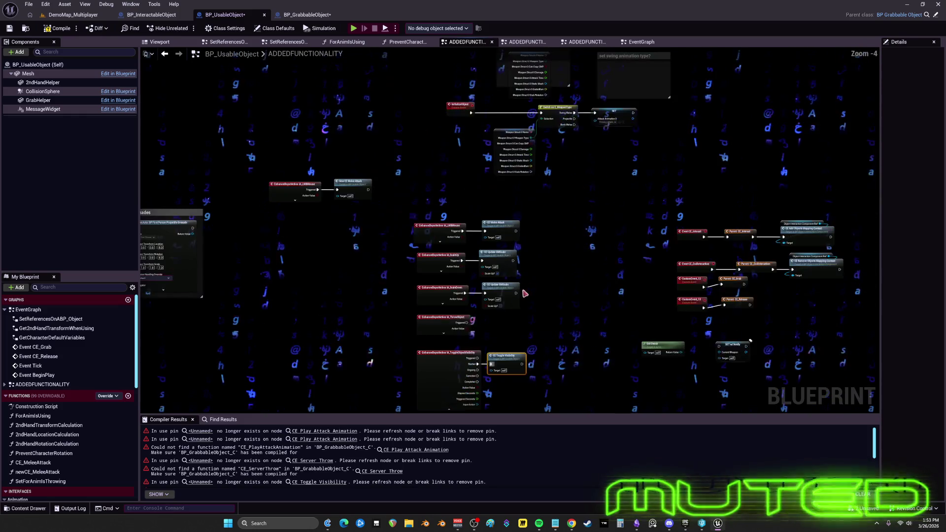
Move the shoot grenades comment and the CheckWeaponType event beside the weapon-type Switch nodes
scroll(463, 214, "up", 3)
left_click_drag(306, 246, 493, 281)
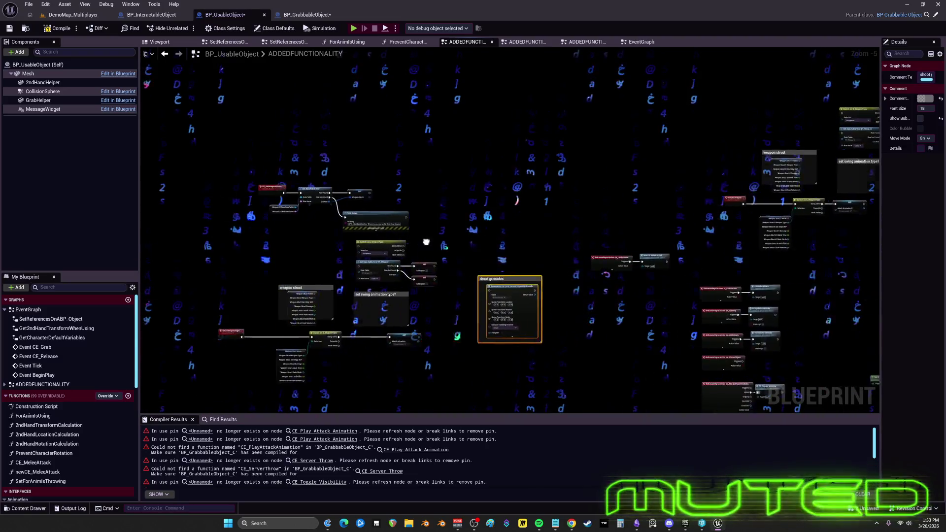
scroll(506, 243, "up", 3)
left_click_drag(506, 244, 392, 219)
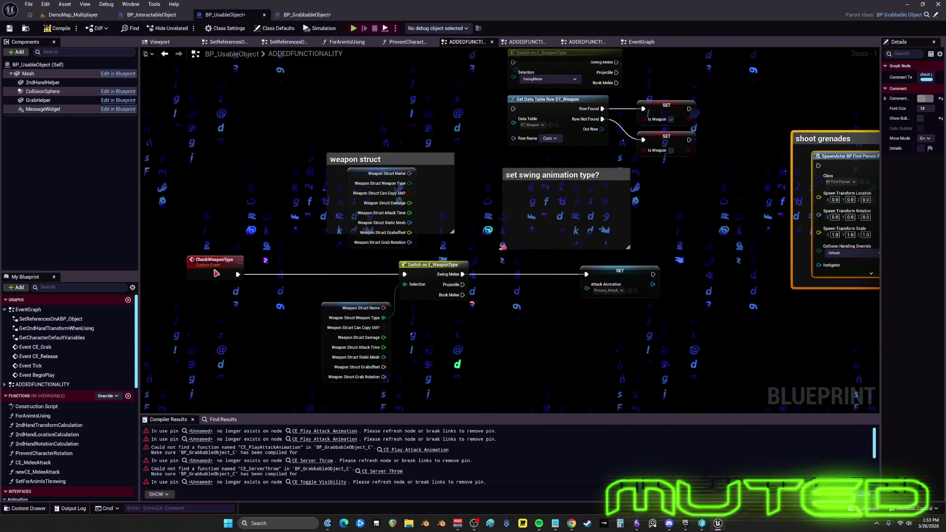
left_click_drag(216, 274, 303, 272)
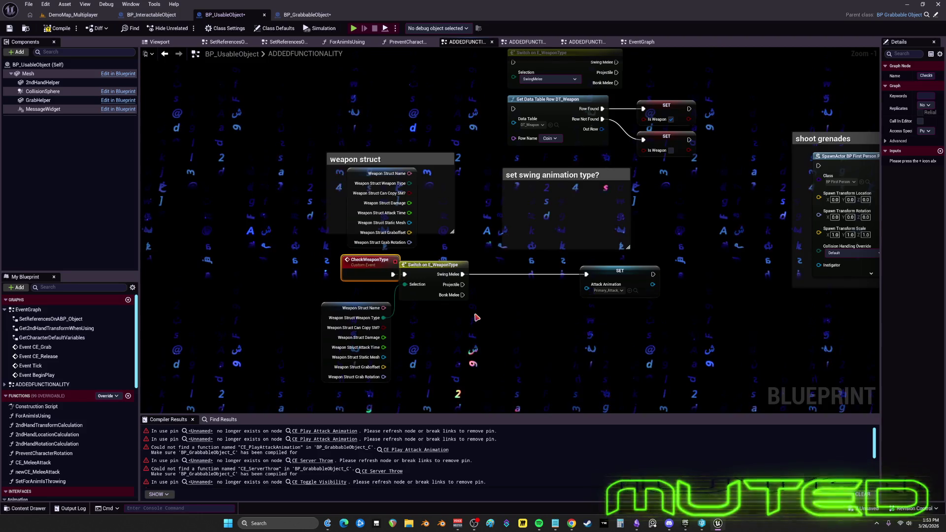
left_click_drag(375, 260, 358, 260)
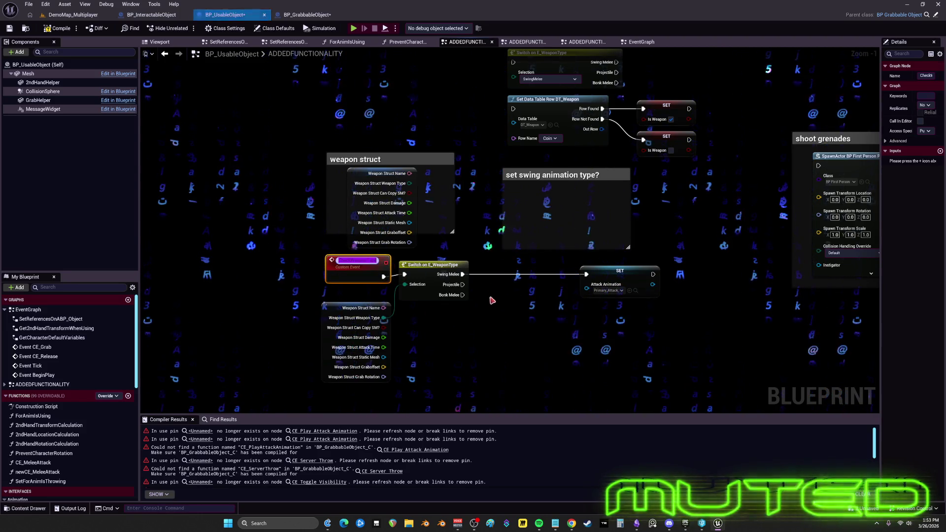
left_click(488, 232)
Place a Check Weapon Type call after InitializeObject and select the CheckWeaponType chain
scroll(404, 218, "down", 4)
scroll(566, 230, "up", 4)
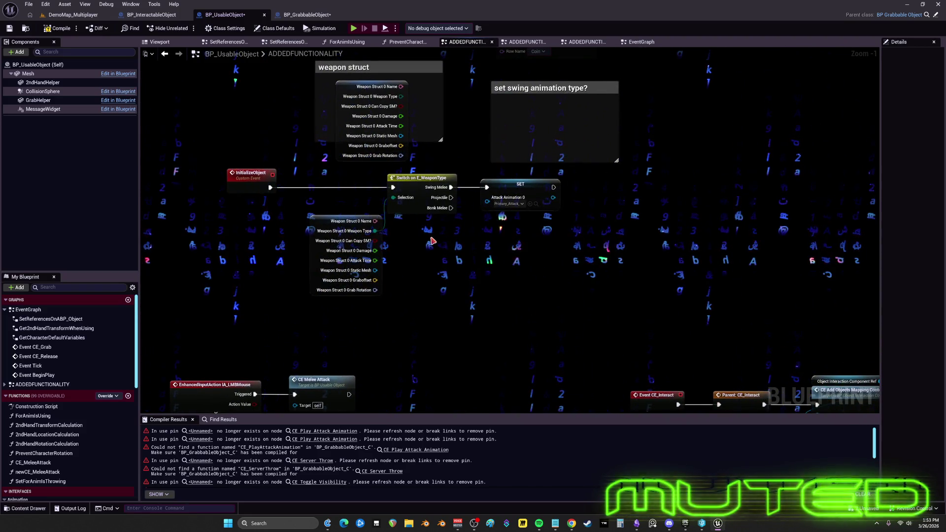
left_click(468, 269)
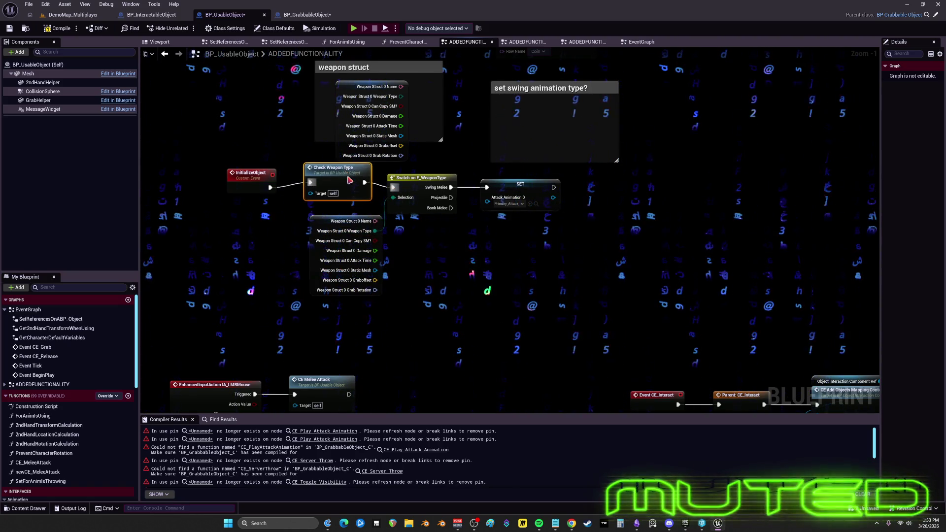
key("ctrl+z")
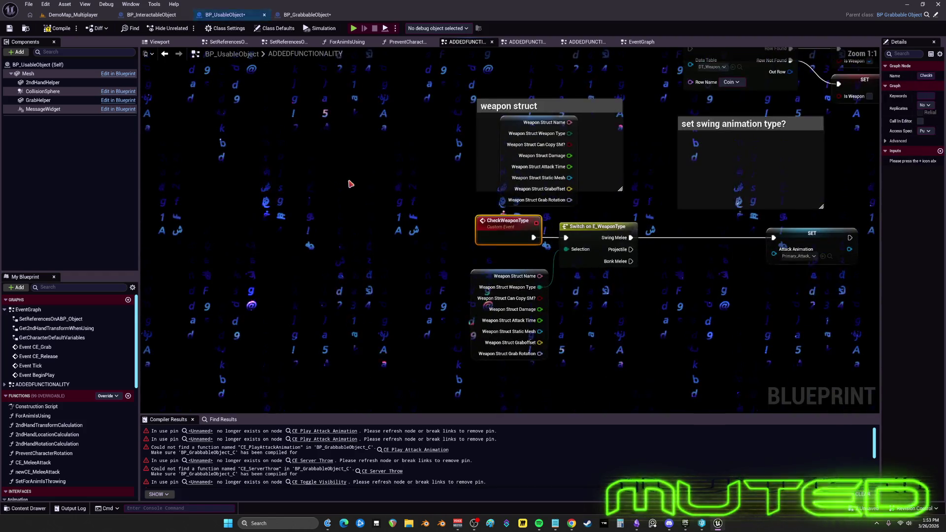
left_click_drag(680, 323, 259, 192)
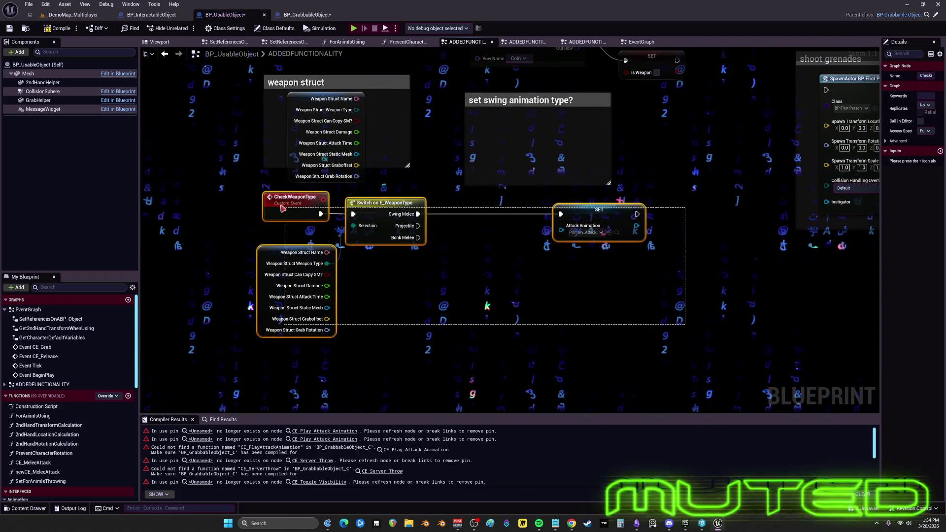
Move the CheckWeaponType group to the upper right and shift the Switch and Get Data Table Row nodes left
scroll(626, 217, "down", 3)
left_click_drag(446, 210, 289, 333)
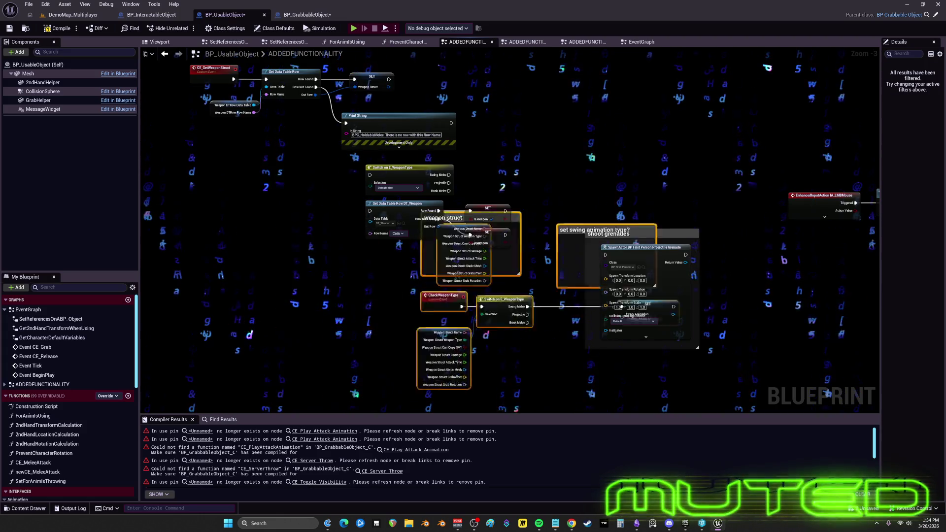
mouse_move(470, 236)
left_mouse_down()
mouse_move(542, 197)
mouse_move(707, 147)
left_mouse_up()
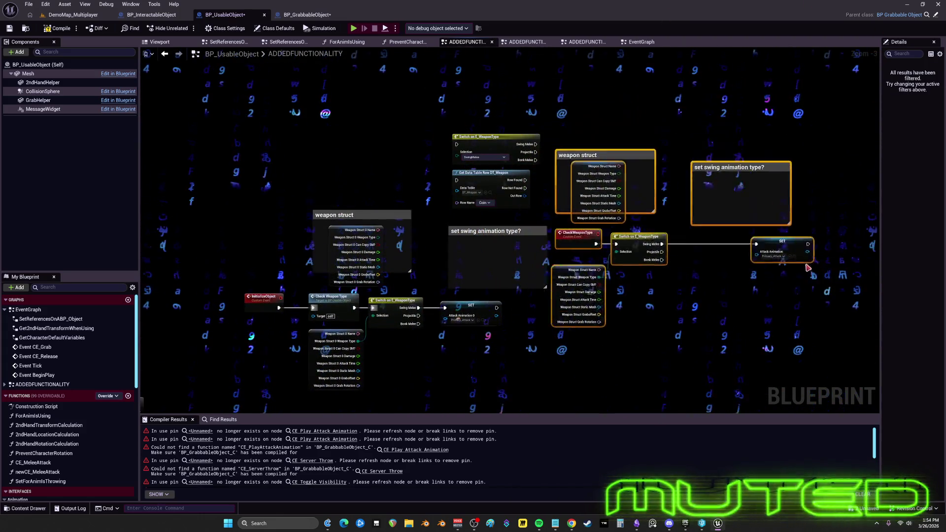
left_click_drag(806, 266, 808, 297)
scroll(491, 186, "up", 3)
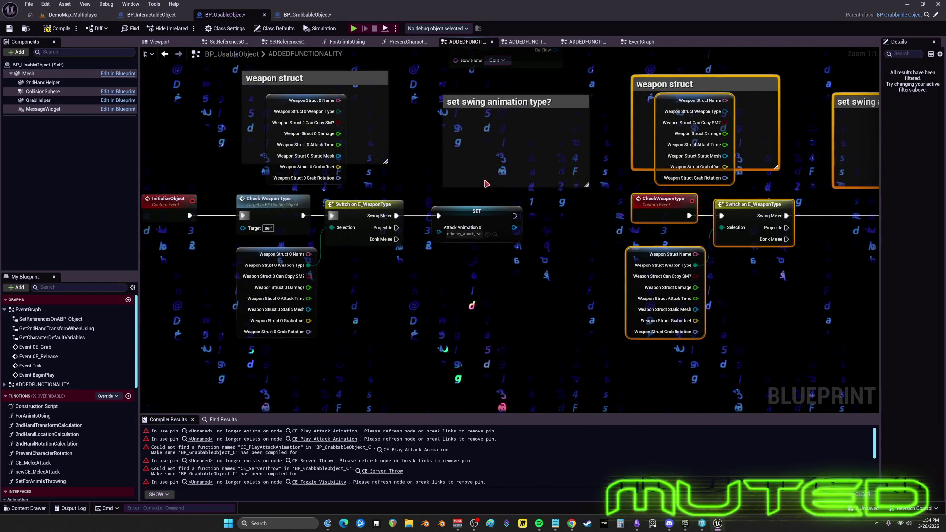
mouse_move(392, 274)
left_mouse_down()
mouse_move(166, 262)
mouse_move(413, 244)
mouse_move(152, 258)
mouse_move(356, 266)
left_mouse_up()
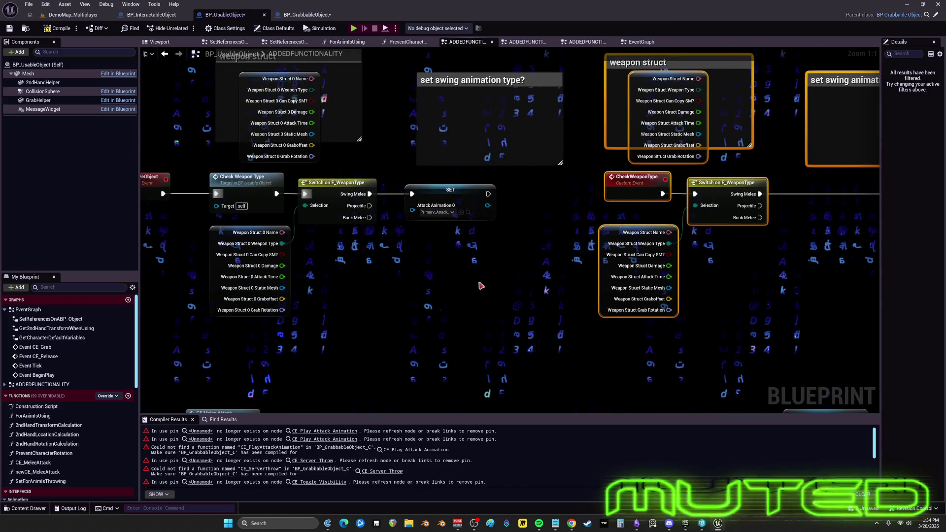
mouse_move(218, 255)
left_mouse_down()
mouse_move(465, 250)
mouse_move(453, 192)
mouse_move(431, 228)
left_mouse_up()
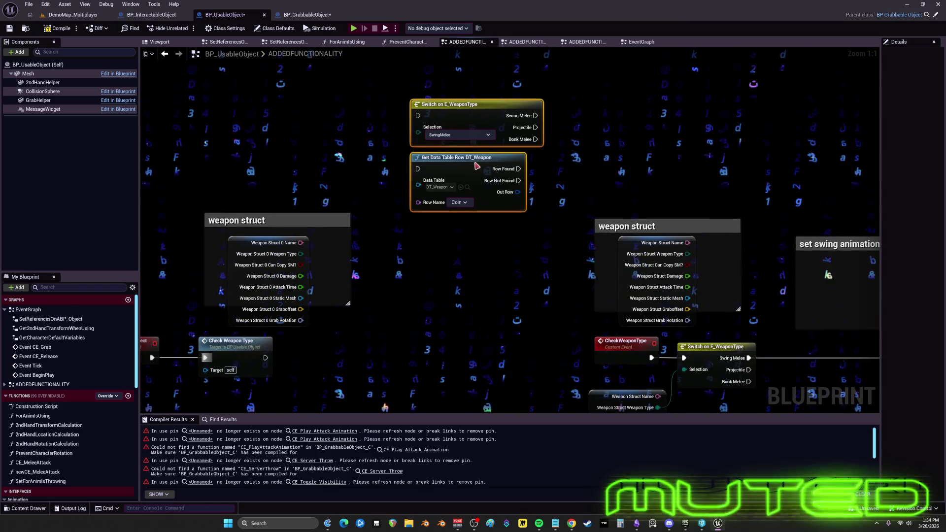
left_click_drag(477, 167, 262, 157)
mouse_move(565, 198)
left_mouse_down()
mouse_move(302, 121)
mouse_move(739, 135)
mouse_move(728, 213)
mouse_move(444, 99)
mouse_move(402, 113)
left_mouse_up()
Tidy the SET node, its 'set swing animation type?' comment, and the weapon struct group
left_click(730, 192)
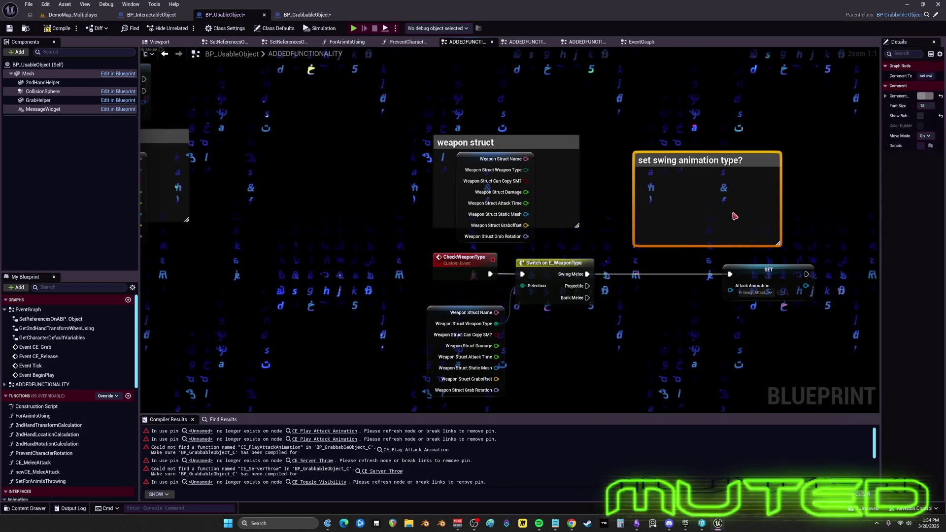
left_click_drag(775, 279, 763, 279)
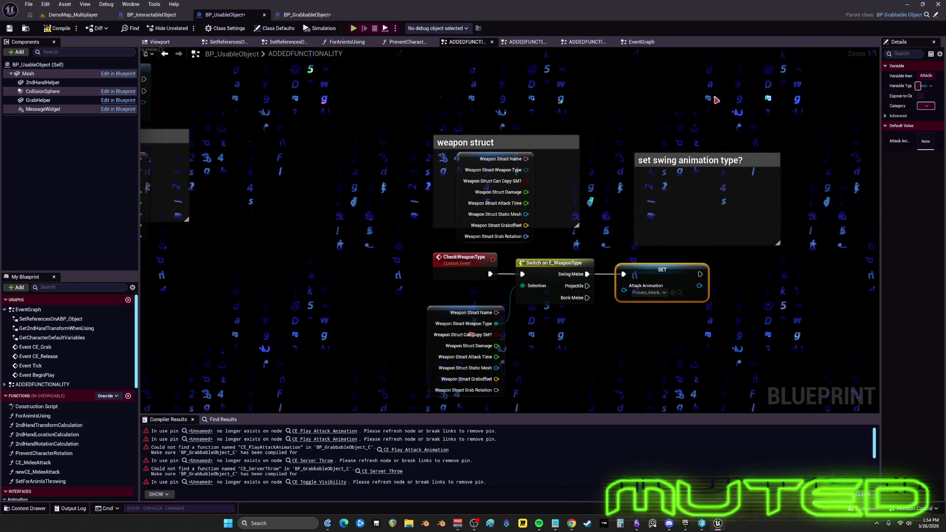
left_click_drag(705, 211, 701, 211)
left_click_drag(661, 145, 741, 355)
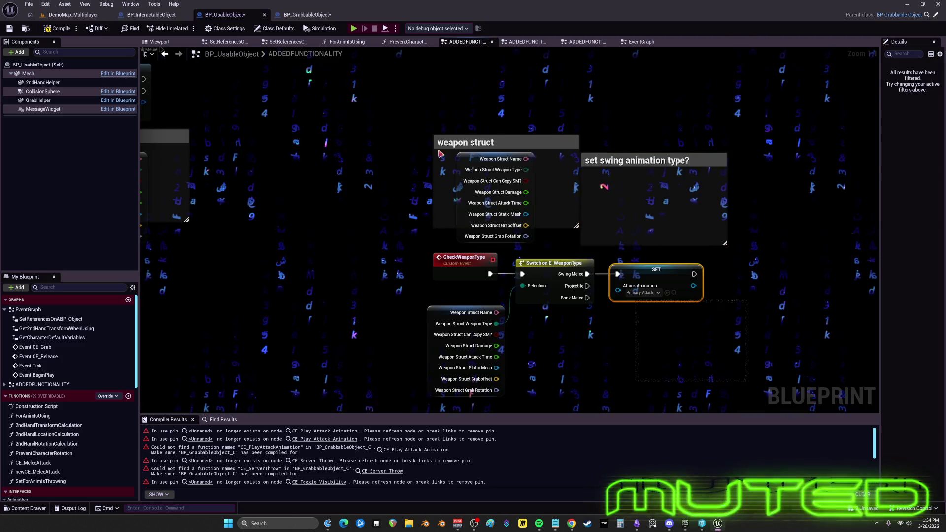
left_click_drag(440, 154, 739, 394)
scroll(542, 222, "down", 2)
left_click_drag(680, 212, 552, 205)
Delete the duplicate weapon struct comment and move Switch and Get Data Table Row above Check Weapon Type
left_click(423, 179)
key("Delete")
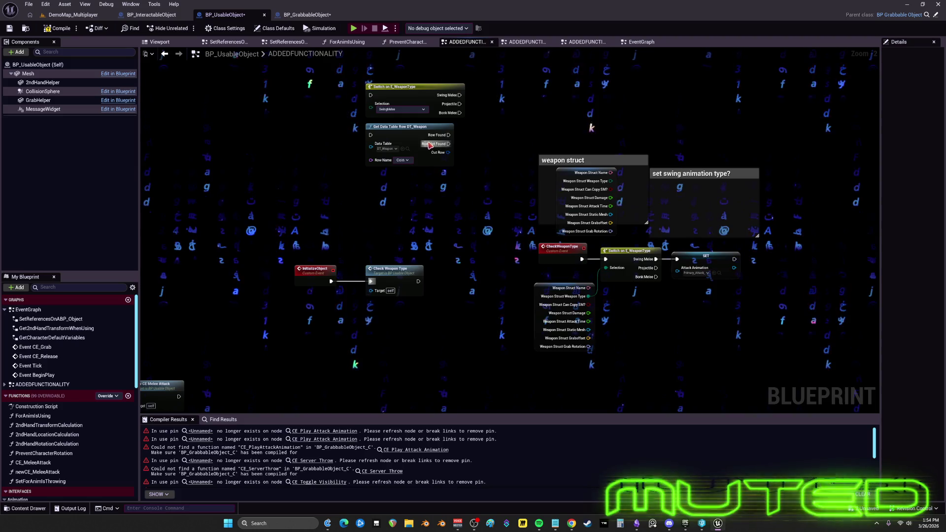
left_click_drag(412, 197, 394, 93)
mouse_move(407, 137)
left_mouse_down()
mouse_move(486, 204)
mouse_move(407, 231)
left_mouse_up()
left_click_drag(742, 371, 475, 153)
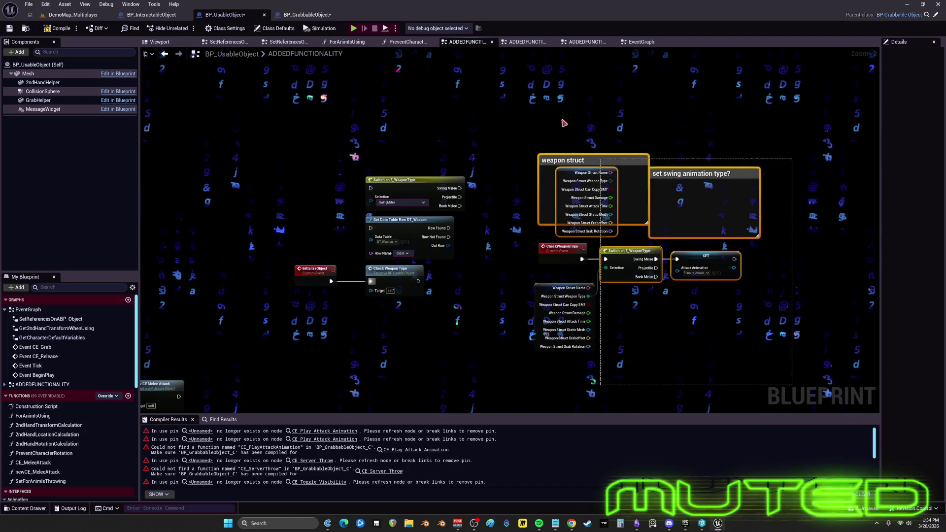
Add a comment around the CheckWeaponType chain marking it temporary and moved to an anim-blueprint linked map
key("c")
type("temp, thi")
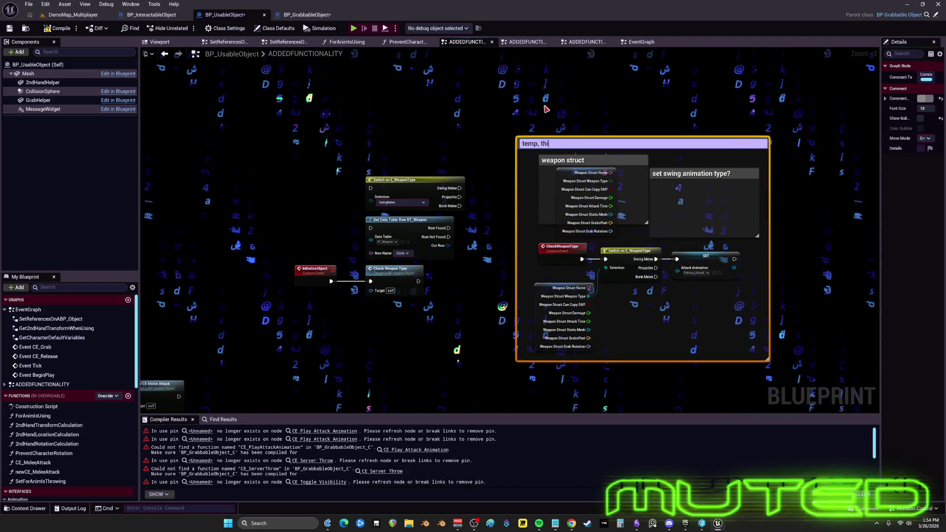
type("s is moved to an a")
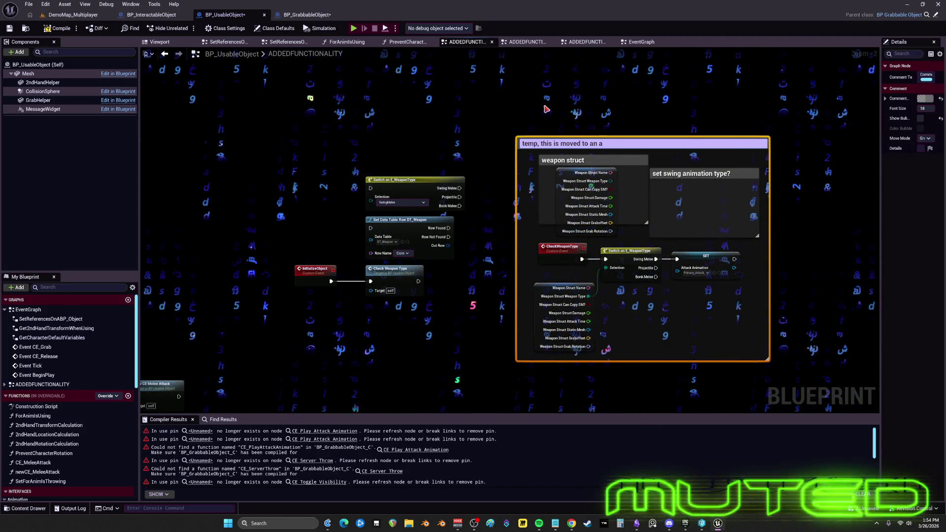
key("BackSpace")
key("BackSpace")
key("BackSpace")
key("BackSpace")
type("blueprint name deop")
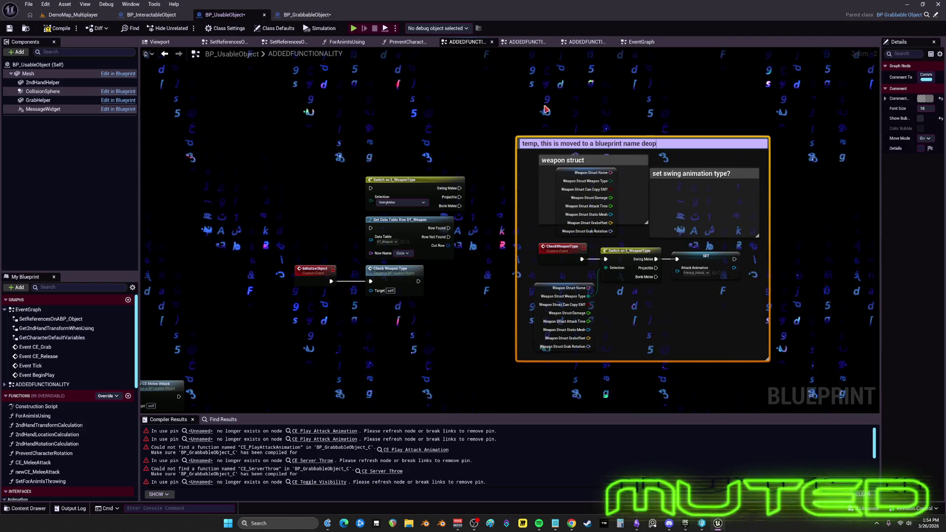
type("endedl")
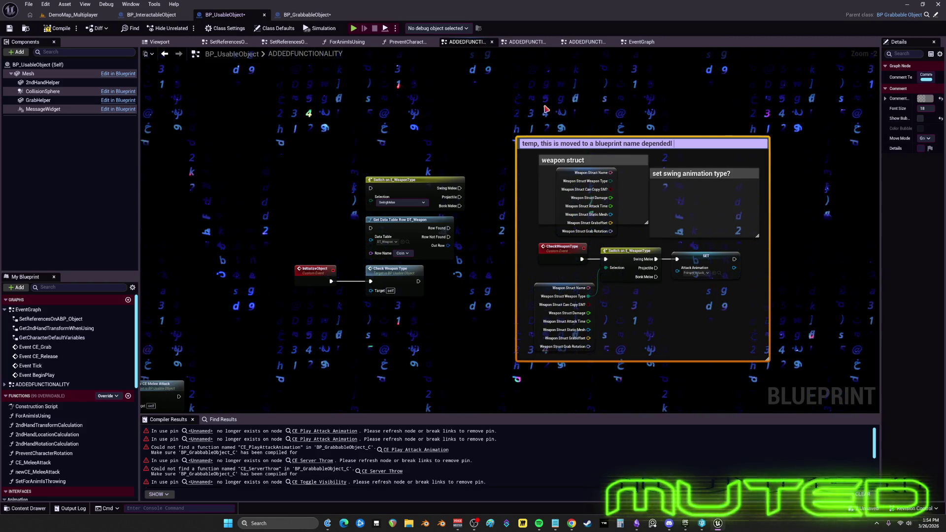
key("BackSpace")
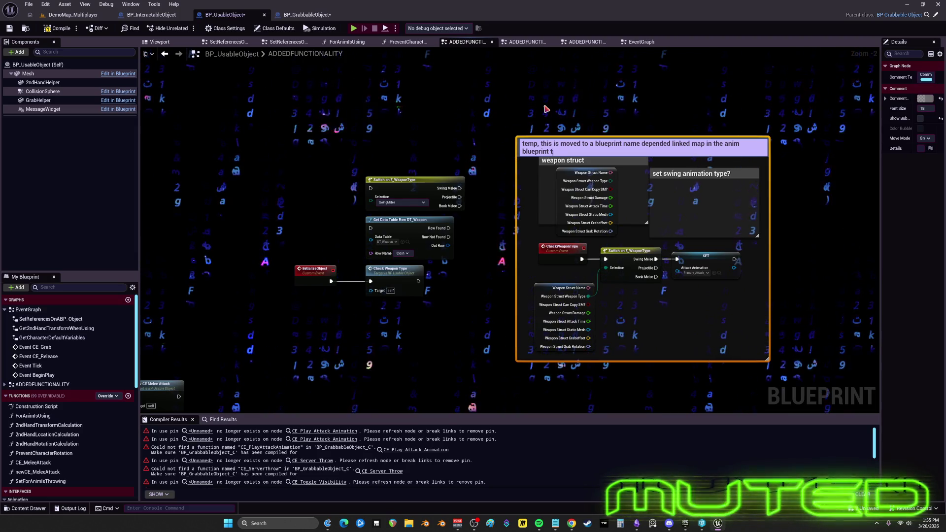
type(".")
left_click(546, 109)
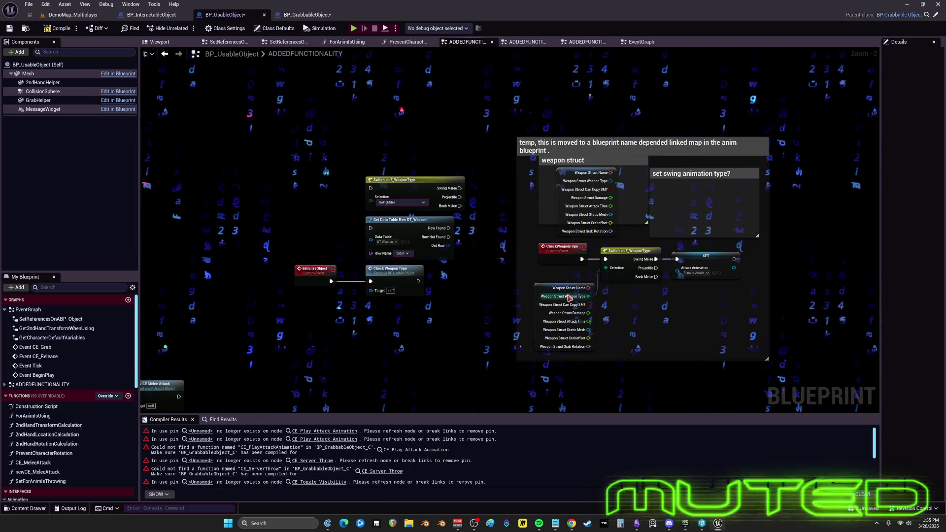
scroll(545, 229, "down", 3)
scroll(366, 217, "up", 5)
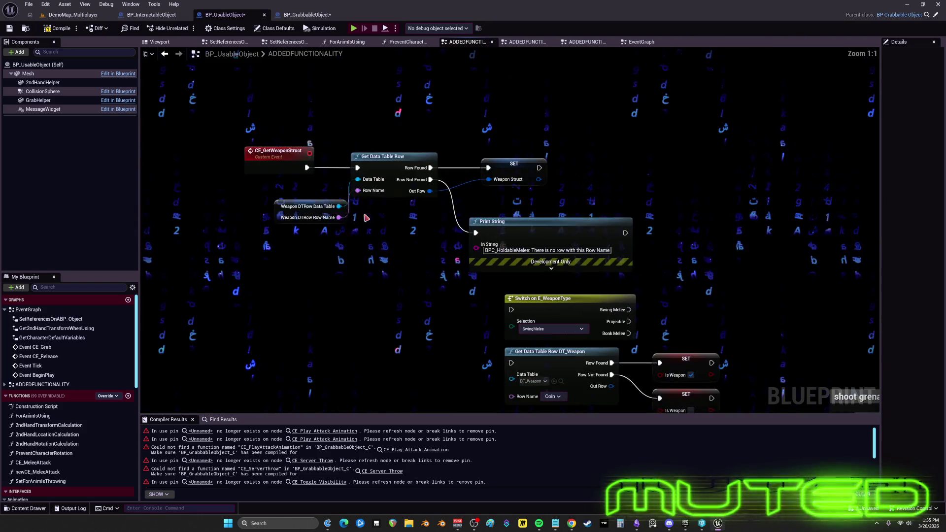
Move Get Data Table Row DT_Weapon and its two Is Weapon SETs up-left beside CE_GetWeaponStruct
left_click_drag(608, 224, 591, 180)
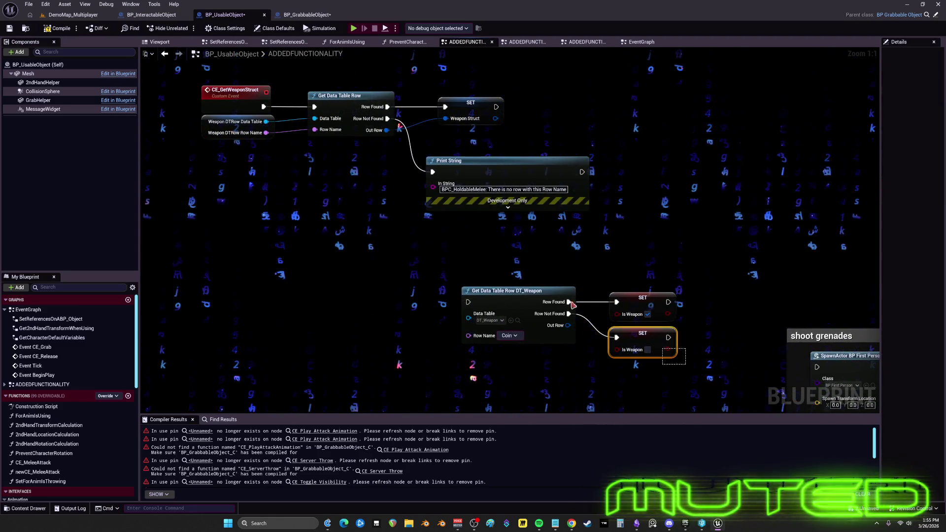
mouse_move(521, 294)
left_mouse_down()
mouse_move(348, 248)
mouse_move(362, 228)
left_mouse_up()
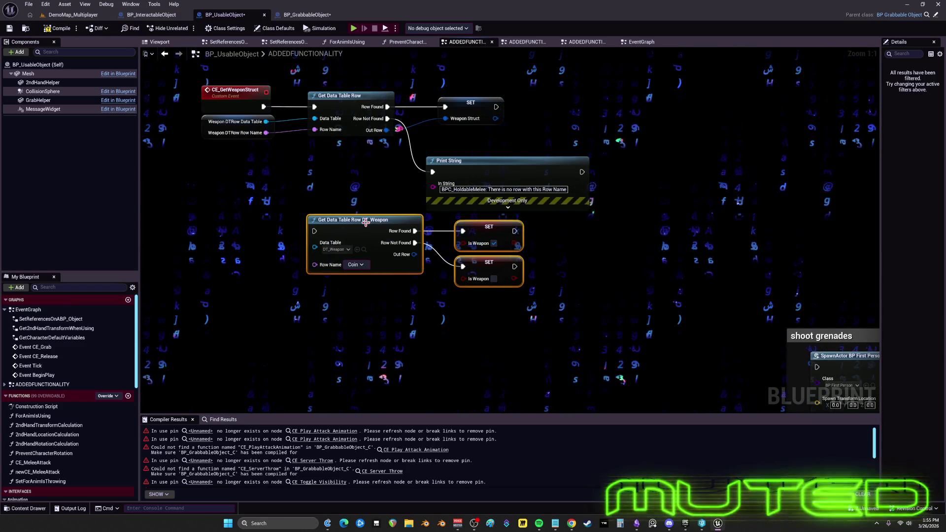
left_click_drag(532, 273, 180, 96)
scroll(438, 223, "down", 6)
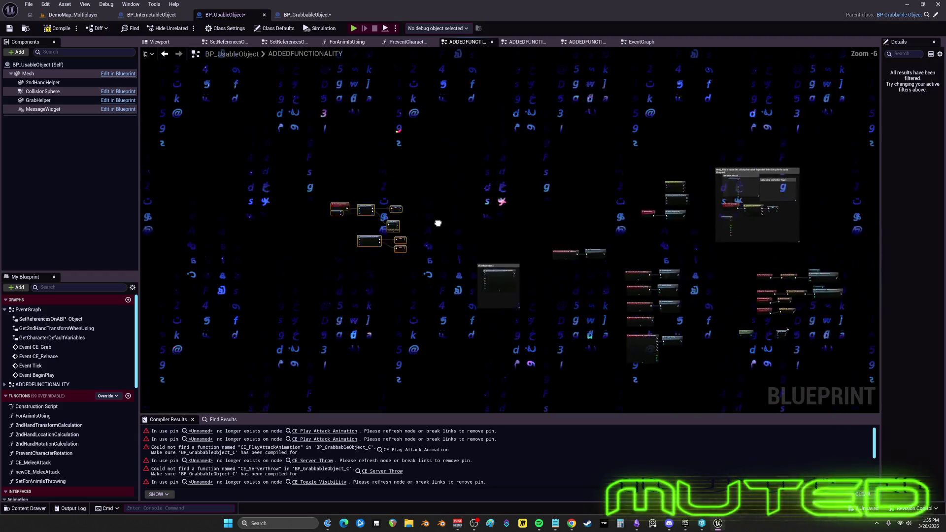
Search the graph for 'switch melee' and locate the erroring ROS Switch Melee Static Mesh call
left_click_drag(438, 224, 371, 262)
mouse_move(879, 265)
left_mouse_down()
mouse_move(299, 266)
mouse_move(699, 265)
left_mouse_up()
scroll(700, 265, "up", 6)
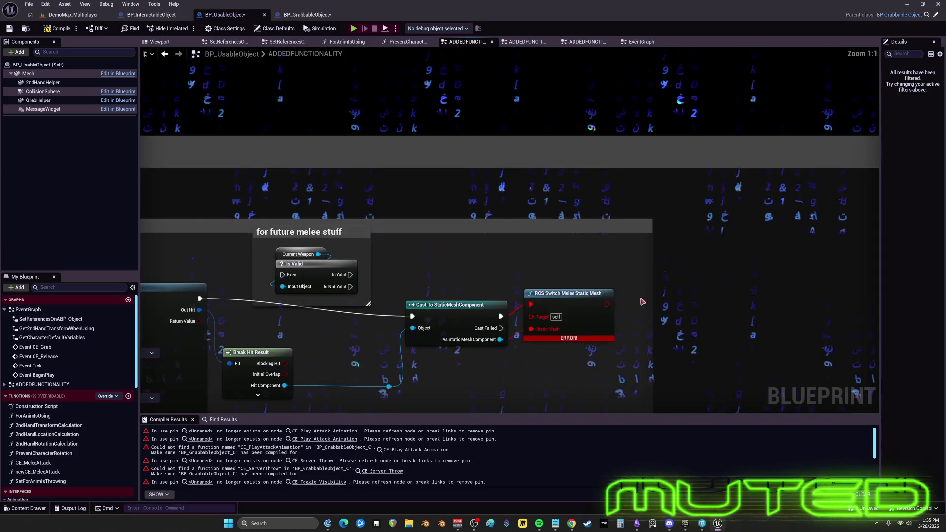
left_click_drag(589, 308, 643, 212)
left_click(234, 422)
type("switch melee")
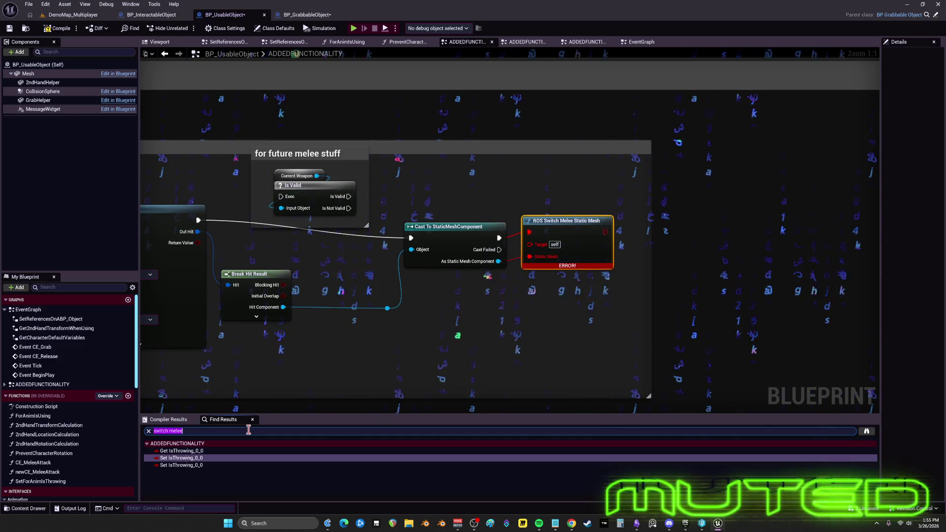
key("Return")
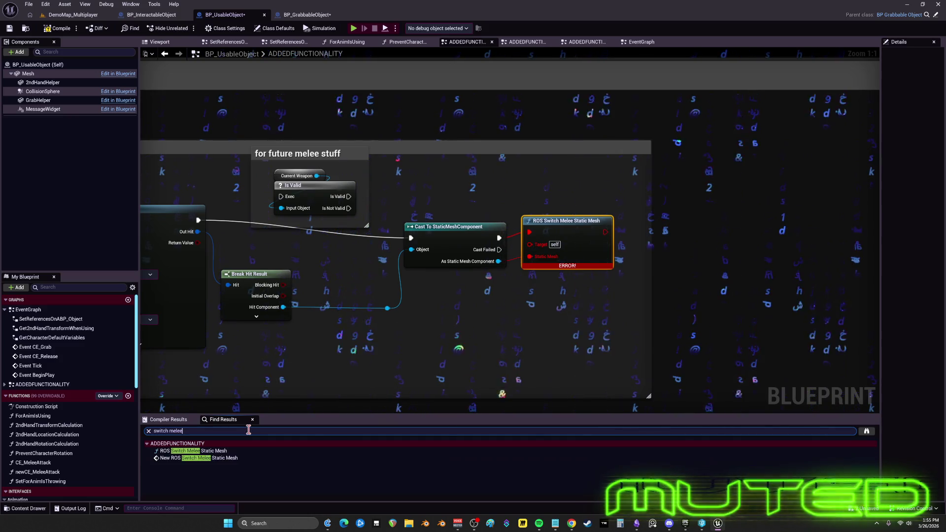
left_click(207, 450)
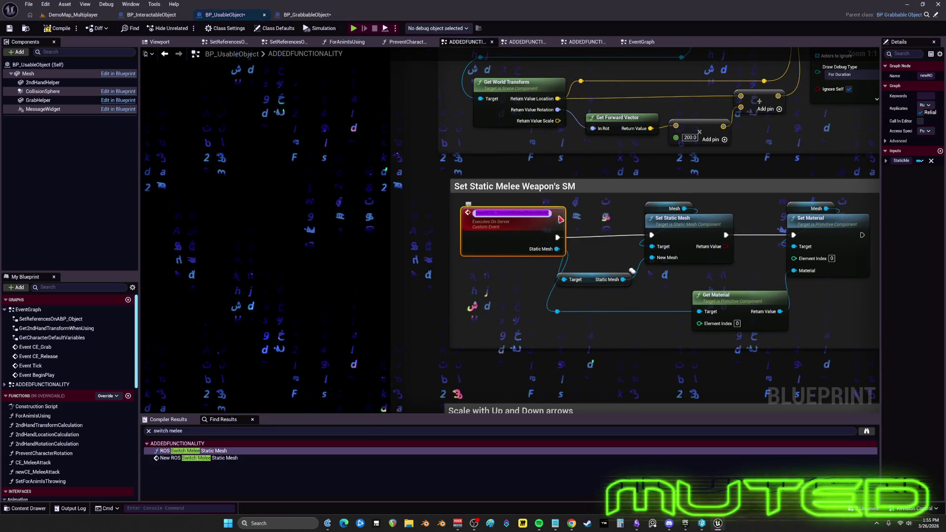
scroll(566, 222, "down", 3)
scroll(473, 276, "up", 2)
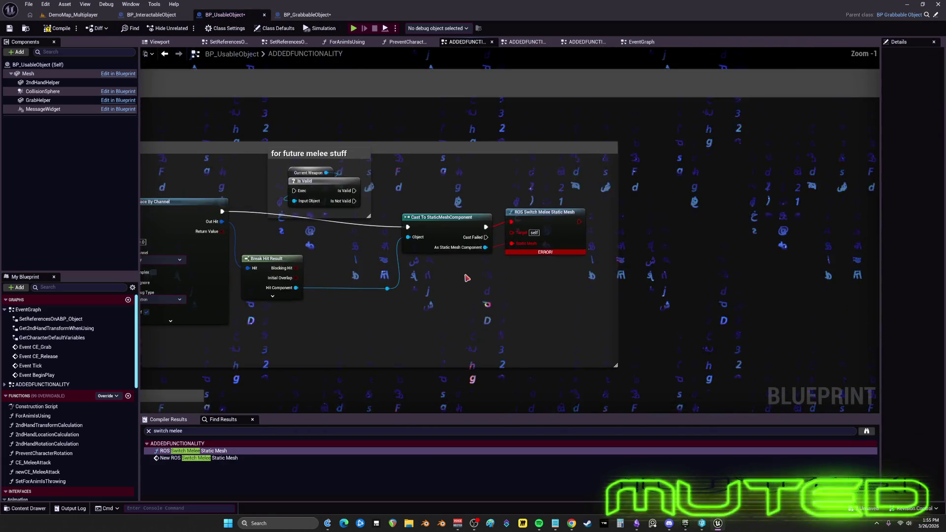
Replace it with a New ROS Switch Melee Static Mesh call wired to the cast's exec and Static Mesh
right_click(465, 277)
left_click(488, 288)
left_click(542, 212)
key("Delete")
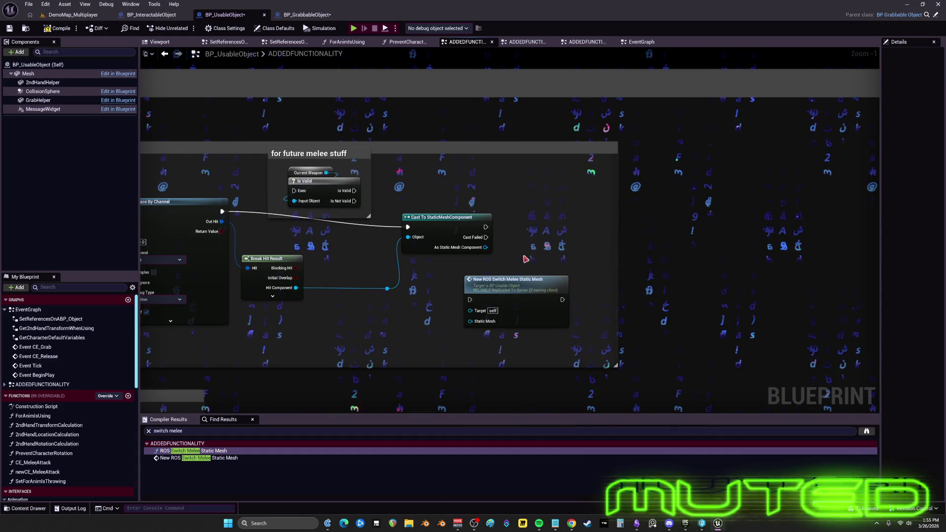
mouse_move(493, 279)
left_mouse_down()
mouse_move(524, 233)
mouse_move(506, 274)
left_mouse_up()
left_click_drag(541, 233, 573, 207)
left_click_drag(486, 228, 516, 227)
left_click_drag(517, 227, 719, 206)
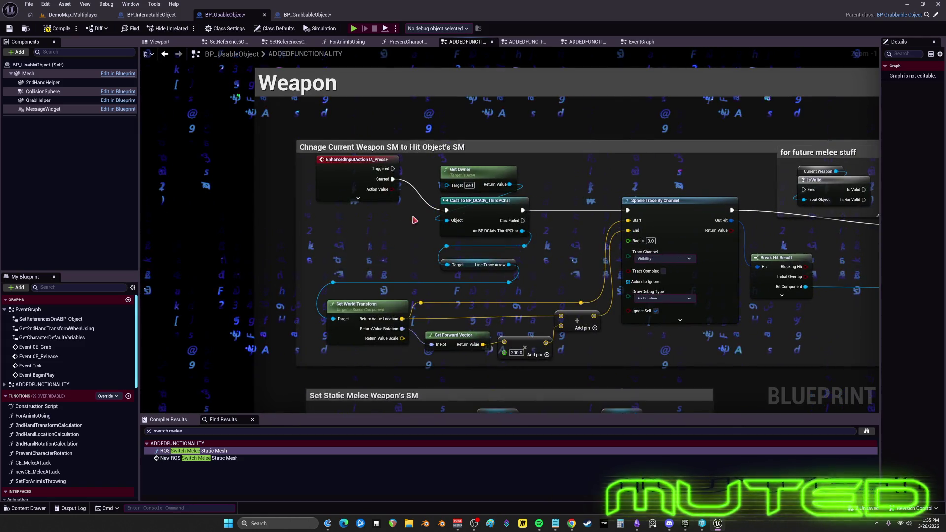
Set the Sphere Trace By Channel Radius to 5
right_click(365, 254)
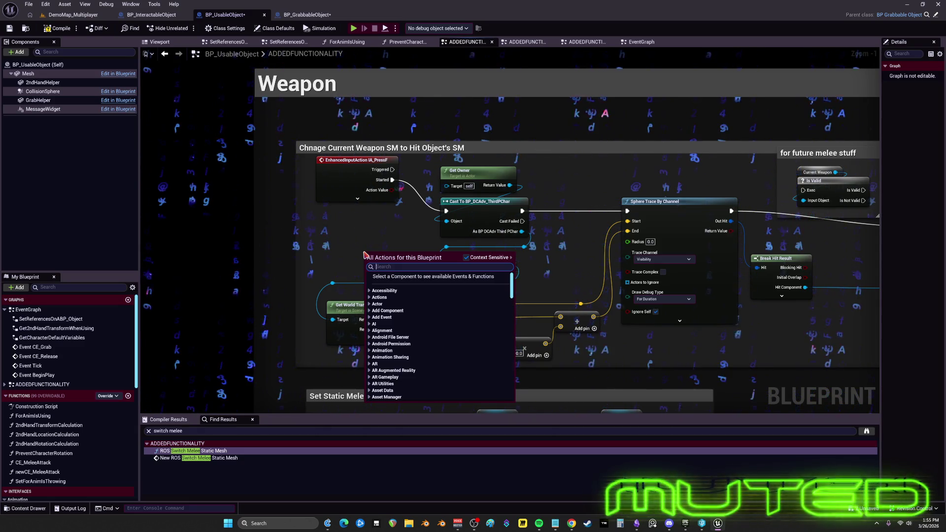
left_click(657, 255)
left_click(651, 241)
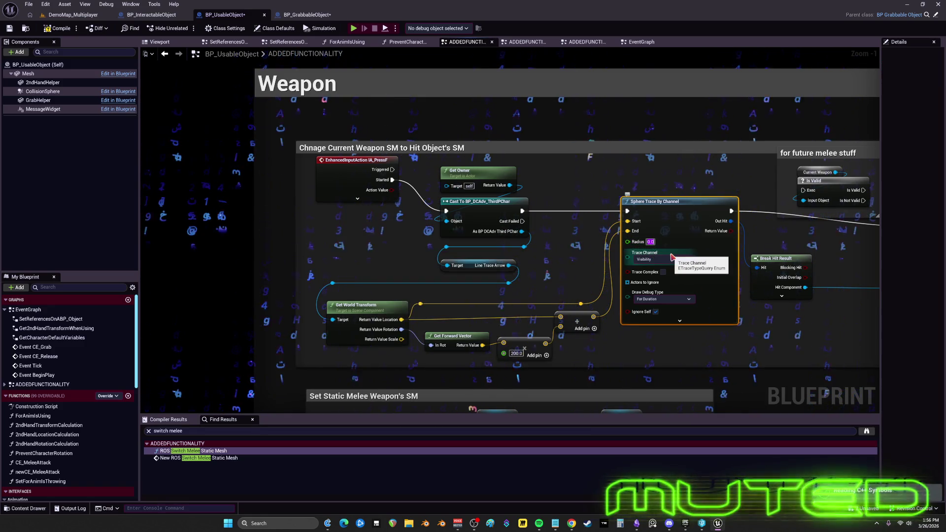
type("5")
key("Return")
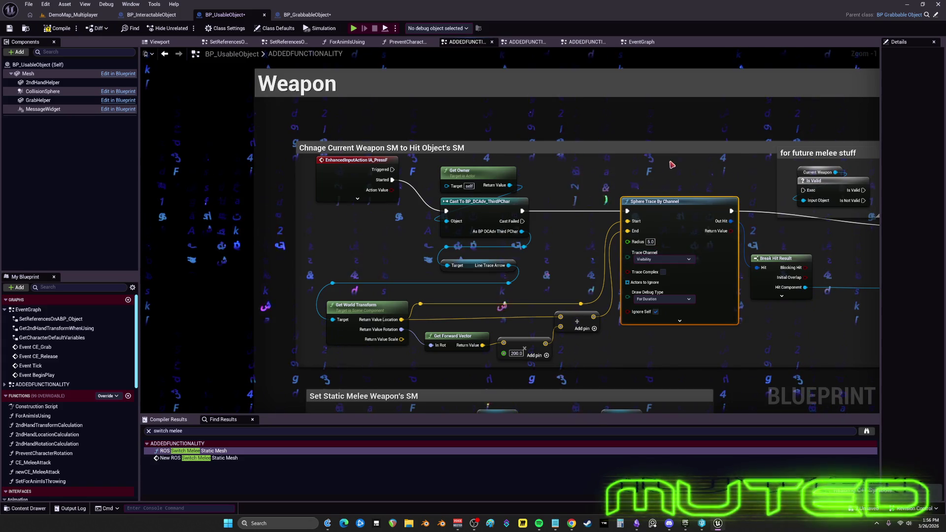
Add a Line Trace By Channel node above the sphere trace
left_click_drag(617, 240, 464, 156)
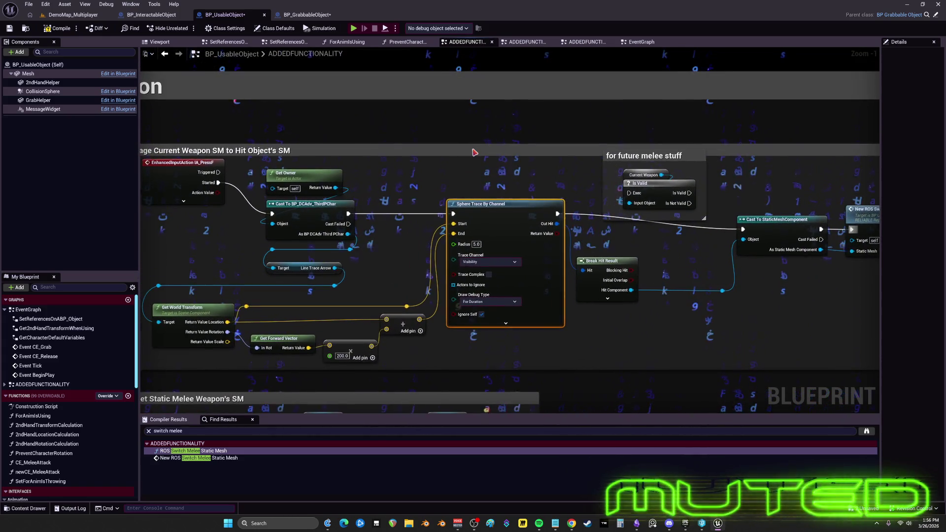
right_click(469, 149)
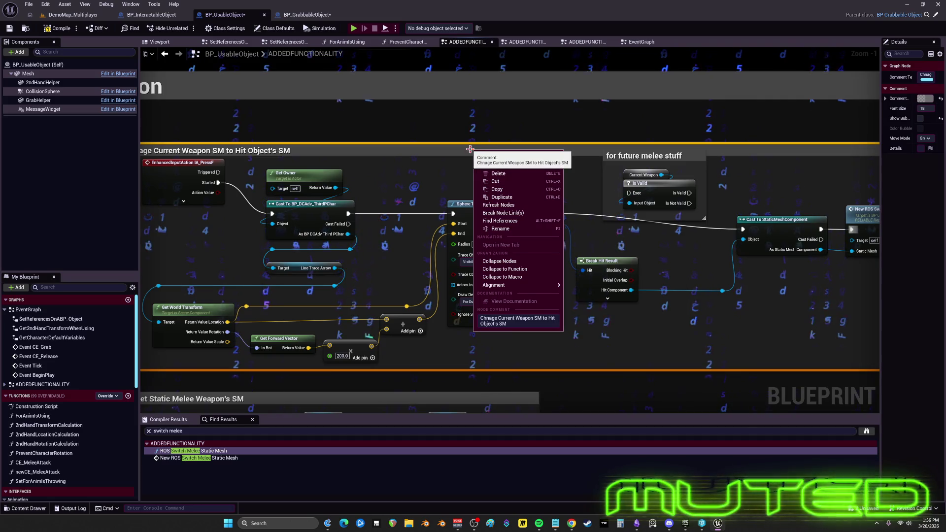
key("Escape")
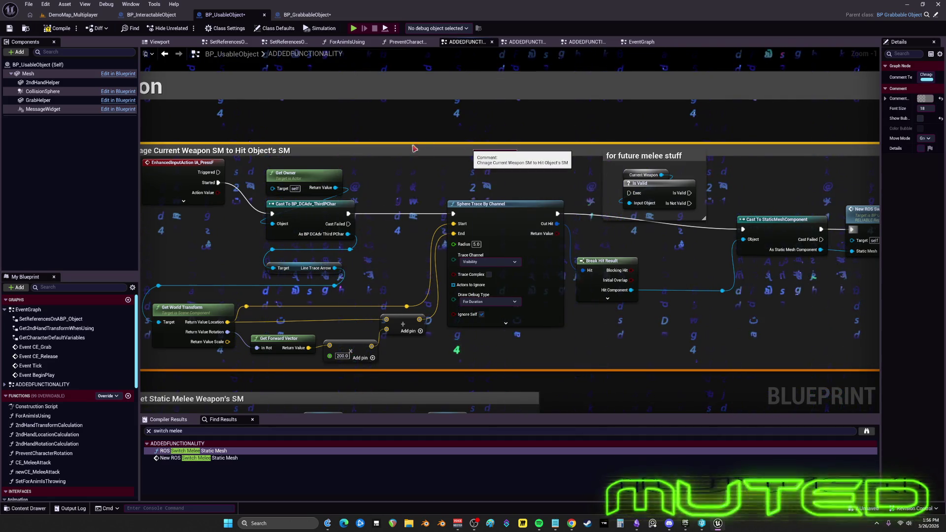
right_click(468, 119)
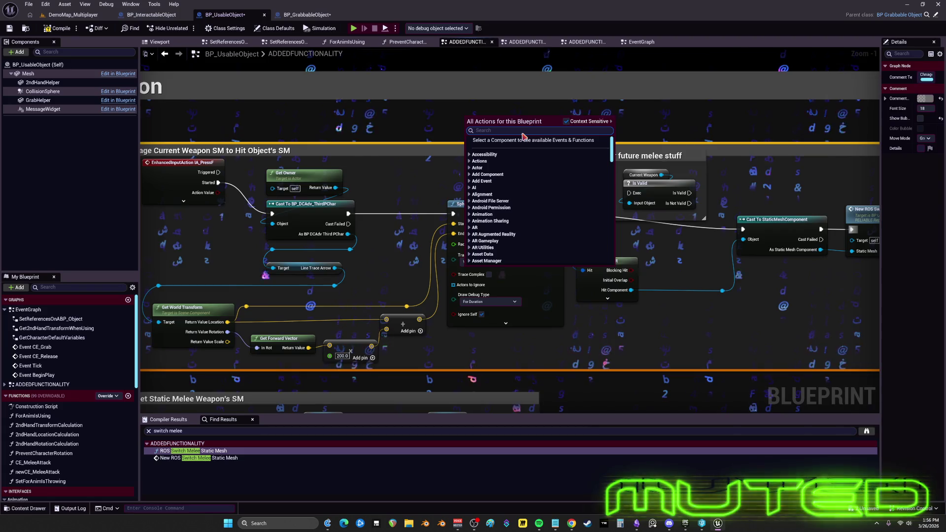
type("line trace nc")
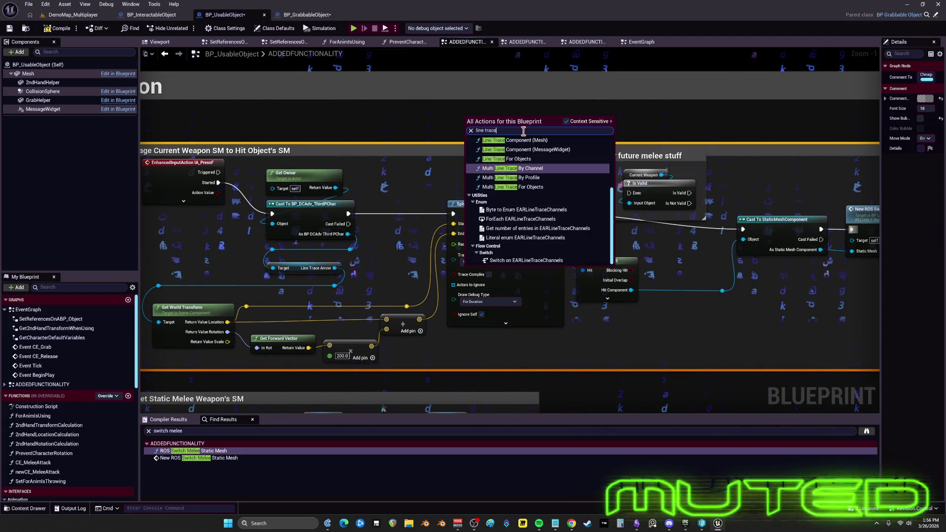
key("BackSpace")
key("BackSpace")
type("chan")
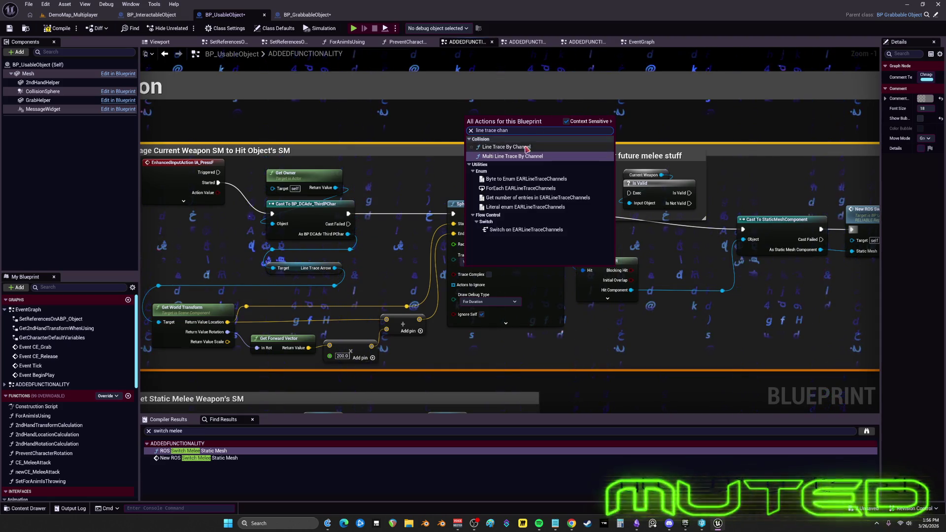
left_click(506, 146)
mouse_move(515, 116)
left_mouse_down()
mouse_move(513, 85)
mouse_move(501, 88)
left_mouse_up()
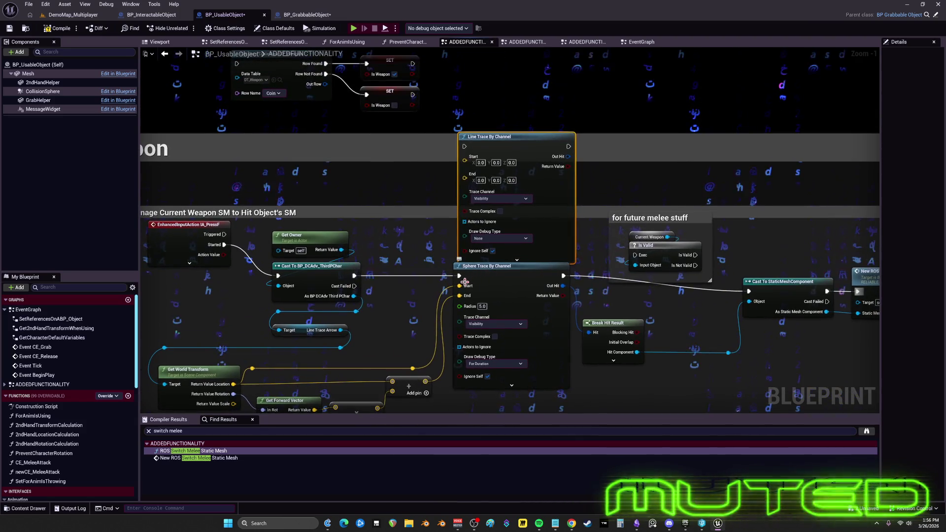
Move the exec, Start and End wires to the Line Trace and delete the Sphere Trace in its place
mouse_move(459, 276)
left_mouse_down()
mouse_move(490, 190)
mouse_move(464, 146)
mouse_move(461, 222)
mouse_move(465, 156)
left_mouse_up()
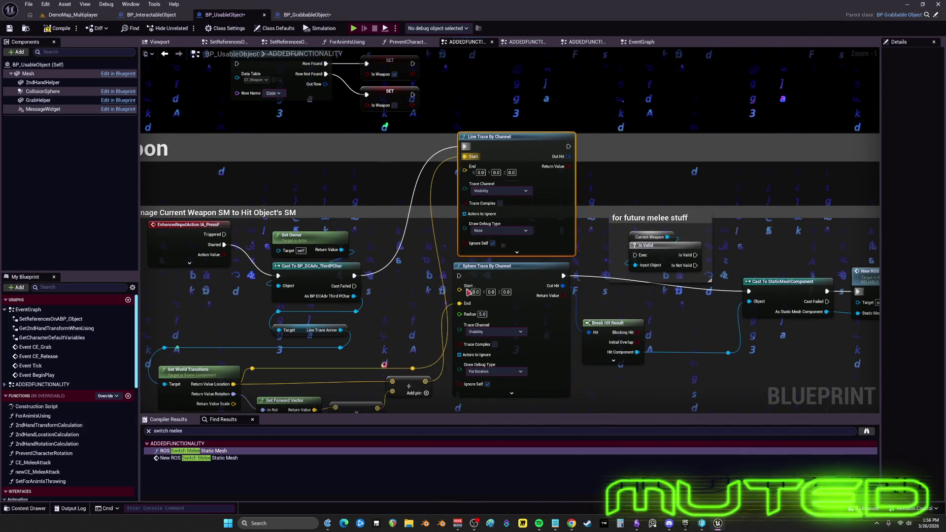
left_click_drag(460, 296, 464, 169)
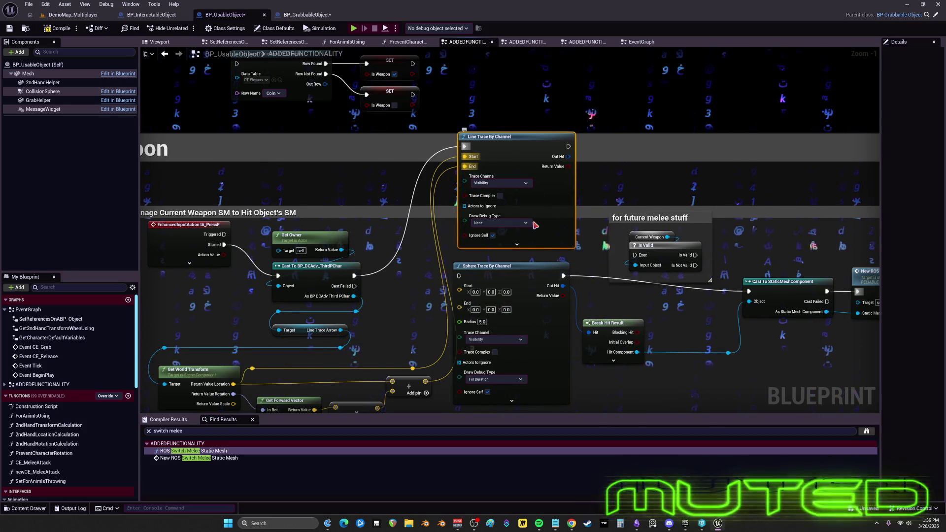
left_click_drag(546, 260, 536, 238)
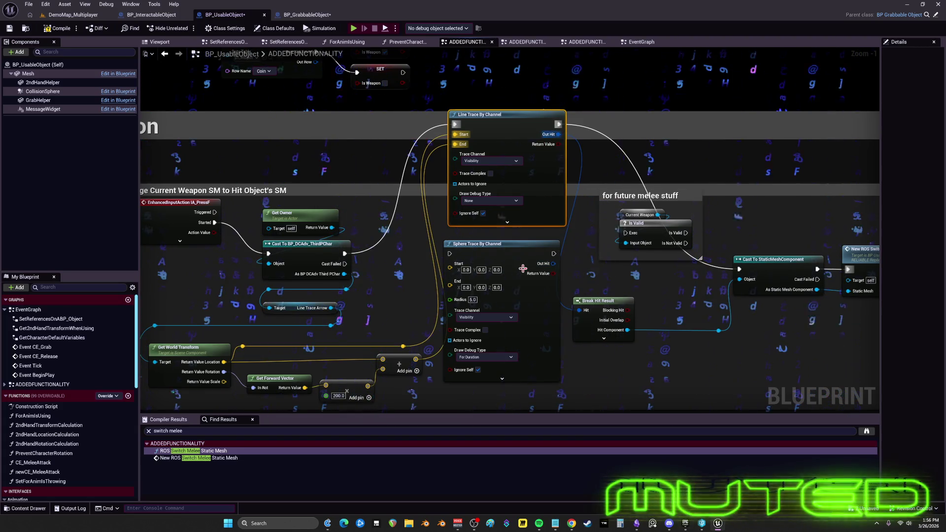
key("Delete")
left_click_drag(525, 133, 520, 257)
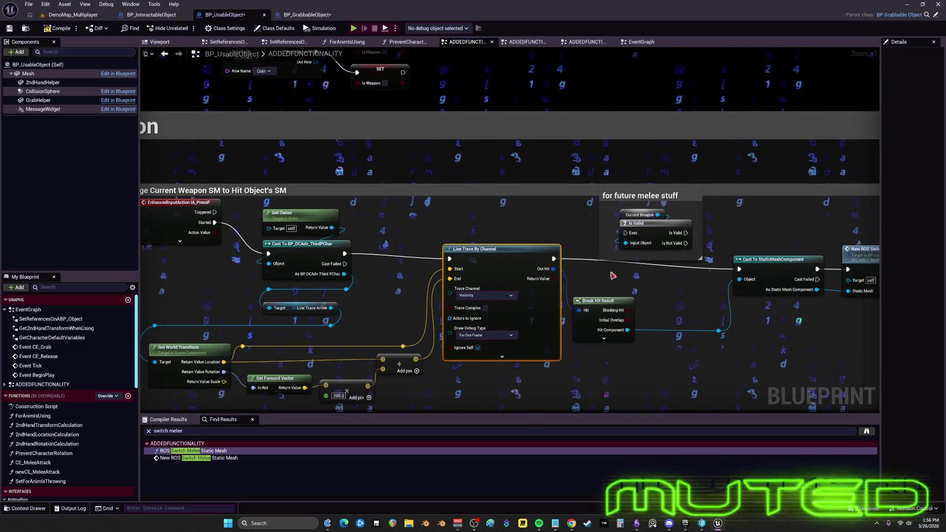
mouse_move(613, 275)
left_mouse_down()
mouse_move(606, 198)
mouse_move(490, 193)
left_mouse_up()
mouse_move(837, 232)
left_mouse_down()
mouse_move(650, 164)
mouse_move(650, 178)
left_mouse_up()
scroll(517, 128, "down", 8)
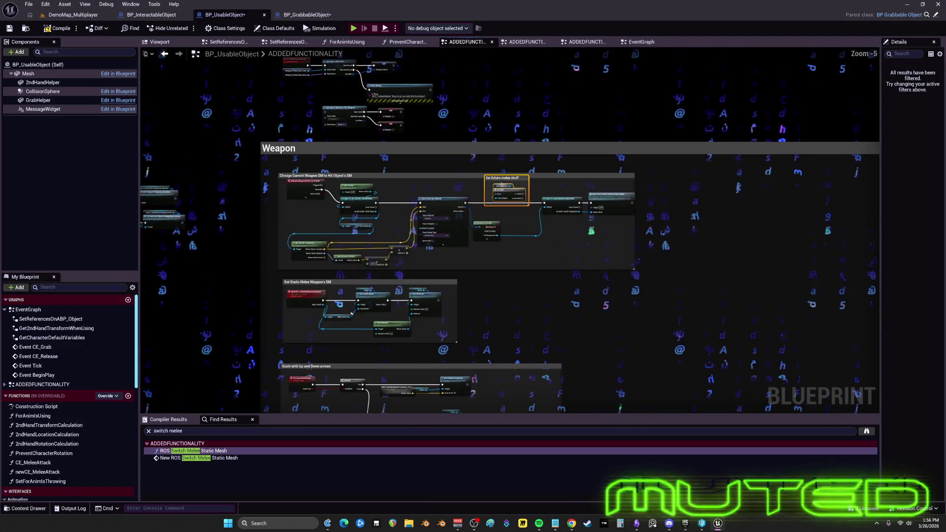
Switch to BP_GrabbableObject and view its Event Tick, Inputs, ReleaseFix and animation sections
mouse_move(527, 176)
left_mouse_down()
mouse_move(502, 241)
mouse_move(443, 245)
left_mouse_up()
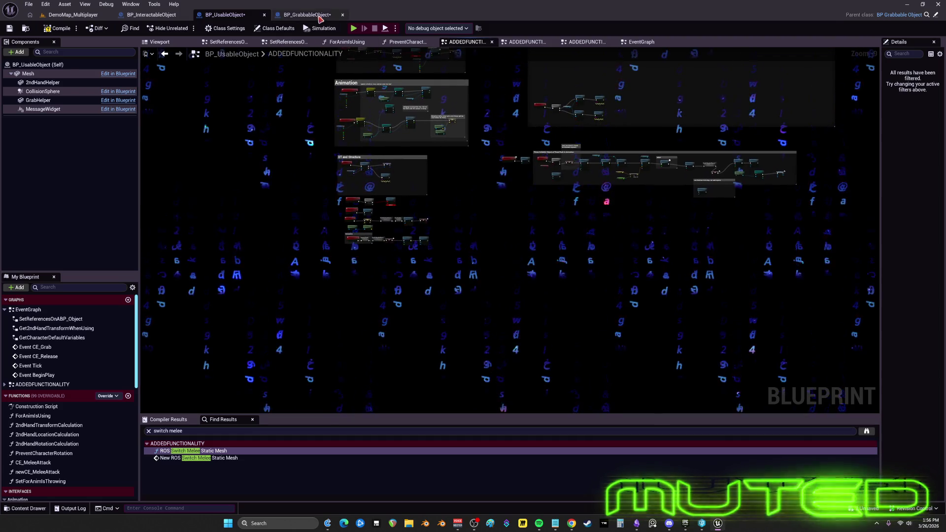
left_click(305, 15)
left_click_drag(435, 286, 610, 180)
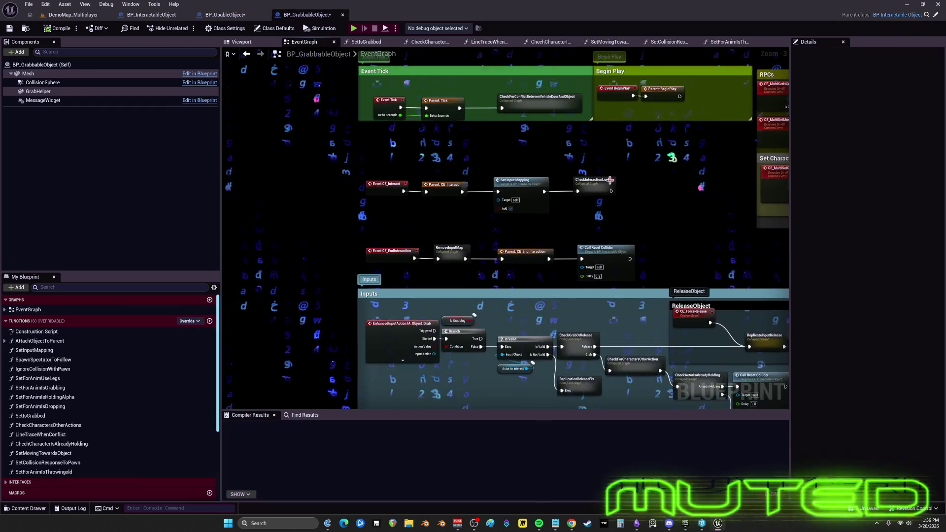
scroll(655, 255, "down", 4)
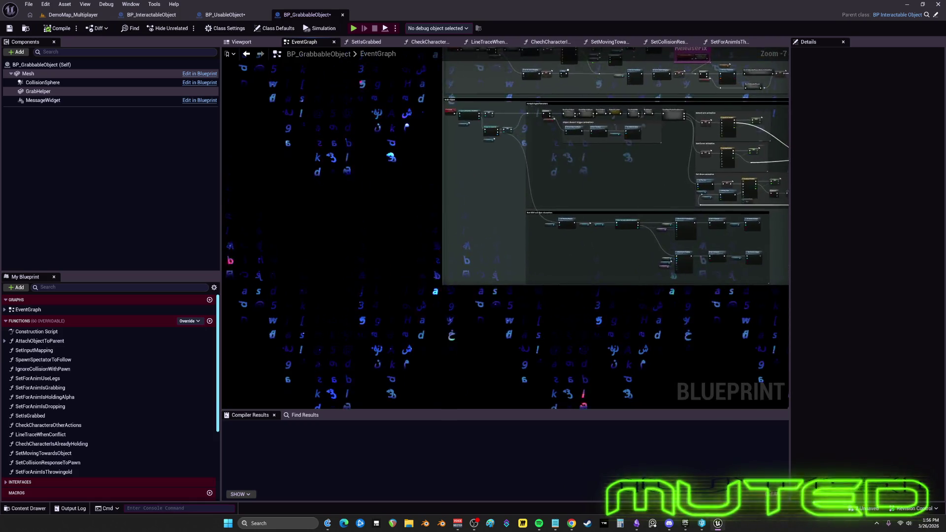
mouse_move(522, 64)
left_mouse_down()
mouse_move(300, 78)
mouse_move(321, 246)
mouse_move(374, 205)
left_mouse_up()
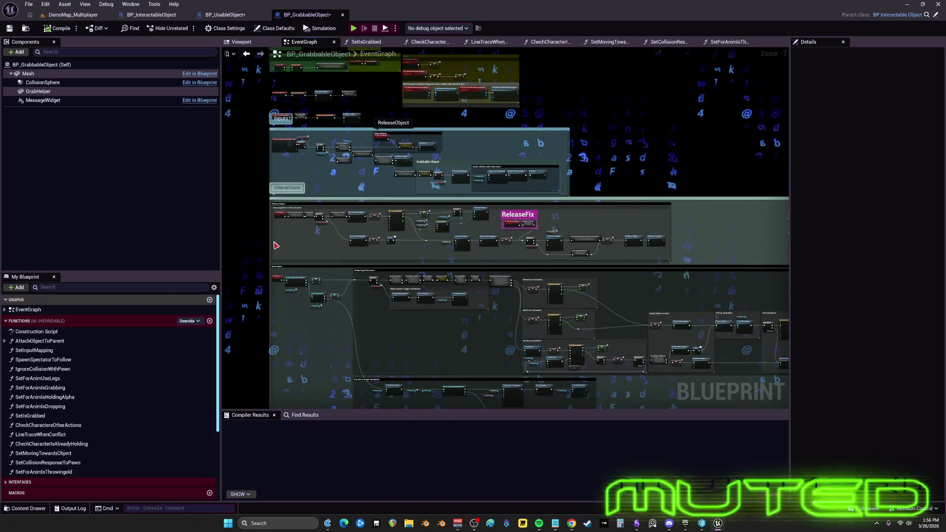
Find all Blueprint references to SetForAnimIsThrowingold by name and open the ADDEDFUNCTIONALITY use
left_click(64, 472)
right_click(64, 472)
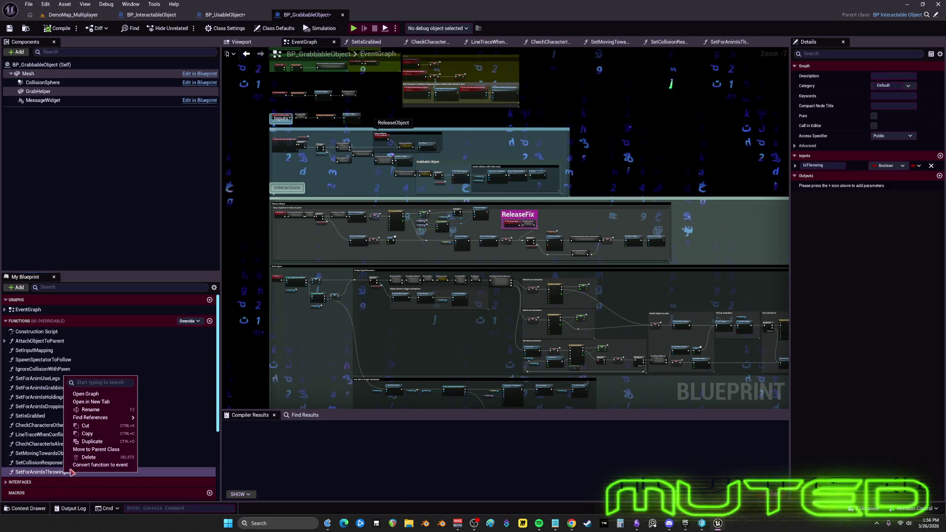
mouse_move(107, 419)
left_click(164, 421)
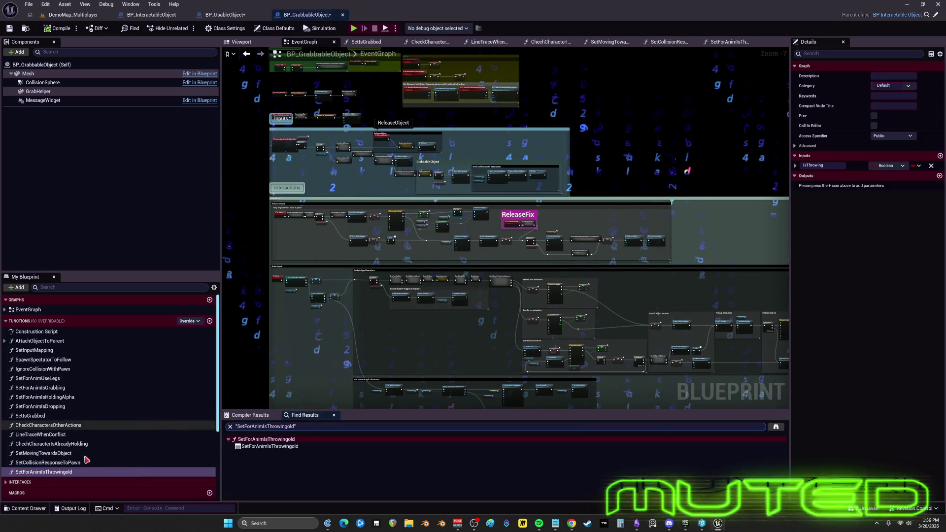
right_click(79, 472)
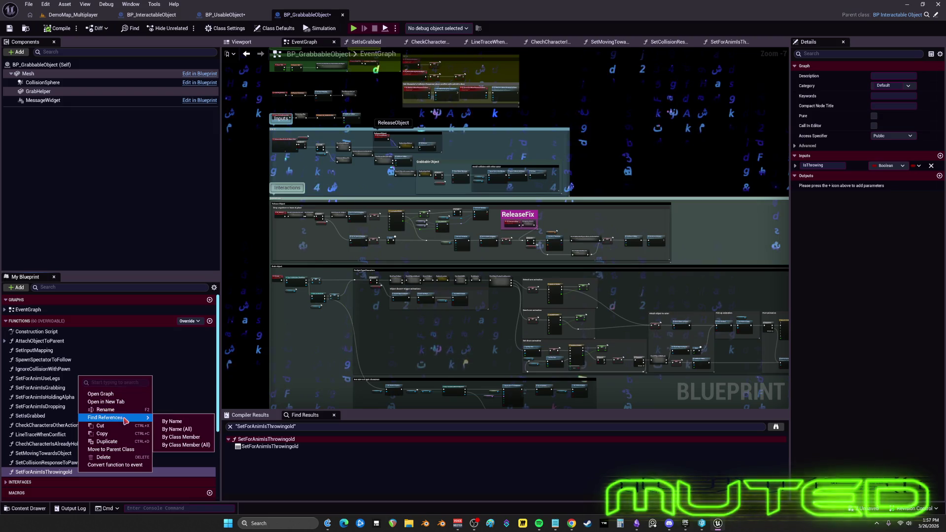
mouse_move(118, 418)
left_click(175, 430)
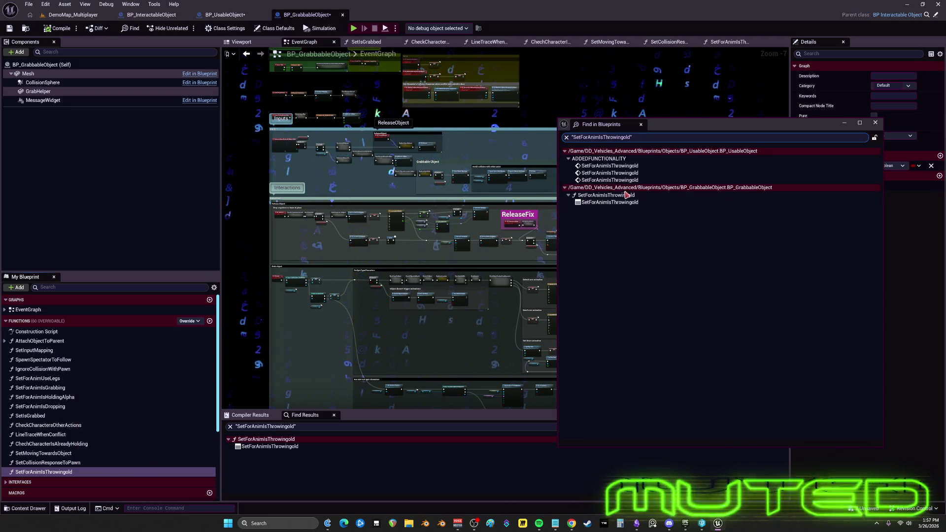
double_click(606, 166)
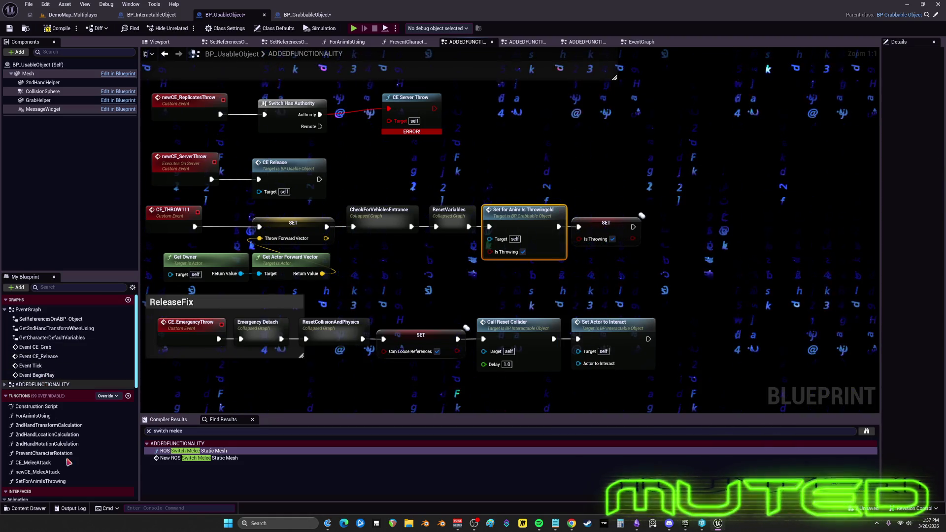
Place a Set for Anim Is Throwing call and wire ResetVariables into it
mouse_move(49, 486)
left_mouse_down()
mouse_move(524, 285)
mouse_move(523, 151)
left_mouse_up()
double_click(523, 151)
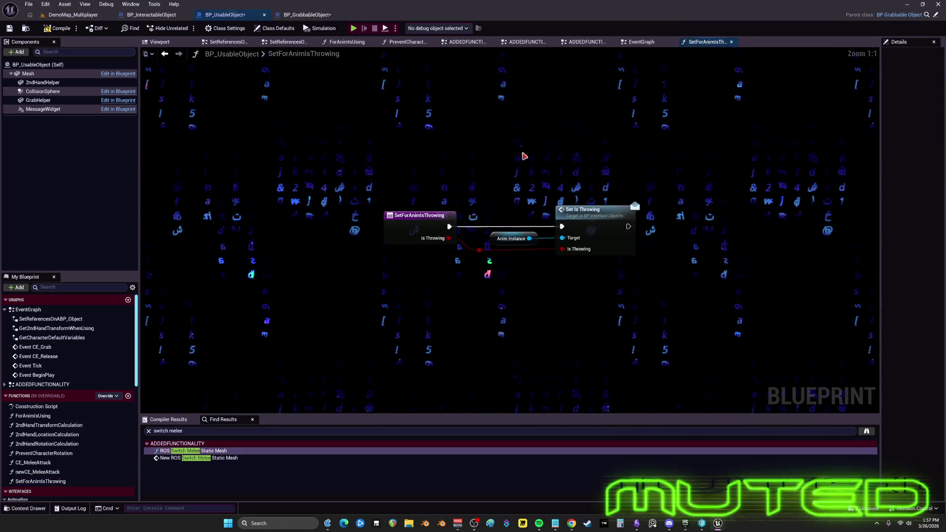
left_click(165, 54)
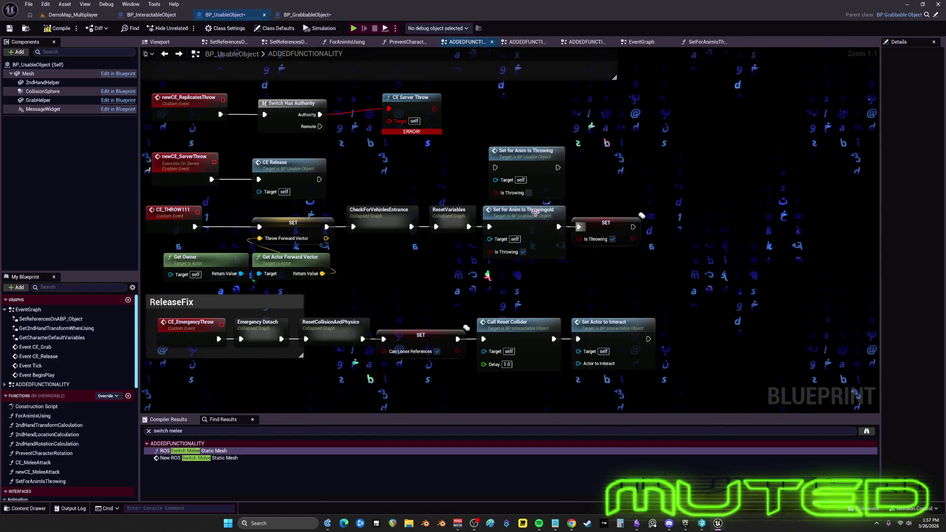
left_click_drag(468, 227, 495, 168)
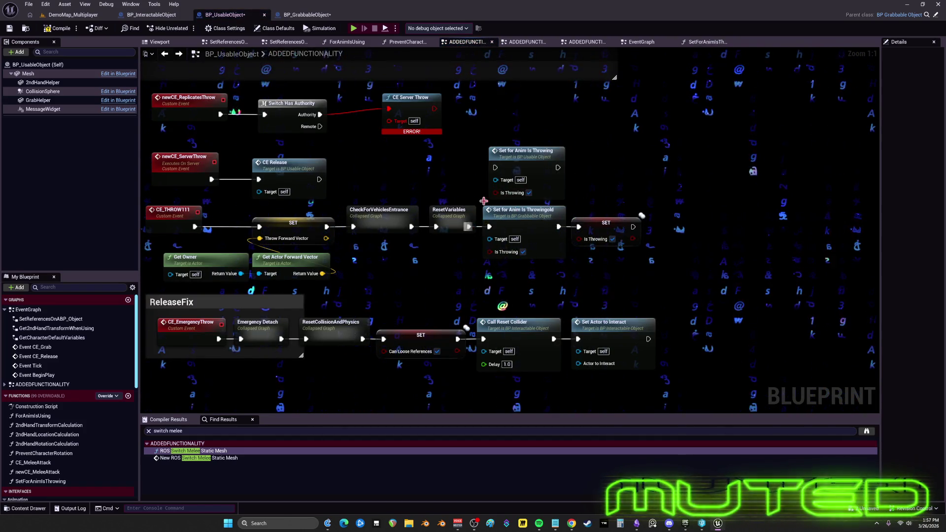
left_click(529, 193)
left_click(533, 210)
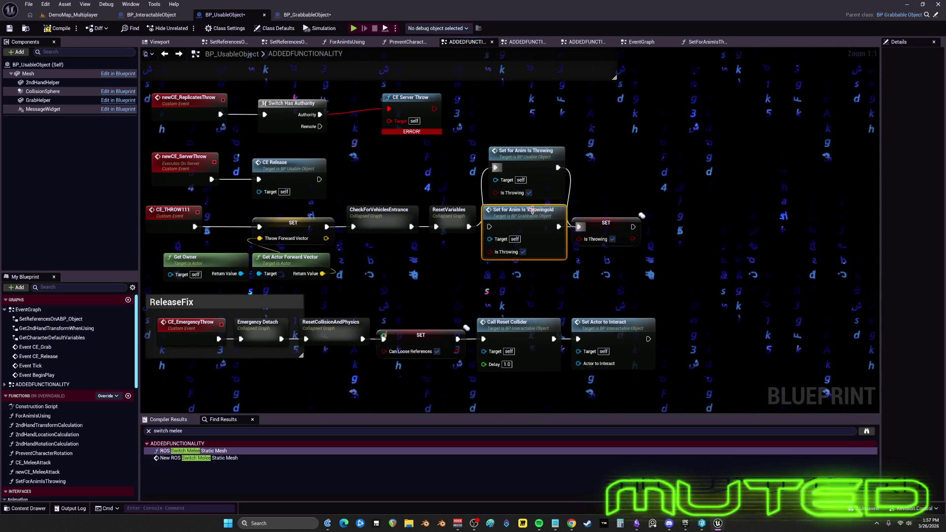
left_click_drag(526, 167, 518, 220)
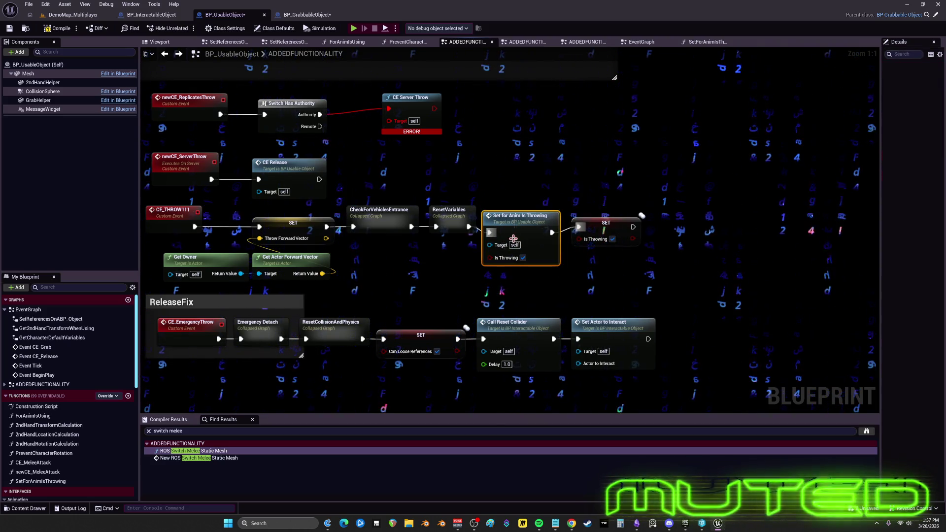
key("Home")
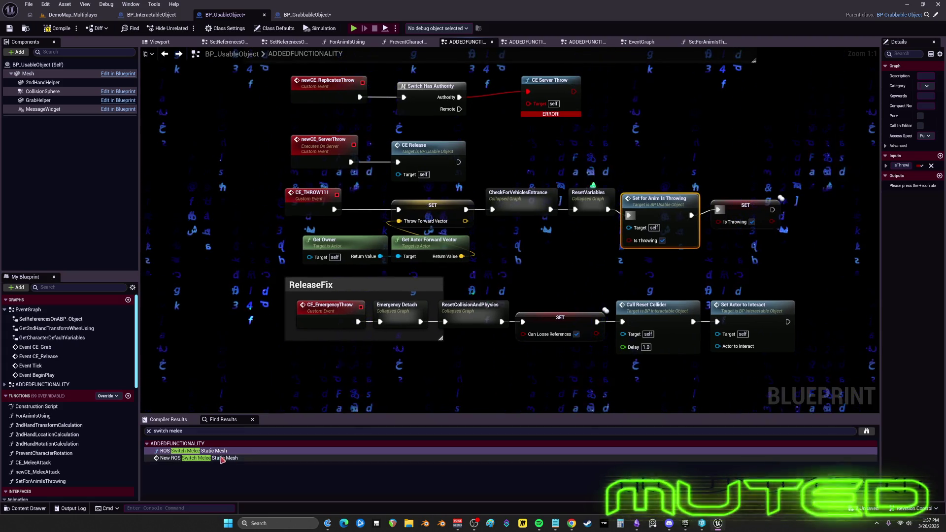
Route Delay's Completed through the new Set node into ResetCollisionAndPhysics2, deleting the old Throwingold node
mouse_move(626, 198)
left_mouse_down()
mouse_move(490, 209)
mouse_move(467, 287)
left_mouse_up()
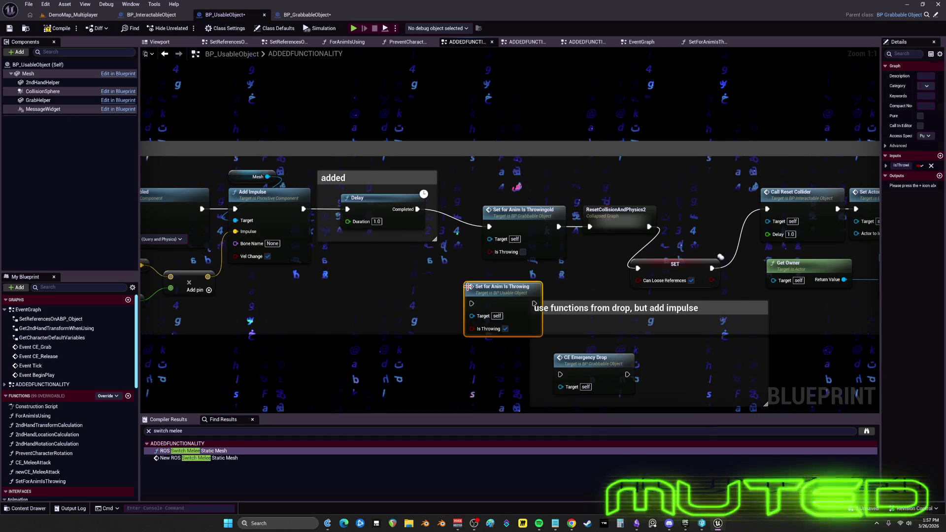
left_click(505, 328)
left_click_drag(417, 209, 472, 305)
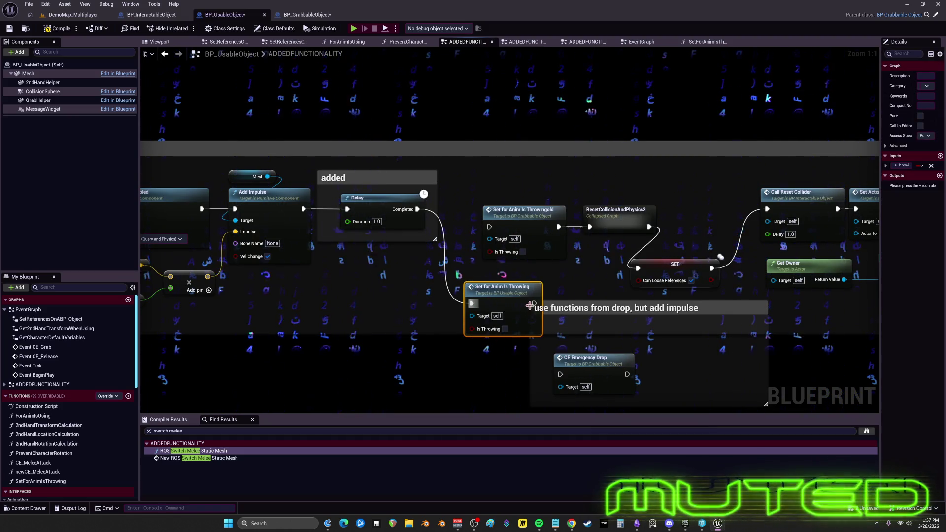
left_click_drag(534, 304, 589, 227)
left_click(523, 209)
key("Delete")
left_click_drag(510, 287, 528, 205)
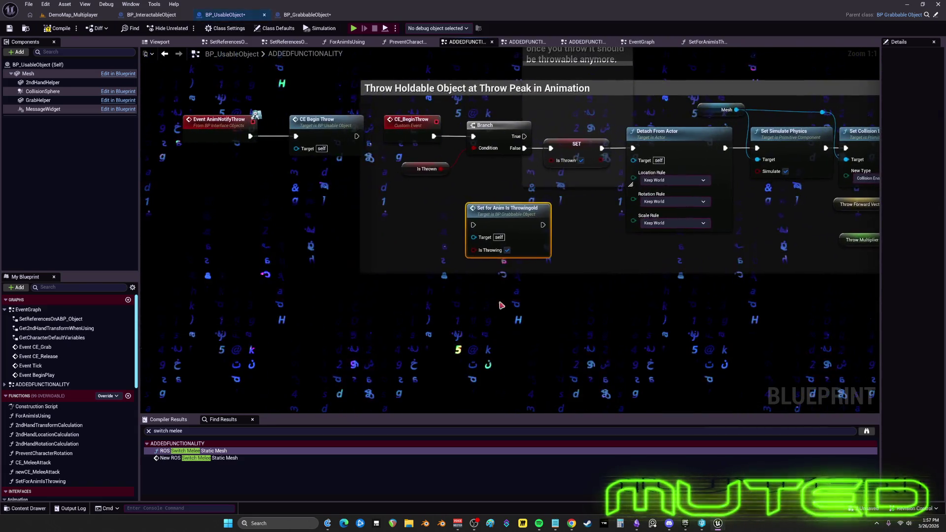
Replace the throw section's Throwingold node with a pasted Set for Anim Is Throwing copy, then go to BP_GrabbableObject
key("ctrl+v")
left_click(507, 209)
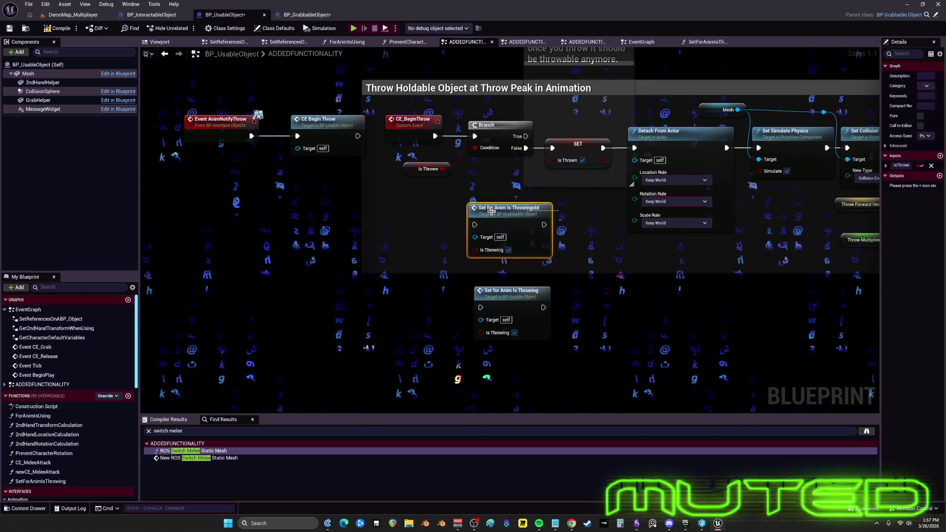
key("Delete")
left_click_drag(513, 290, 501, 202)
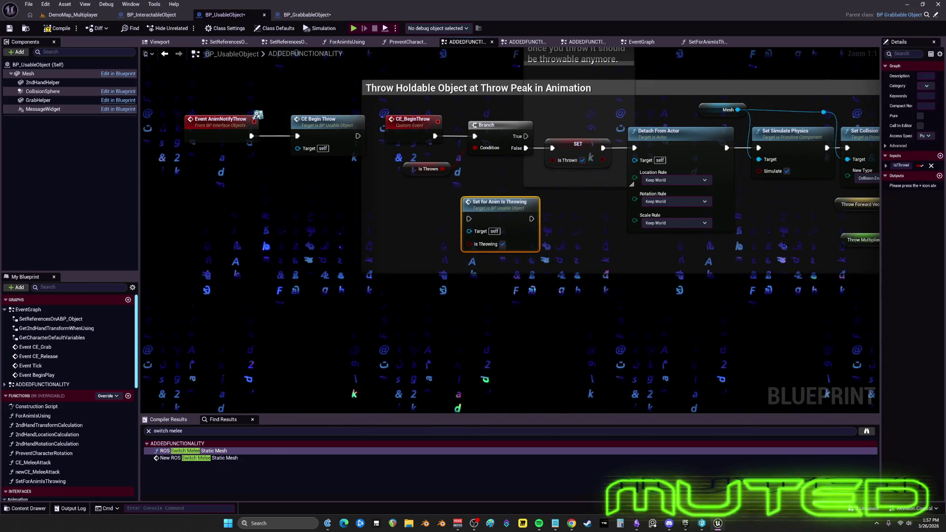
left_click(305, 14)
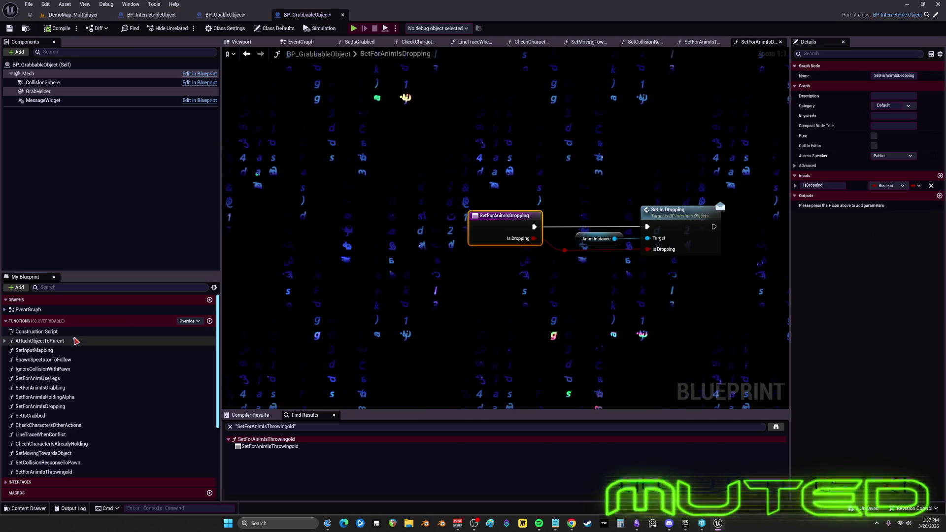
Delete the SetForAnimIsThrowingold function from BP_GrabbableObject, compile, and save all assets
left_click(43, 472)
key("Delete")
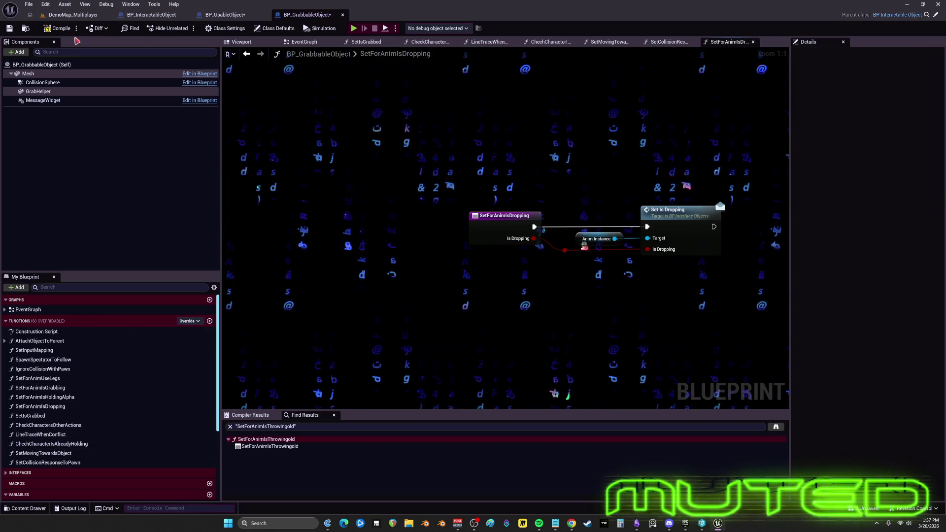
left_click(51, 27)
left_click(28, 4)
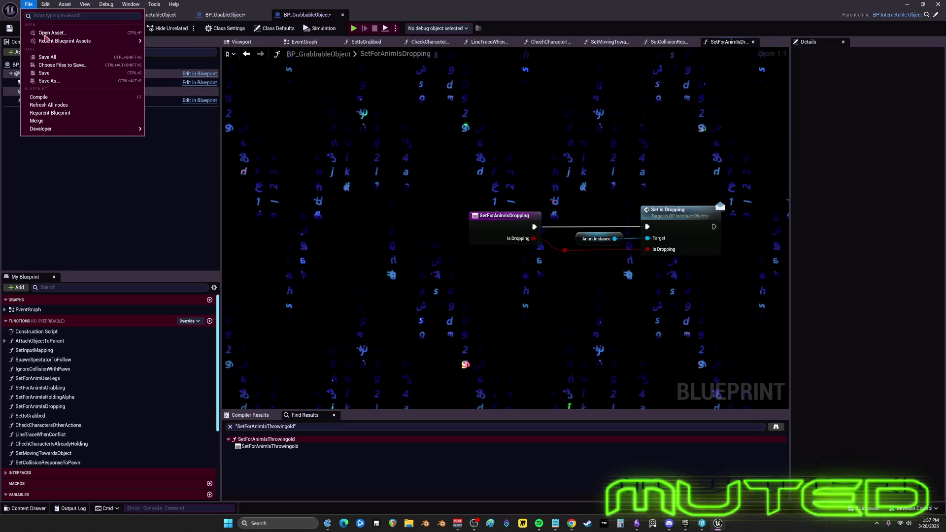
left_click(64, 58)
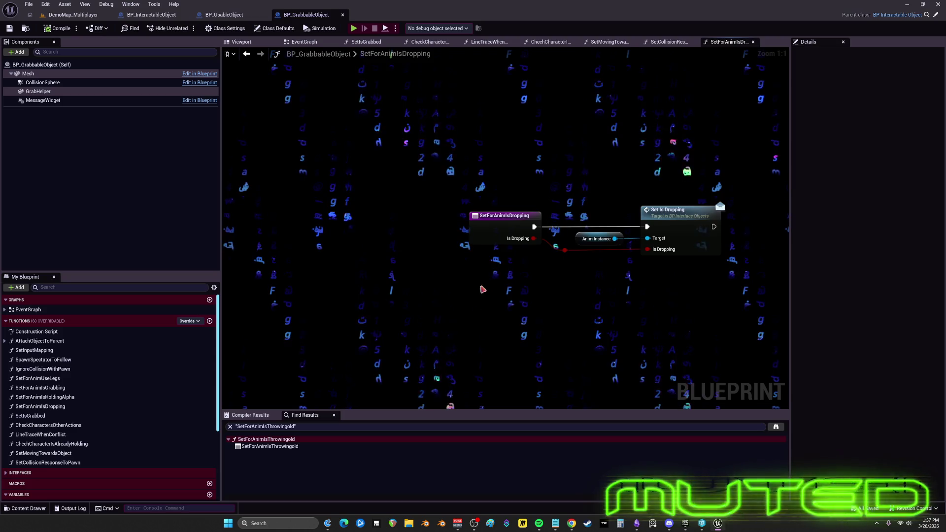
Close the SetIsGrabbed, CheckCharacter and other function graph tabs, then return to BP_UsableObject
left_click(675, 43)
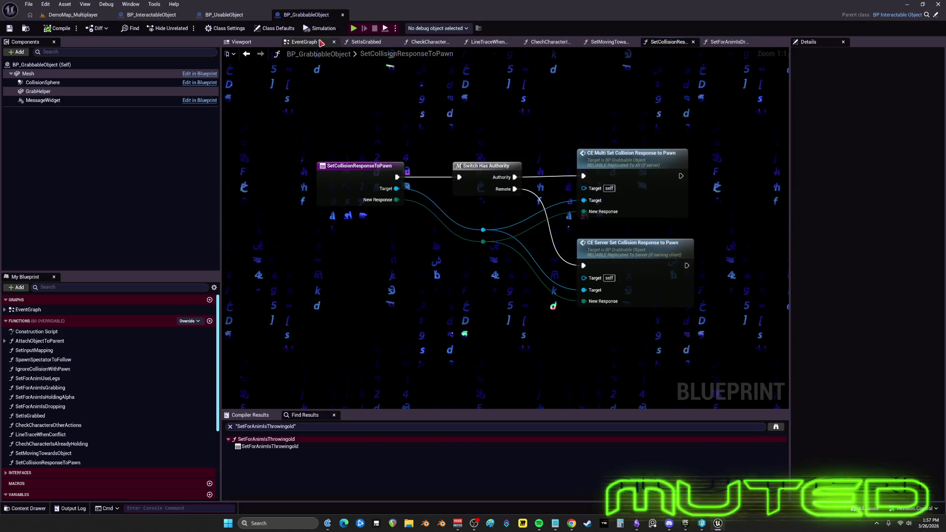
left_click(311, 43)
left_click(367, 43)
left_click(394, 43)
left_click(394, 43)
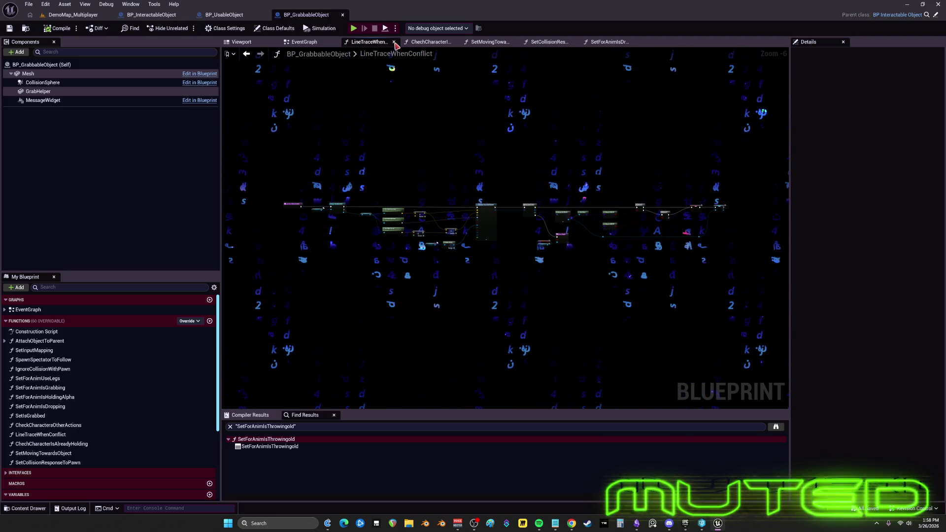
left_click(395, 42)
left_click(394, 43)
left_click(394, 42)
left_click(394, 43)
left_click(394, 42)
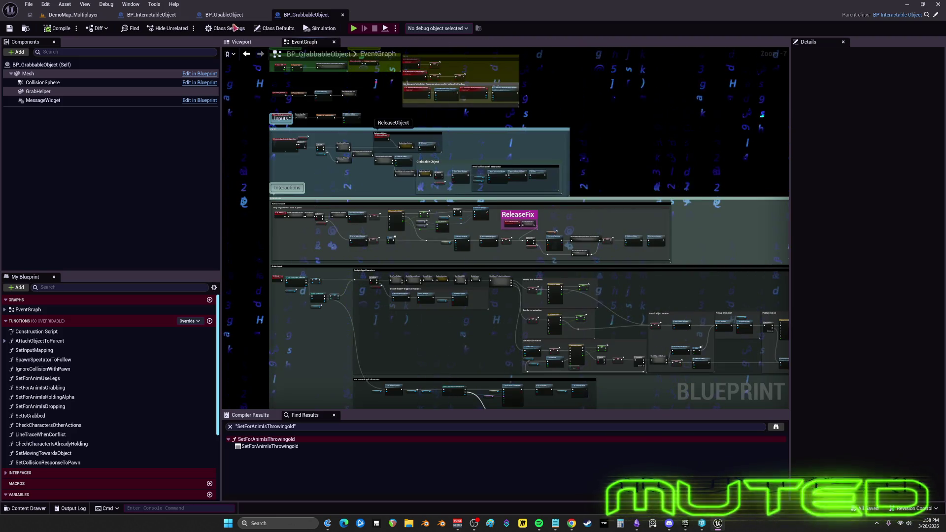
left_click(227, 14)
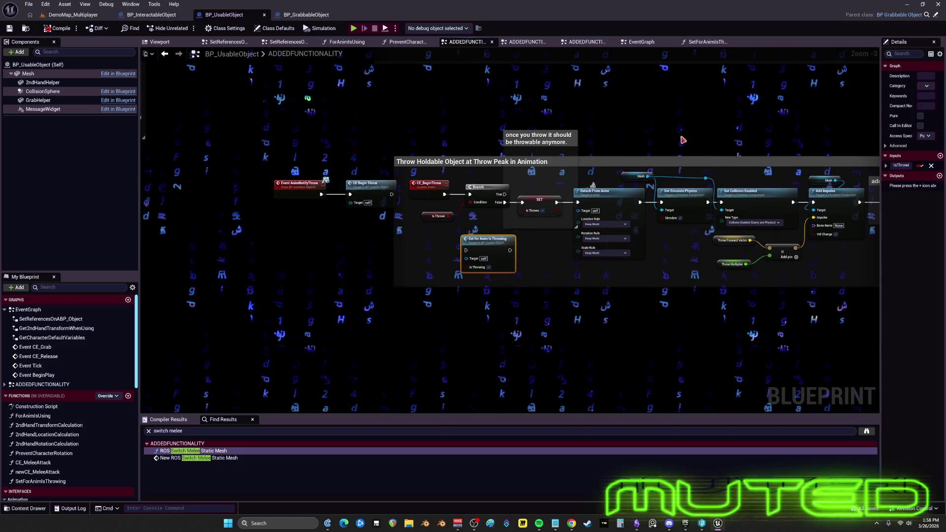
Reposition the shoot grenades comment and CheckWeaponType nodes, deleting three unneeded comment boxes
scroll(683, 139, "down", 4)
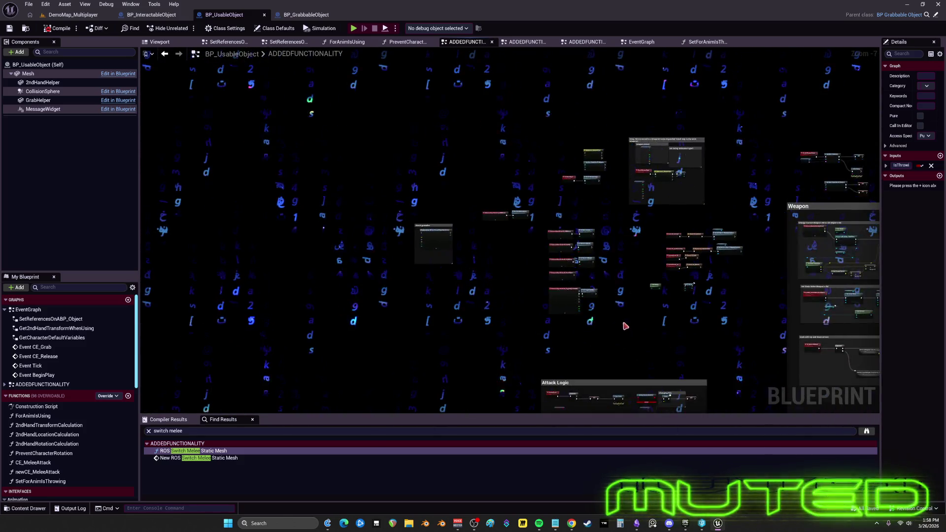
scroll(306, 324, "down", 3)
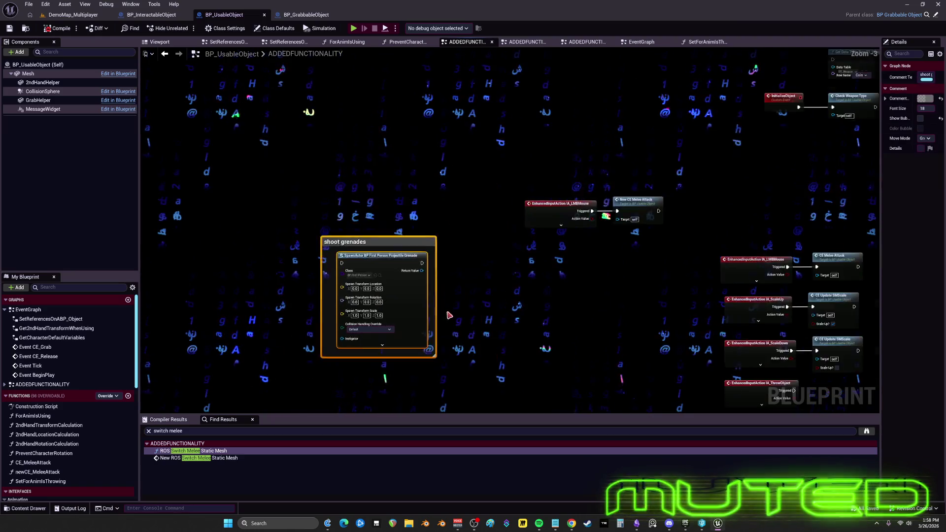
left_click_drag(532, 202, 306, 183)
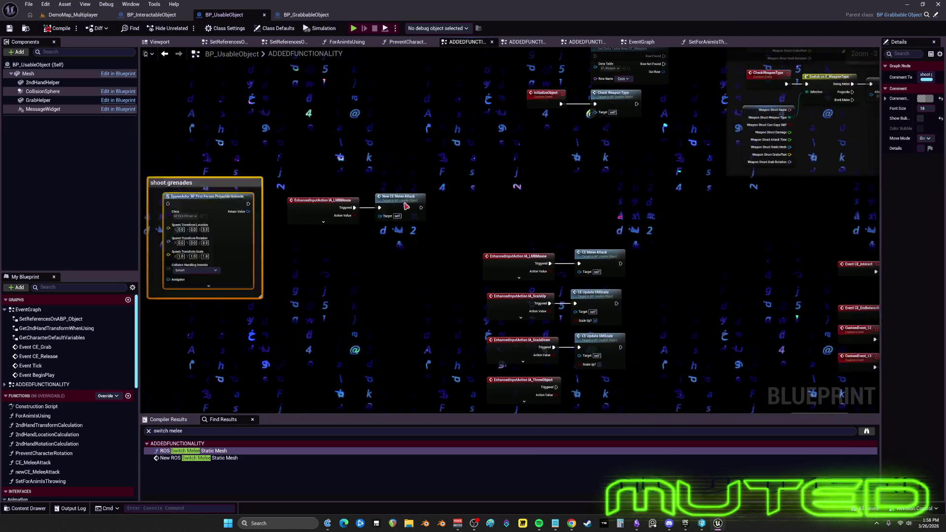
mouse_move(689, 197)
left_mouse_down()
mouse_move(305, 248)
mouse_move(255, 311)
mouse_move(326, 271)
mouse_move(391, 316)
left_mouse_up()
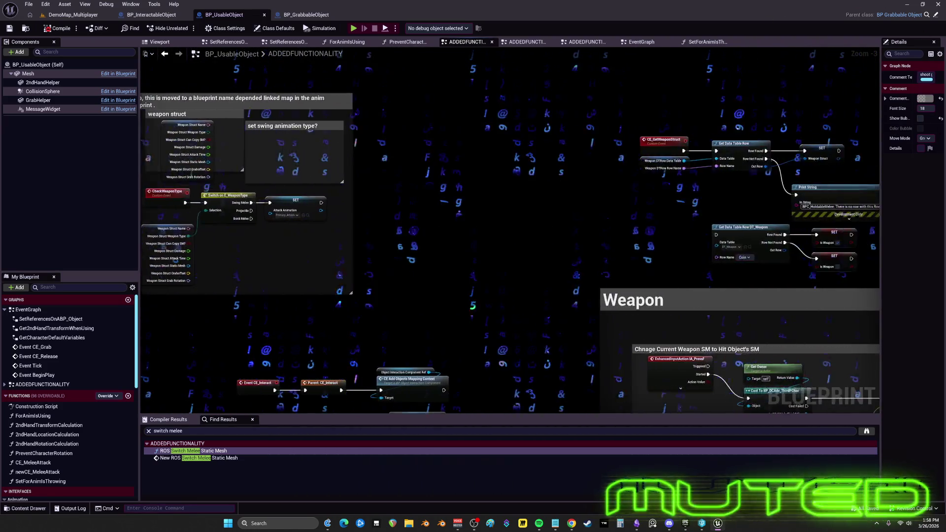
left_click_drag(596, 374, 368, 373)
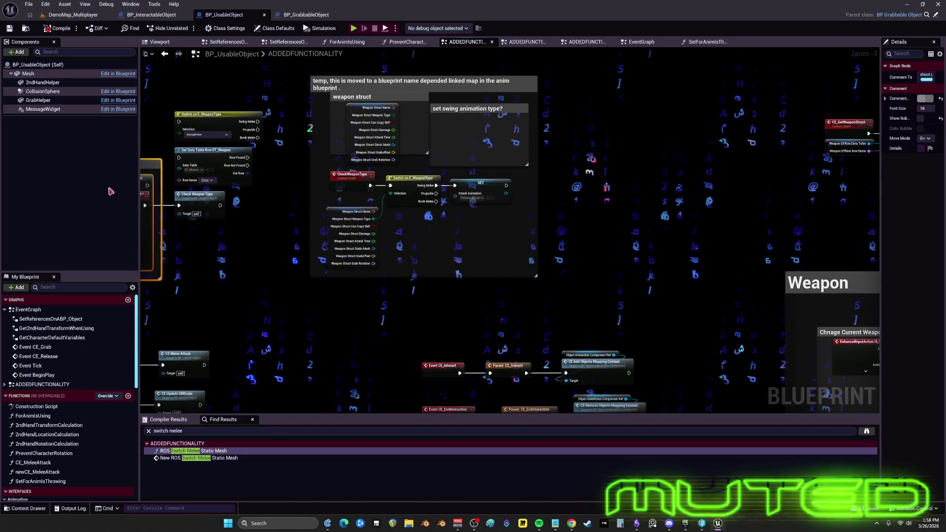
mouse_move(111, 191)
left_mouse_down()
mouse_move(249, 207)
mouse_move(323, 29)
mouse_move(431, 80)
mouse_move(492, 85)
left_mouse_up()
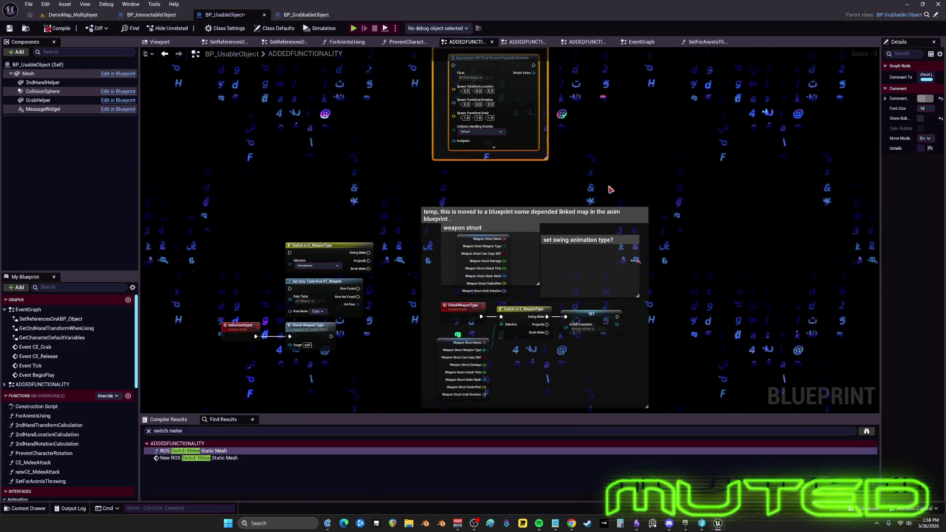
key("Delete")
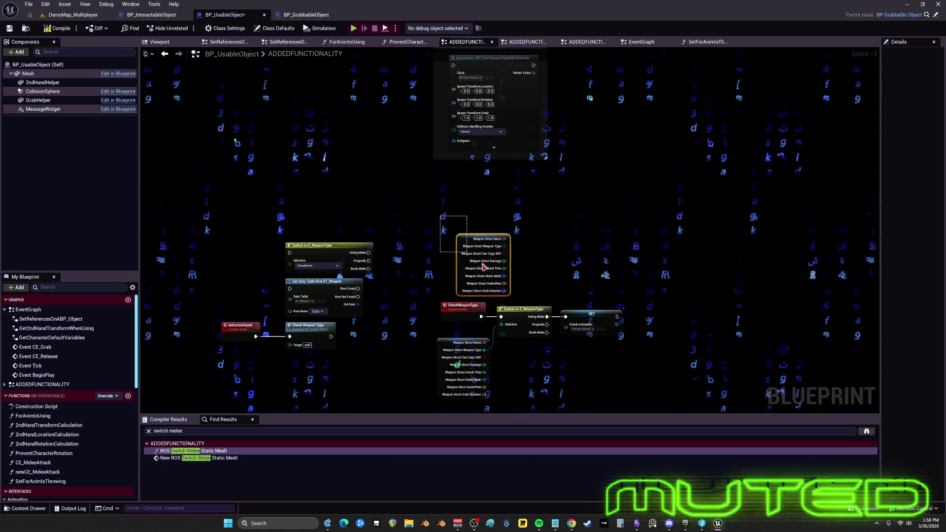
left_click_drag(454, 325, 282, 128)
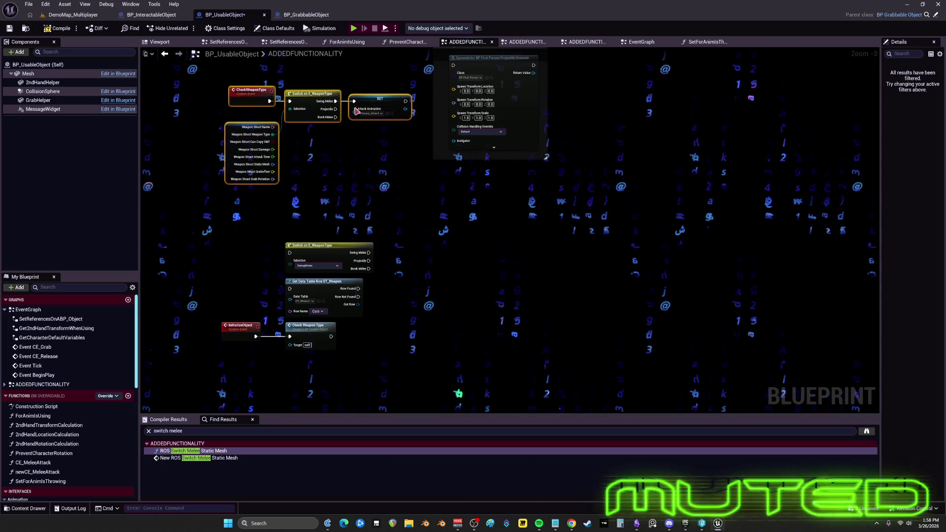
scroll(357, 111, "up", 2)
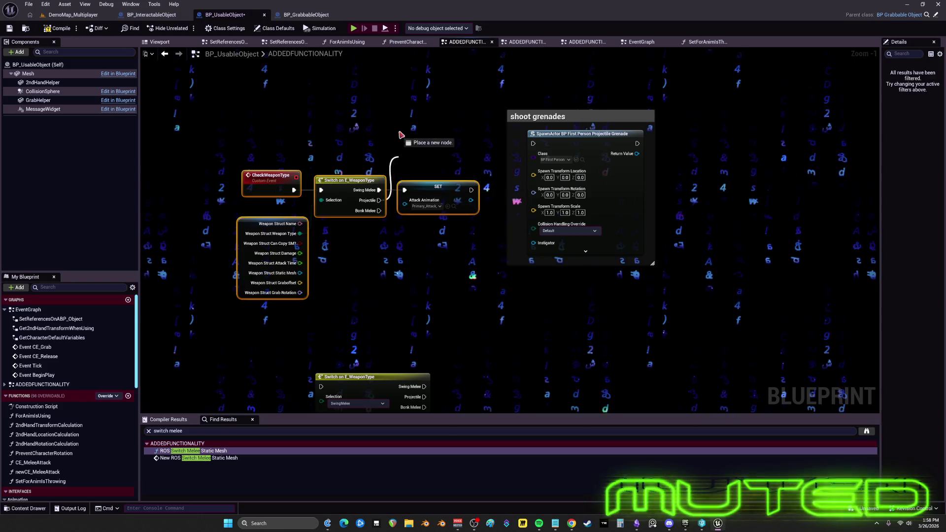
mouse_move(400, 134)
left_mouse_down()
mouse_move(401, 75)
mouse_move(636, 80)
left_mouse_up()
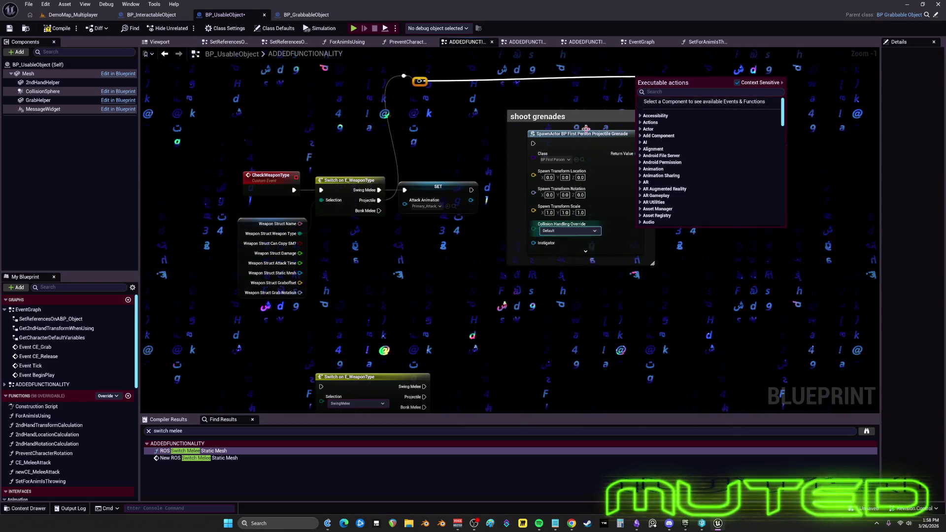
key("Escape")
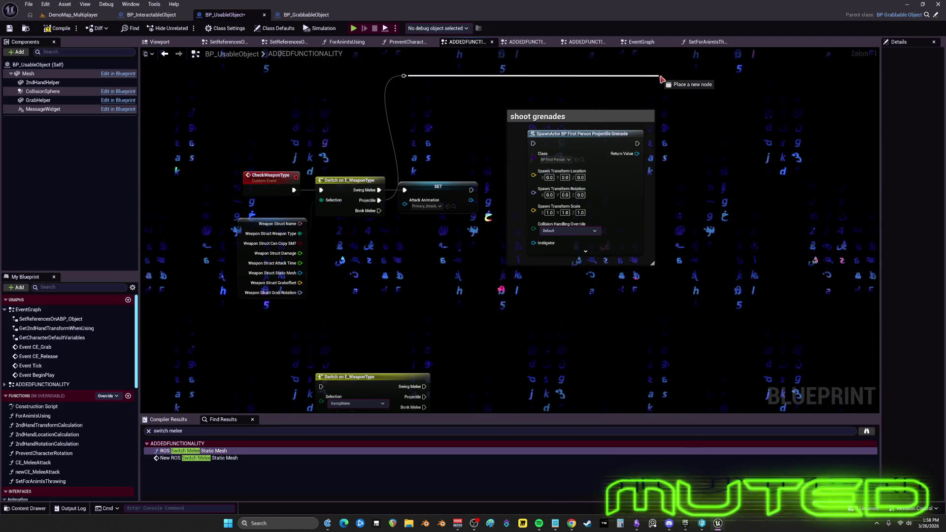
Move the lower Switch on E_WeaponType, Get Data Table Row DT_Weapon and InitializeObject nodes up
mouse_move(591, 116)
left_mouse_down()
mouse_move(706, 91)
mouse_move(782, 55)
left_mouse_up()
left_click(367, 377)
mouse_move(367, 377)
left_mouse_down()
mouse_move(453, 302)
mouse_move(450, 266)
left_mouse_up()
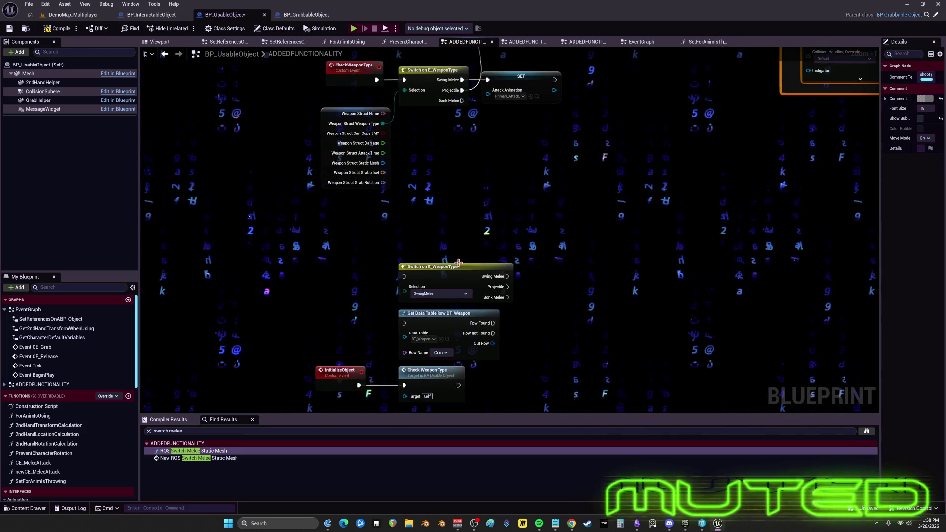
mouse_move(454, 183)
left_mouse_down()
mouse_move(448, 142)
mouse_move(441, 218)
left_mouse_up()
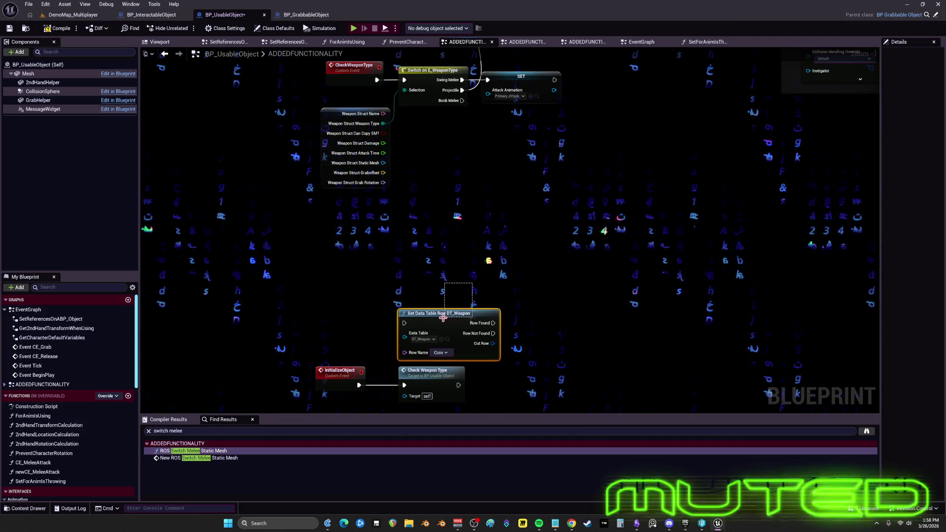
left_click_drag(443, 318, 448, 214)
mouse_move(481, 315)
left_mouse_down()
mouse_move(327, 407)
mouse_move(349, 356)
mouse_move(351, 272)
left_mouse_up()
Place the IA_LMBMouse and New CE Melee Attack pair beside the other input nodes and open CE Melee Attack
scroll(493, 286, "down", 1)
scroll(494, 292, "down", 2)
scroll(365, 254, "up", 5)
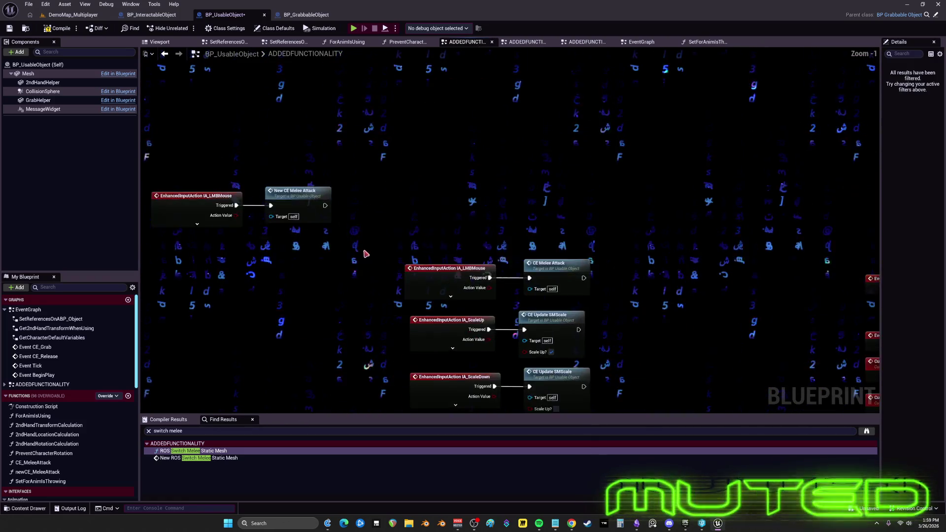
mouse_move(346, 213)
left_mouse_down()
mouse_move(643, 213)
mouse_move(642, 236)
left_mouse_up()
left_click_drag(752, 239, 482, 181)
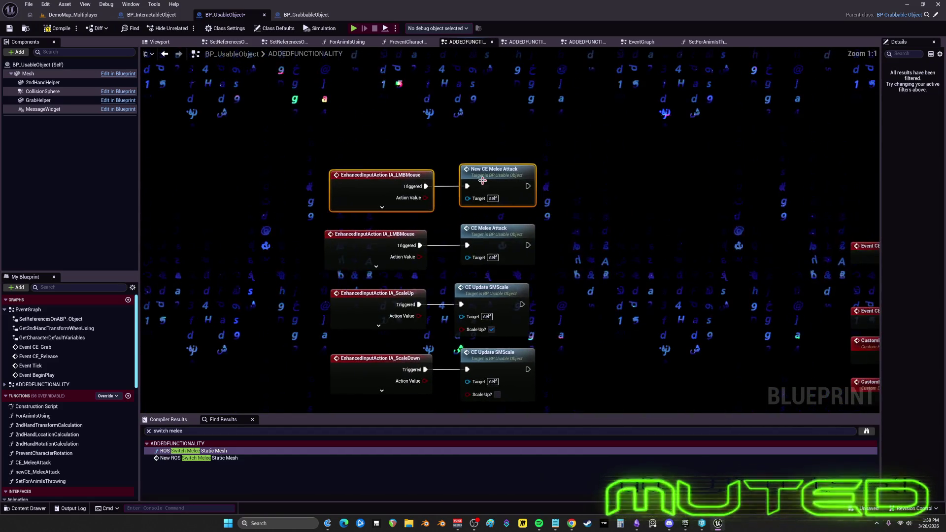
double_click(506, 229)
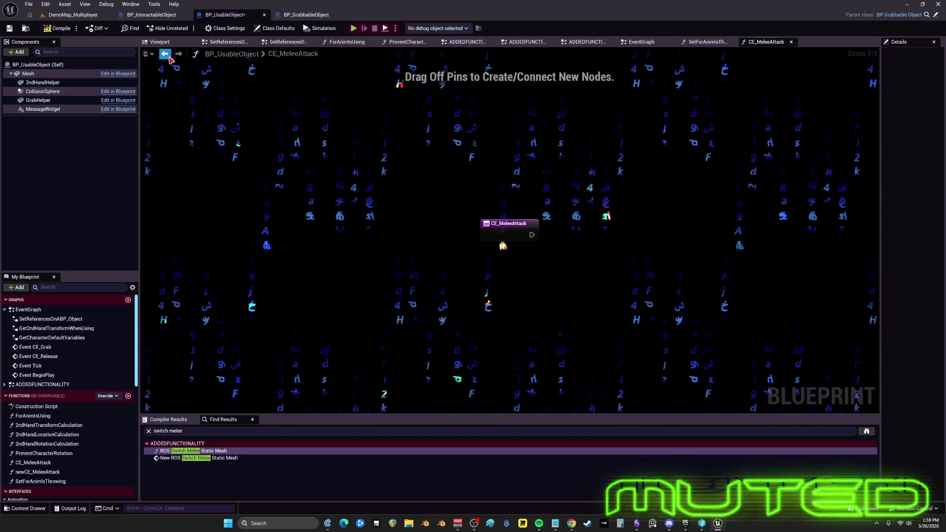
Inspect the newCE_MeleeAttack graph, then select both melee attack call nodes in ADDEDFUNCTIONALITY
left_click(164, 53)
double_click(494, 169)
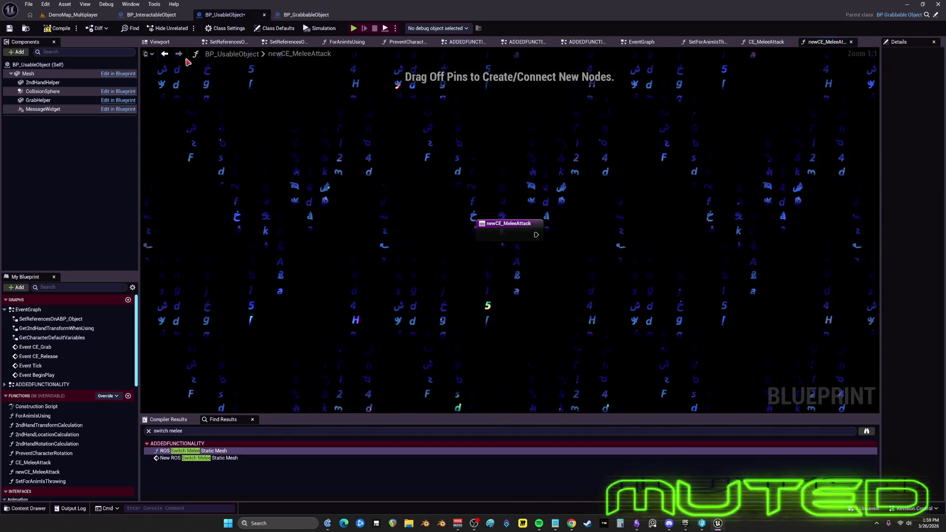
left_click(165, 54)
left_click_drag(497, 142, 502, 244)
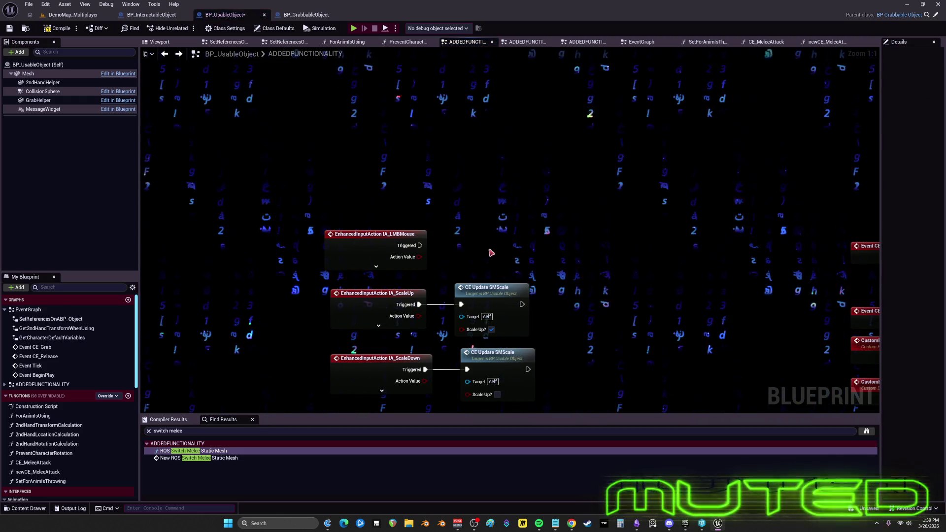
scroll(59, 433, "down", 1)
Delete the CE_MeleeAttack and newCE_MeleeAttack functions from My Blueprint
left_click(42, 452)
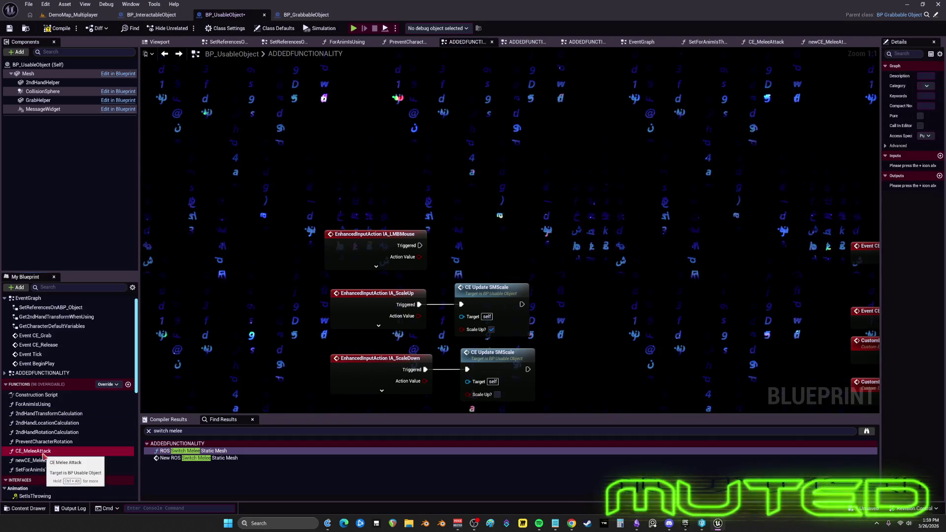
key("Delete")
left_click(30, 451)
key("Delete")
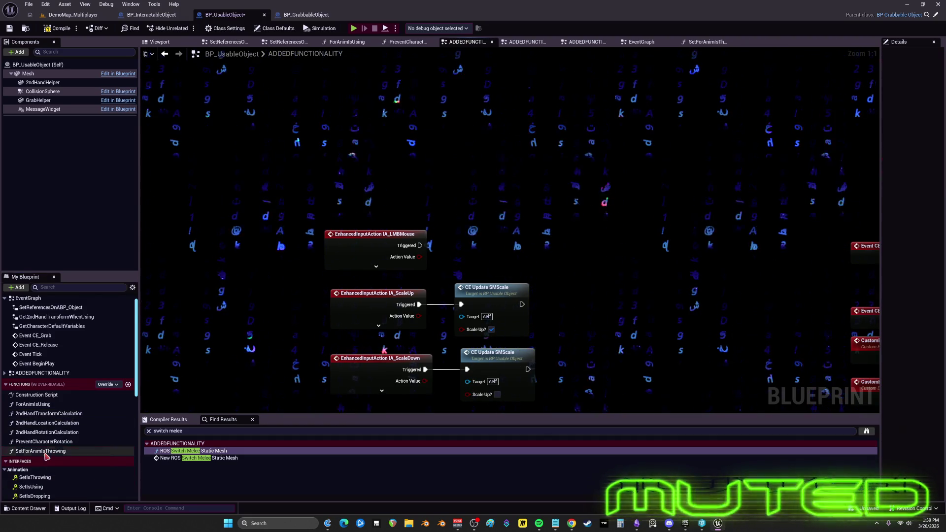
scroll(473, 197, "down", 1)
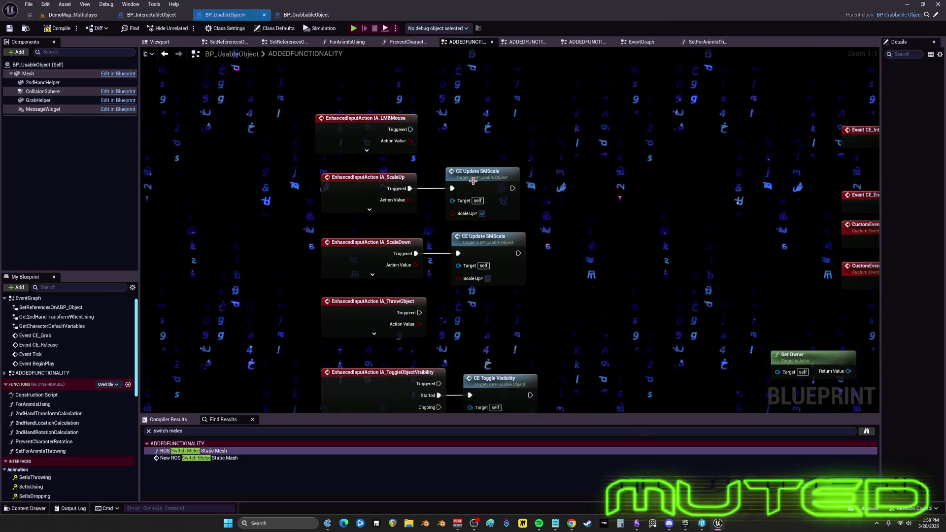
Check the CE_UpdateSMScale event, then select the erroring CE Play Attack Animation node
double_click(473, 180)
left_click(166, 54)
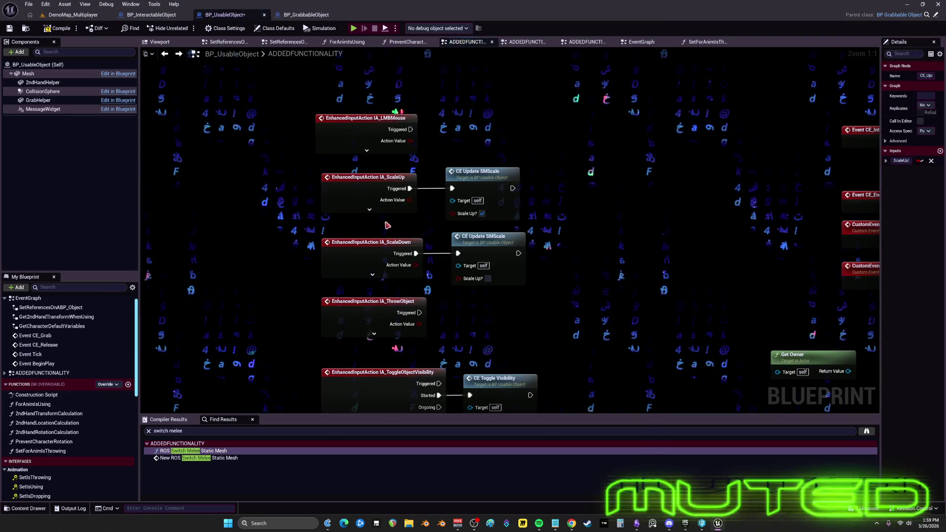
scroll(515, 331, "down", 8)
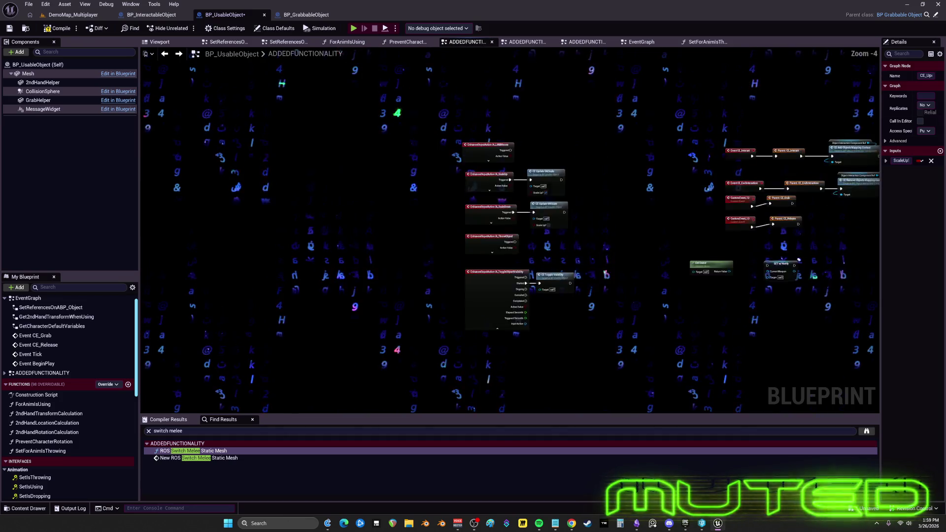
scroll(539, 95, "up", 3)
scroll(540, 298, "up", 4)
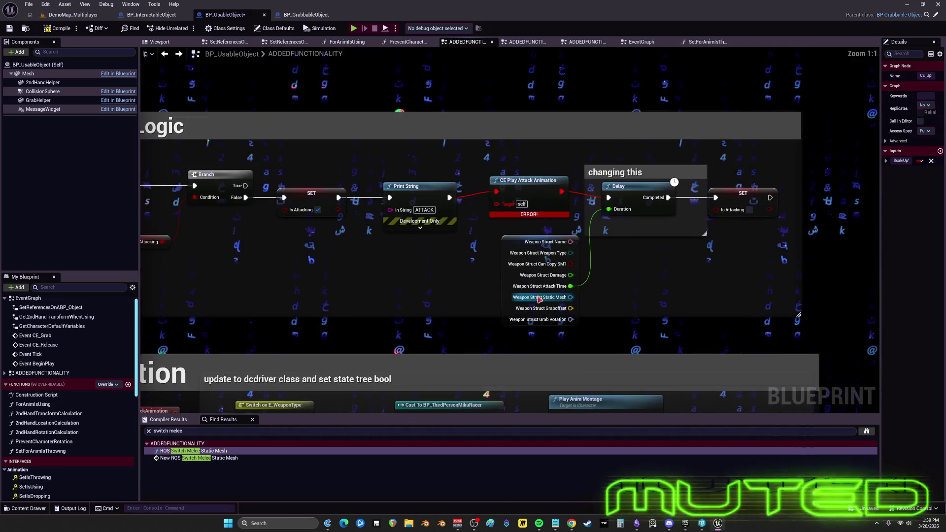
left_click(536, 184)
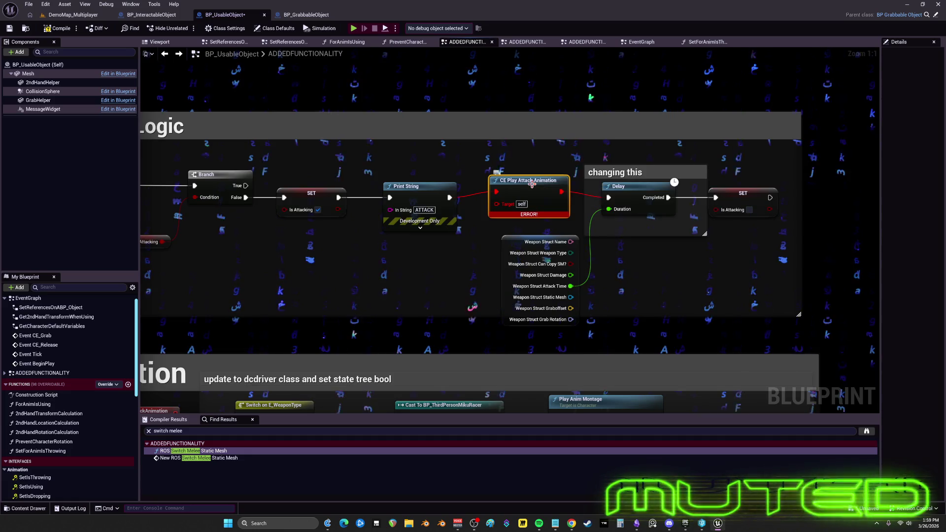
Search the blueprint for 'play attack' and rename newCE_PlayAttackAnimation to CE_PlayAttackAnimation
left_click(202, 432)
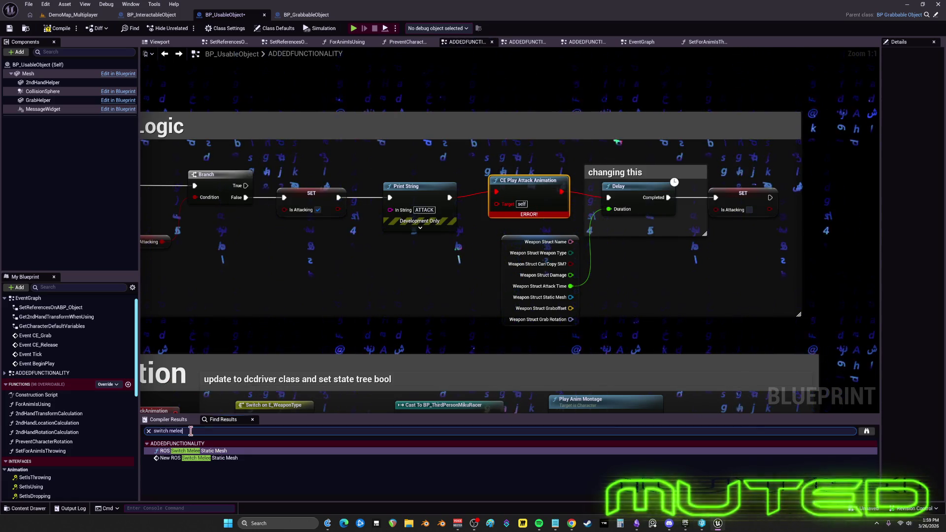
type("play at")
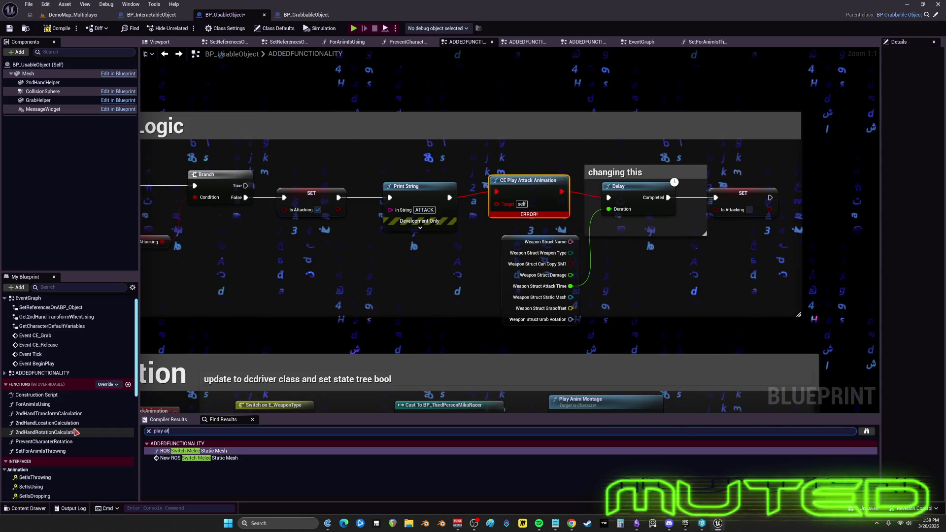
type("play attack")
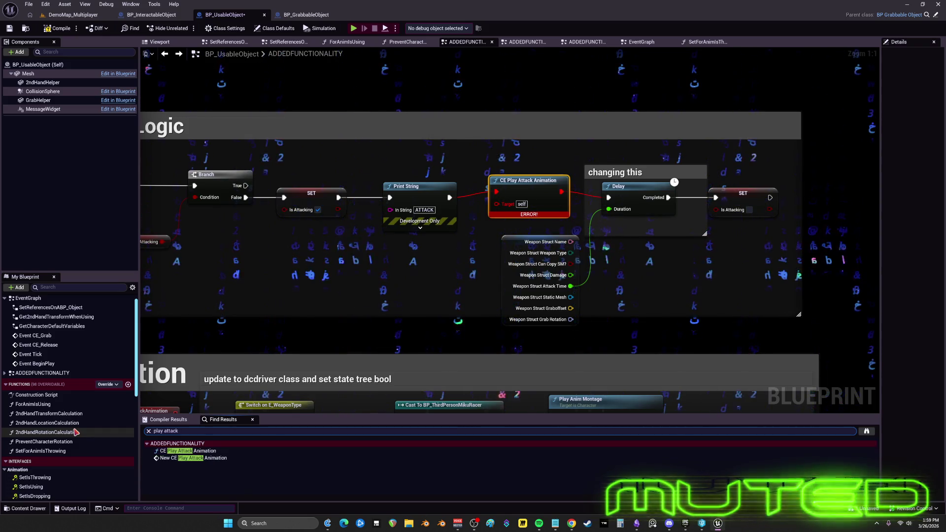
left_click(211, 459)
double_click(210, 459)
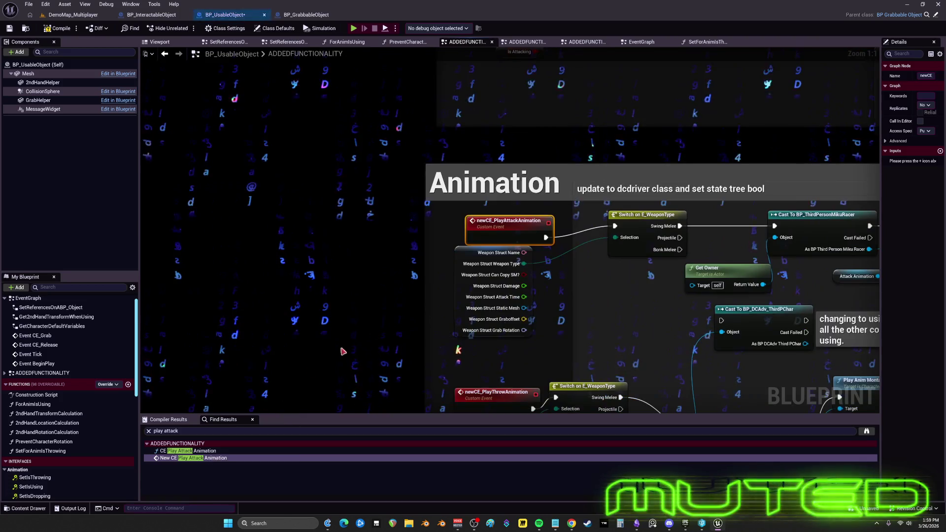
double_click(512, 222)
key("ctrl+c")
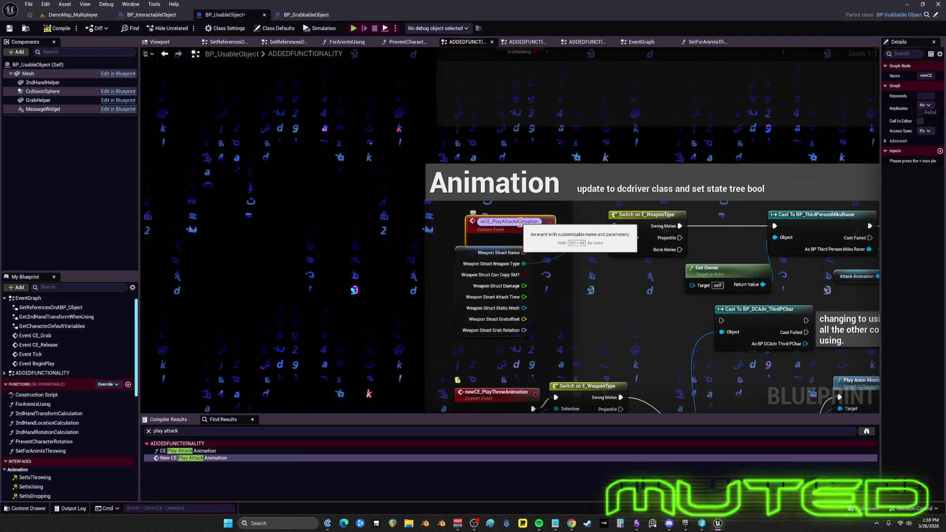
type("play attack")
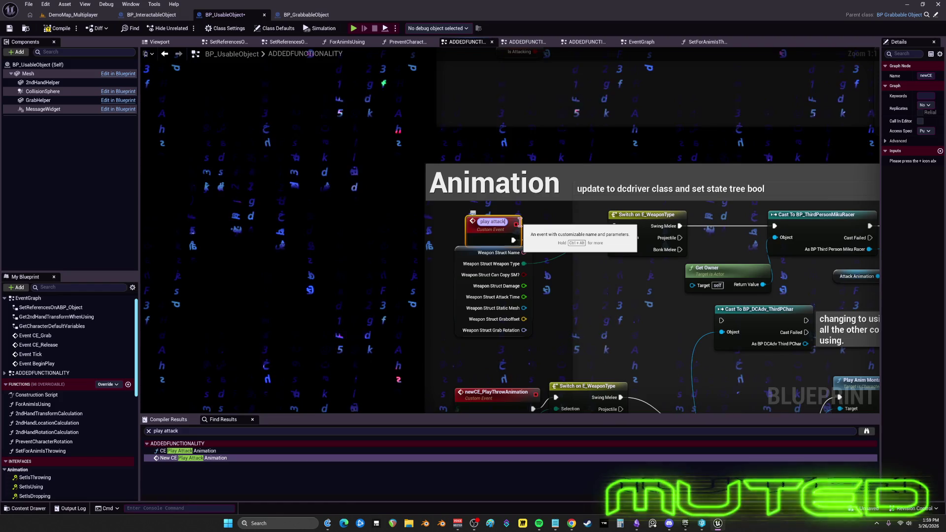
key("ctrl+z")
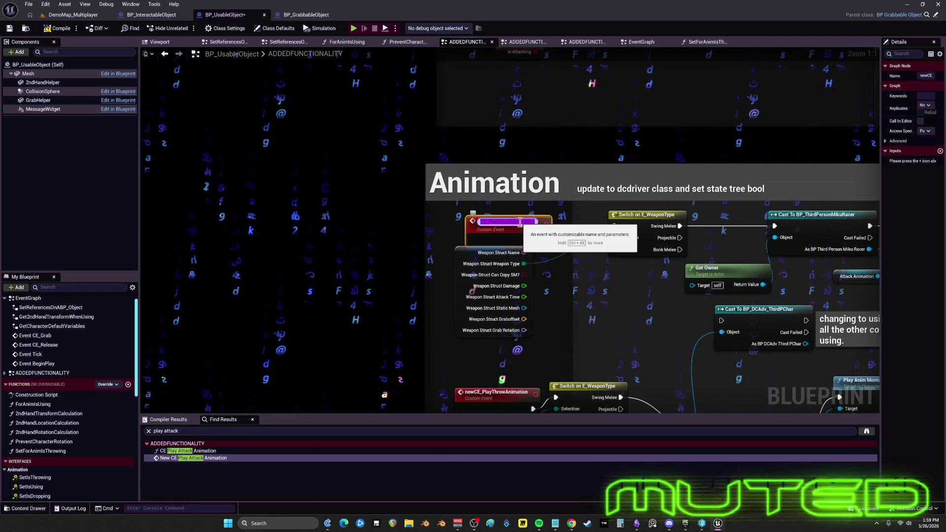
key("Home")
key("Delete")
key("Delete")
key("Delete")
key("Return")
scroll(726, 114, "down", 1)
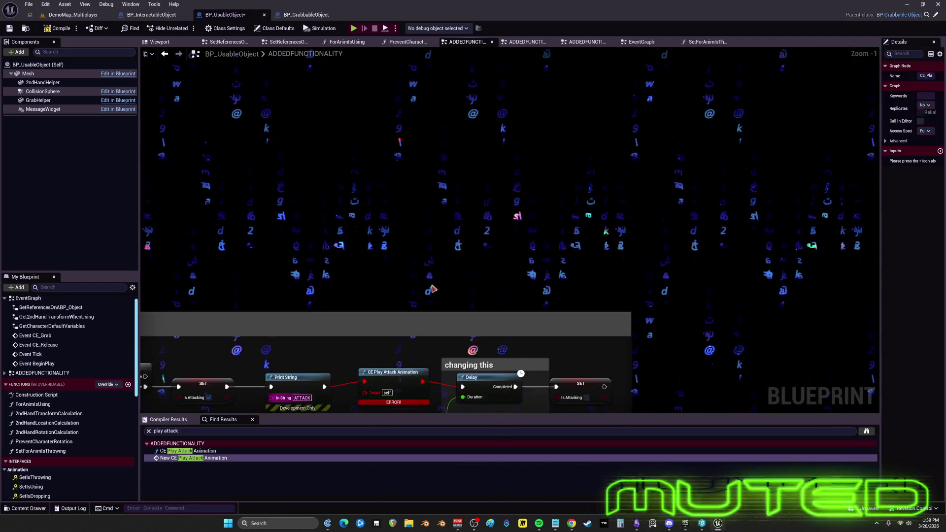
scroll(448, 160, "up", 2)
Add a CE Play Attack Animation call wired from Print String and delete the erroring node
right_click(449, 160)
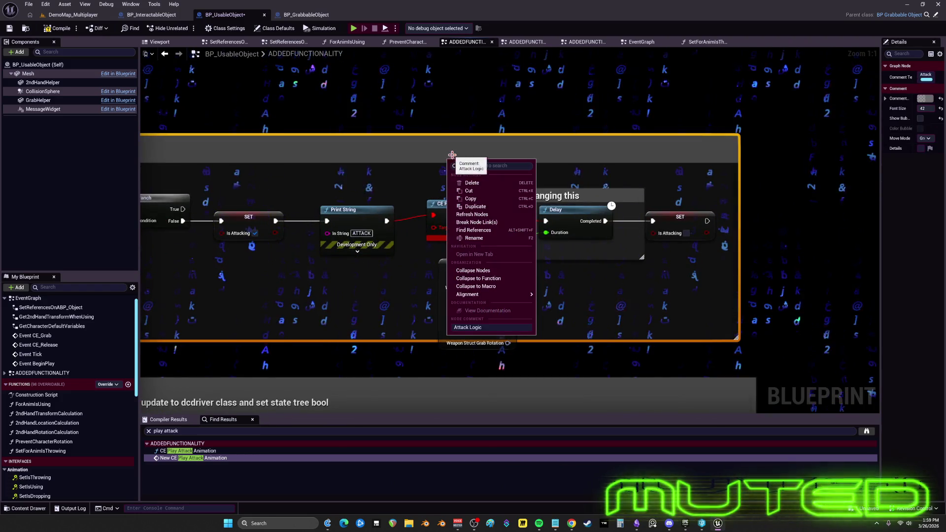
left_click(468, 165)
key("ctrl+v")
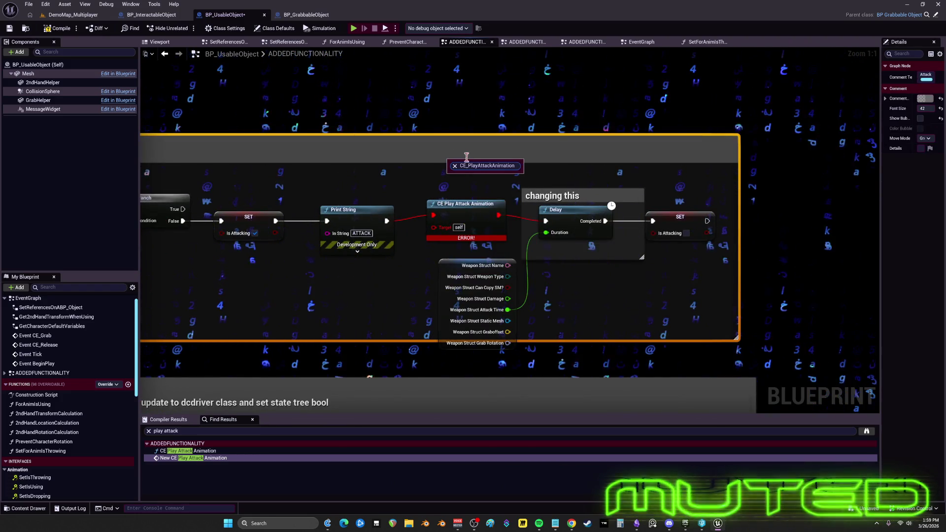
left_click(465, 90)
right_click(467, 90)
key("ctrl+v")
key("Return")
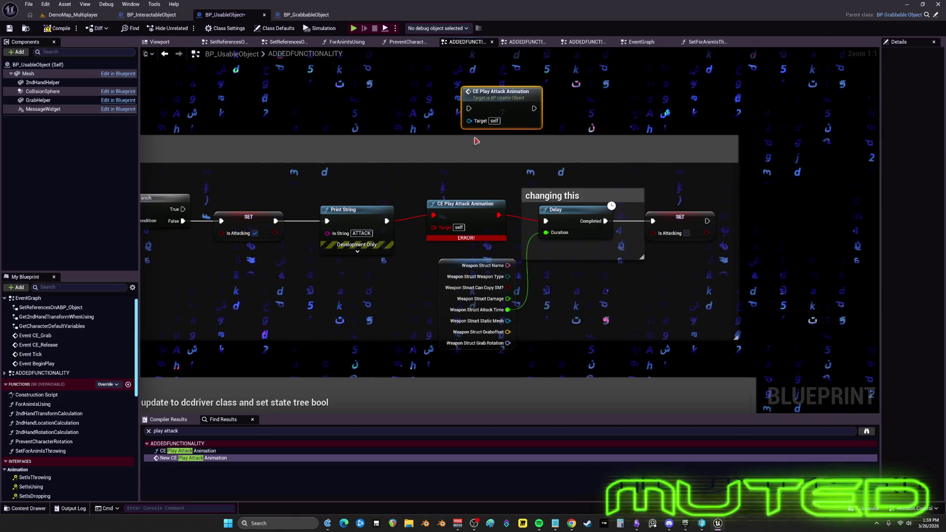
mouse_move(386, 221)
left_mouse_down()
mouse_move(469, 109)
mouse_move(490, 138)
mouse_move(472, 220)
left_mouse_up()
left_click(490, 204)
key("Delete")
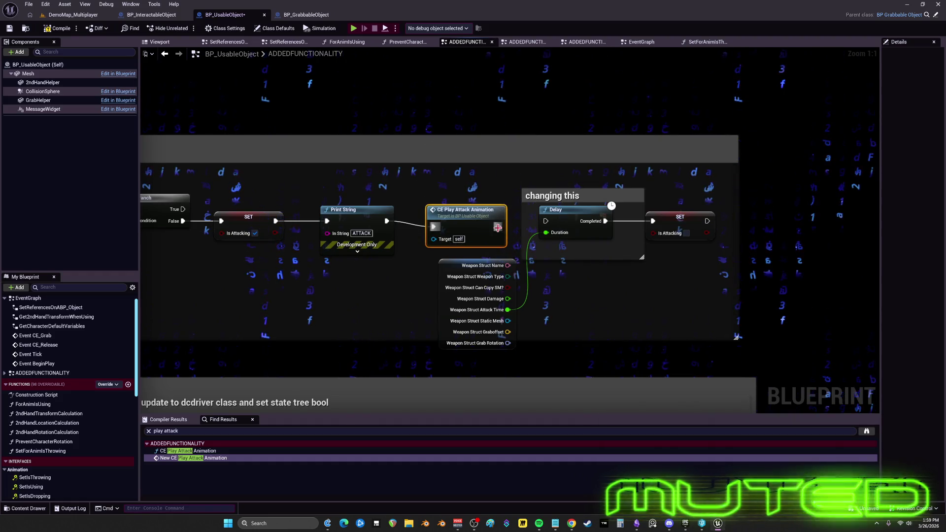
Check the CE_PlayAttackAnimation and CE_PlayThrowAnimation events, then select the erroring CE Server Throw call
double_click(467, 217)
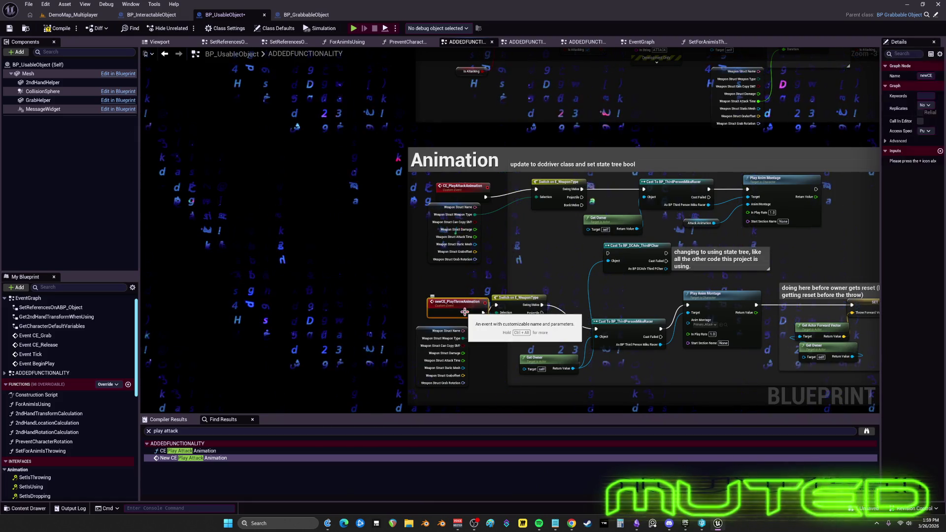
left_click(464, 312)
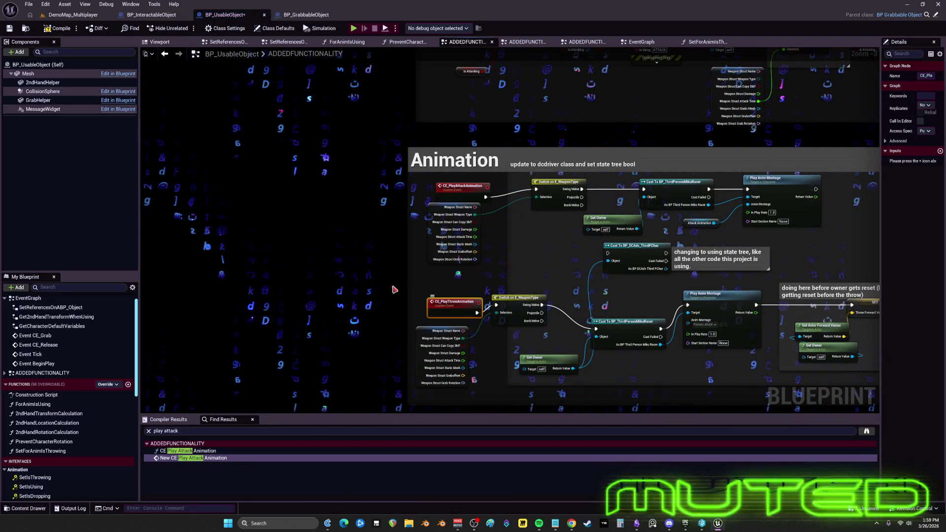
scroll(465, 312, "down", 2)
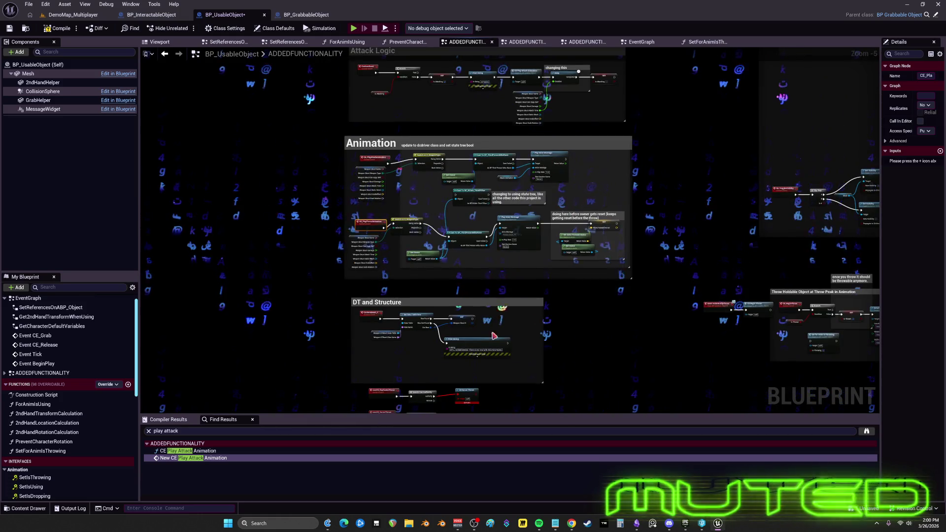
scroll(574, 271, "up", 5)
left_click(574, 271)
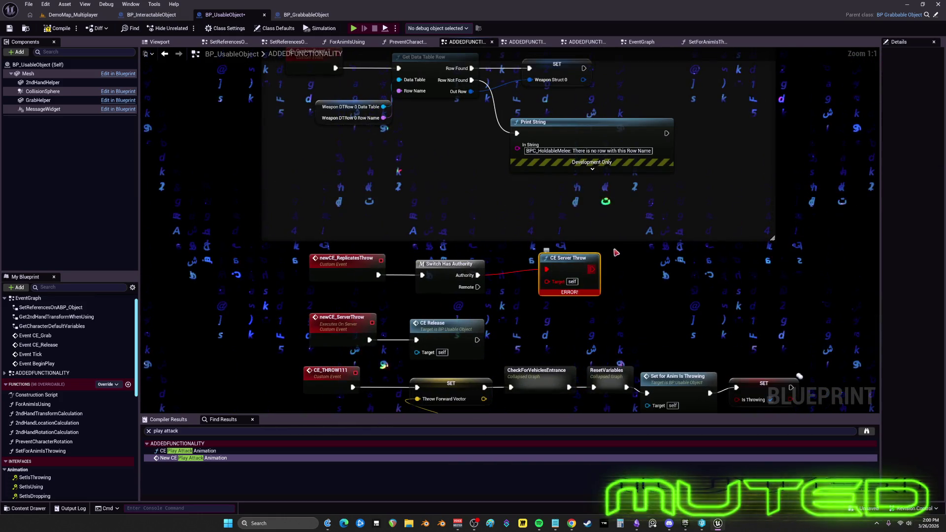
Rename newCE_ServerThrow to CE_ServerThrow and paste a fresh CE Server Throw call node
double_click(335, 325)
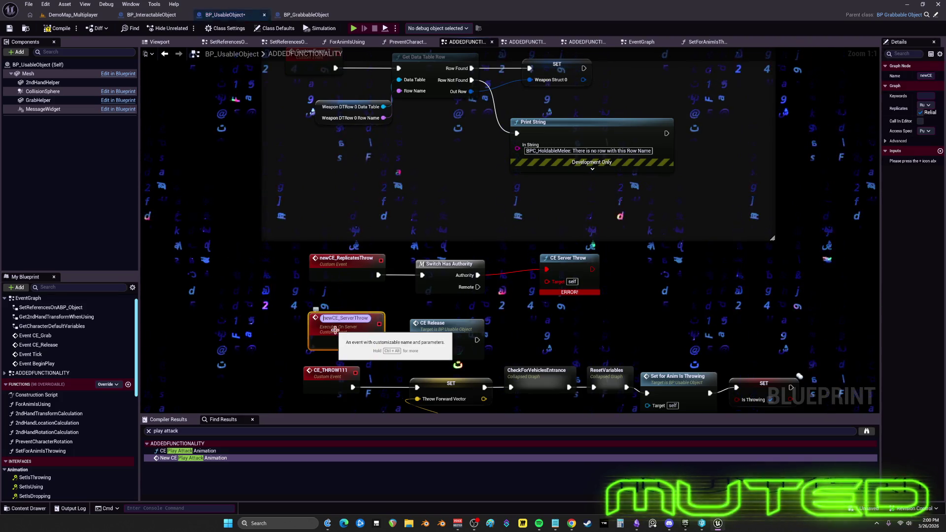
type("CE_ServerThrow")
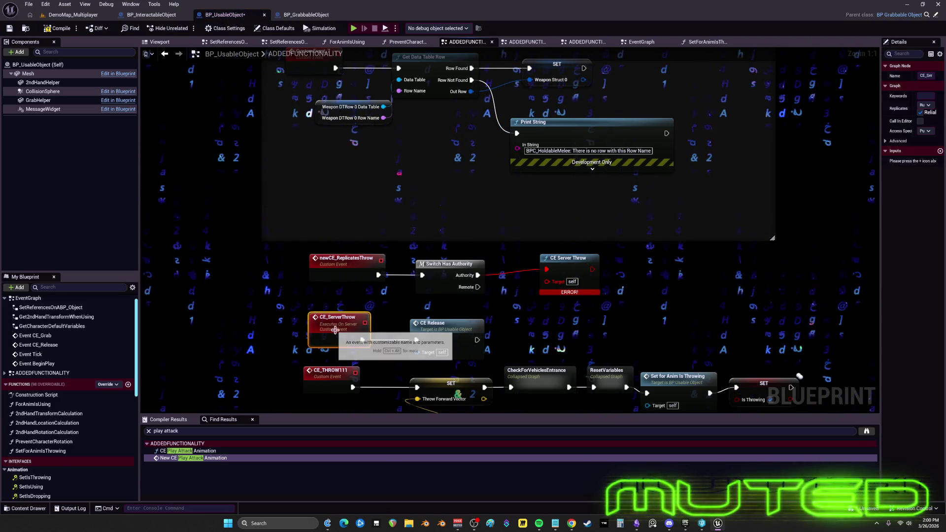
key("Return")
key("ctrl+v")
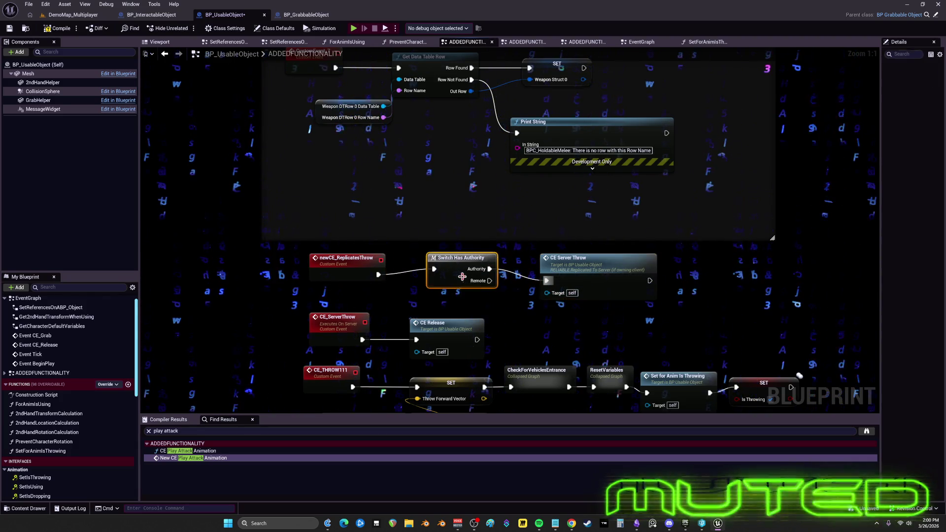
scroll(604, 277, "down", 5)
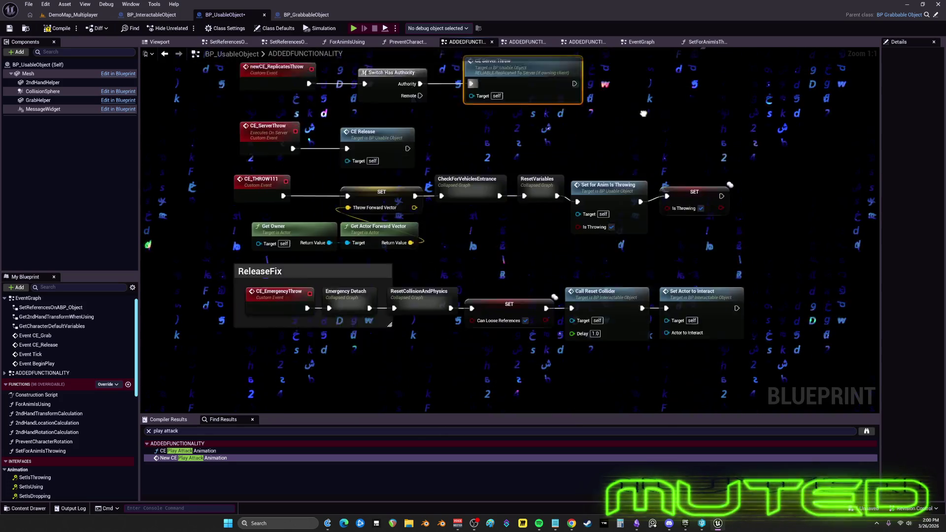
scroll(551, 243, "up", 3)
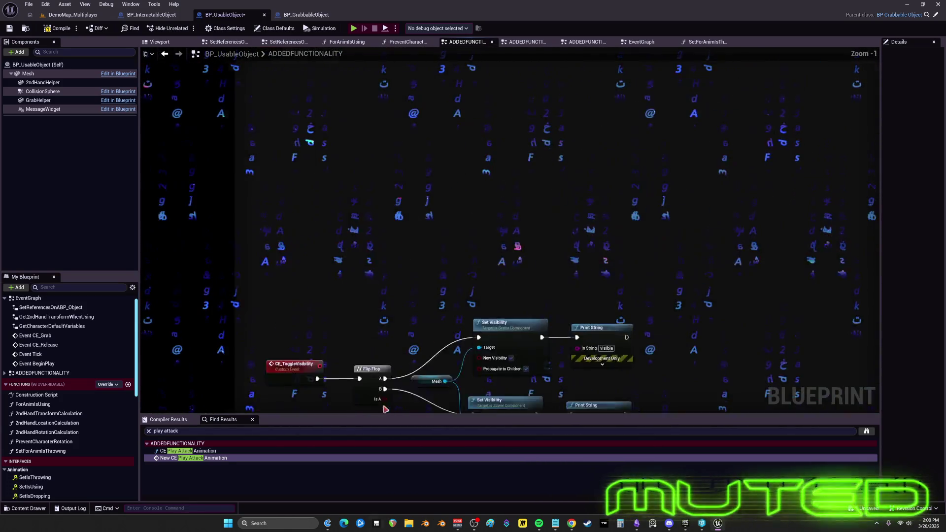
scroll(513, 194, "down", 2)
left_click(654, 203)
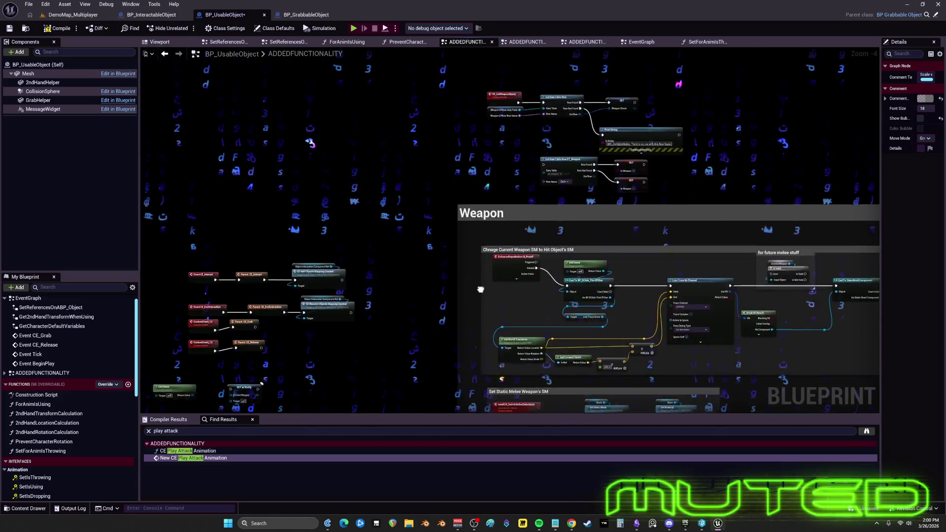
mouse_move(480, 289)
left_mouse_down()
mouse_move(469, 196)
mouse_move(554, 214)
mouse_move(525, 242)
left_mouse_up()
scroll(383, 321, "down", 5)
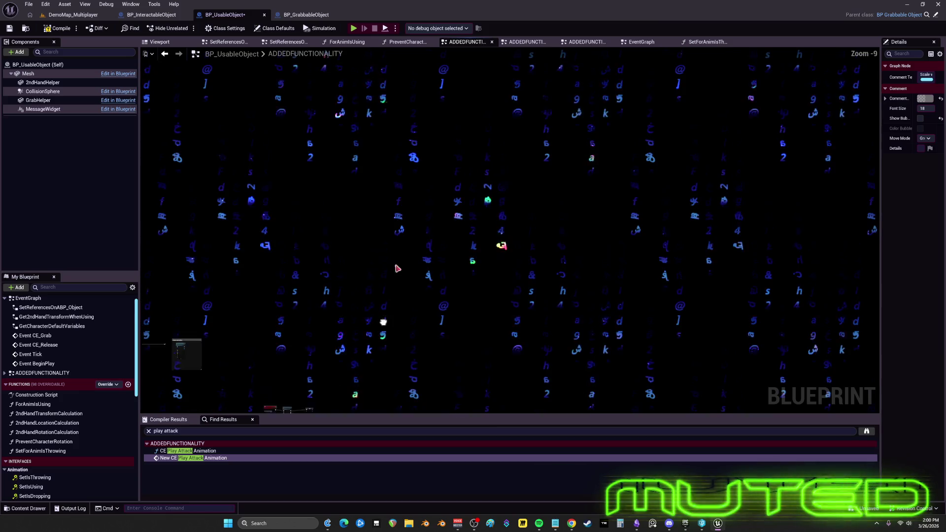
left_click(399, 201)
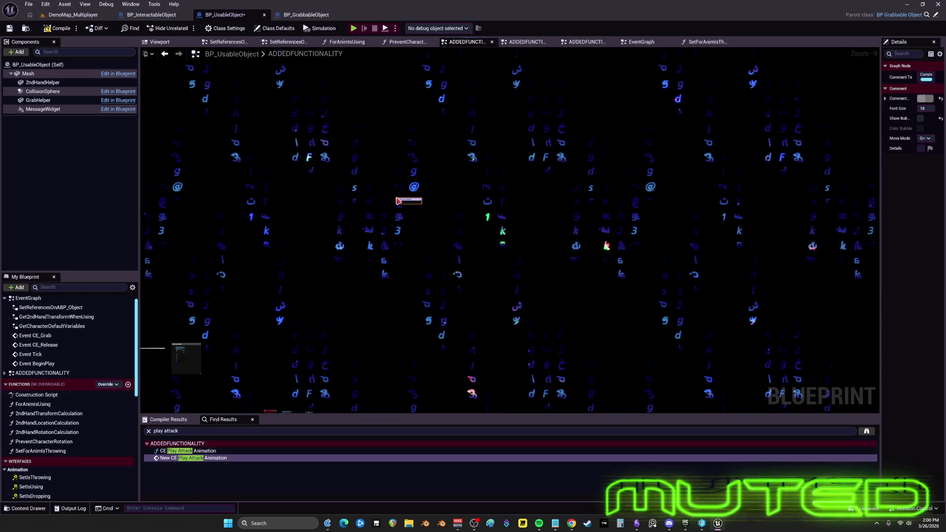
left_click(424, 201)
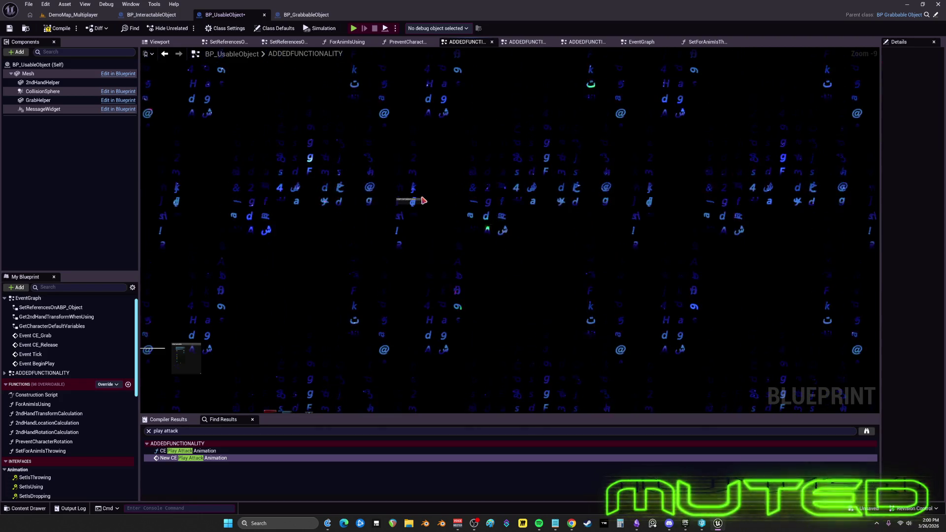
Duplicate the comment as STUFF THAT WORKS and set both comments' font size to 80
key("ctrl+z")
key("ctrl+c")
key("ctrl+v")
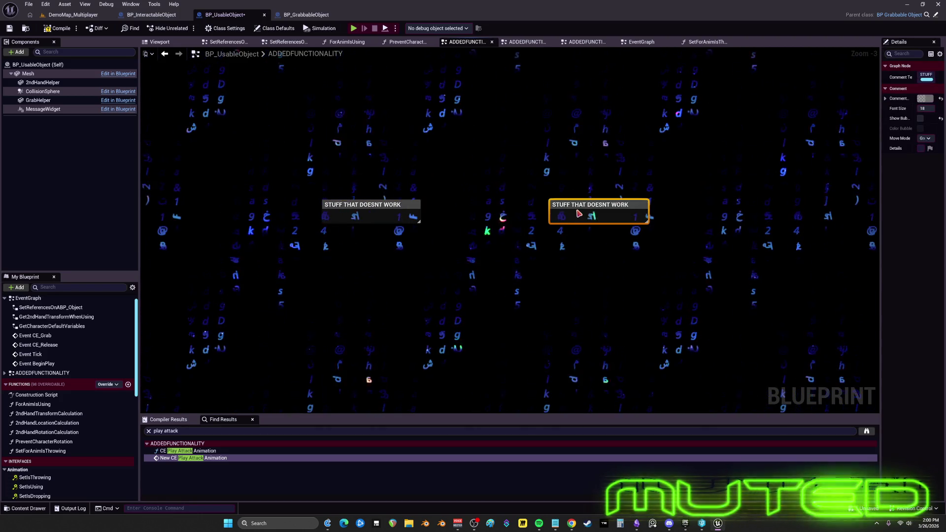
double_click(582, 206)
type("STUFF THAT WORKS")
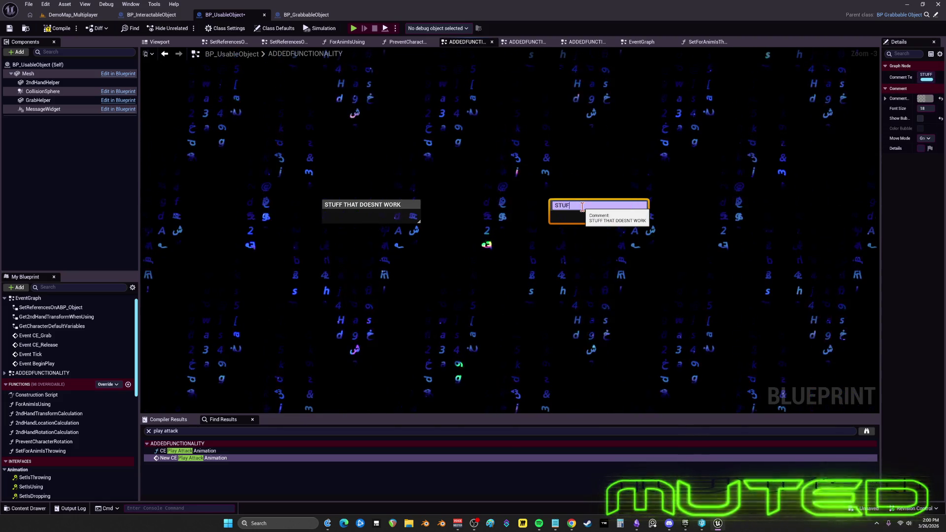
key("Return")
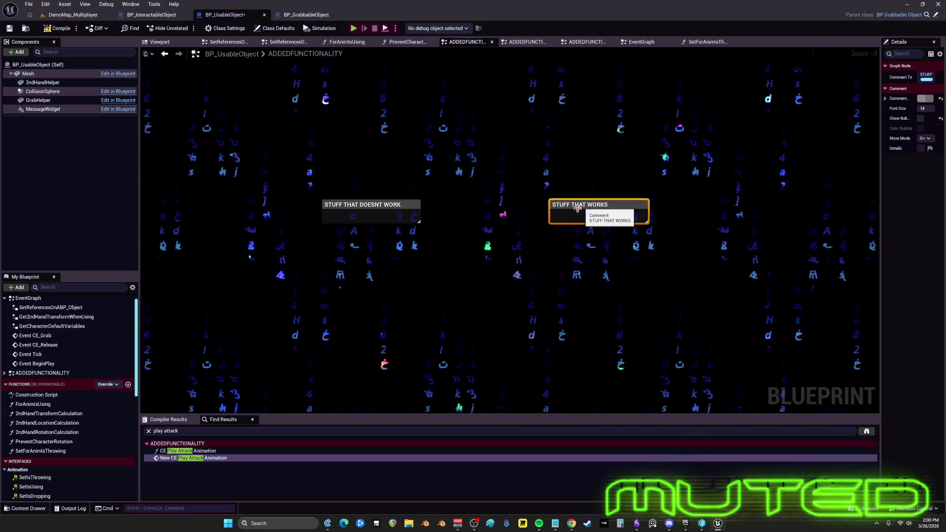
scroll(507, 261, "down", 2)
left_click(404, 241, "ctrl")
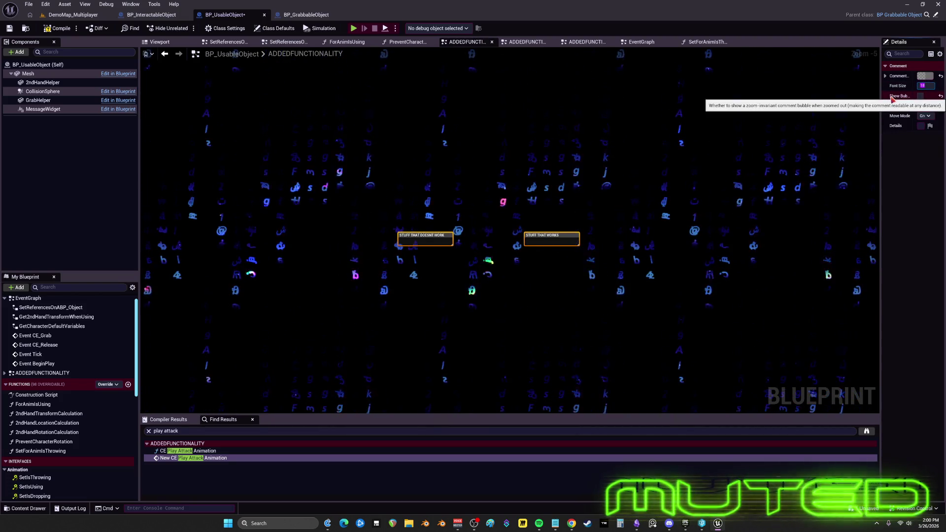
type("80")
key("Return")
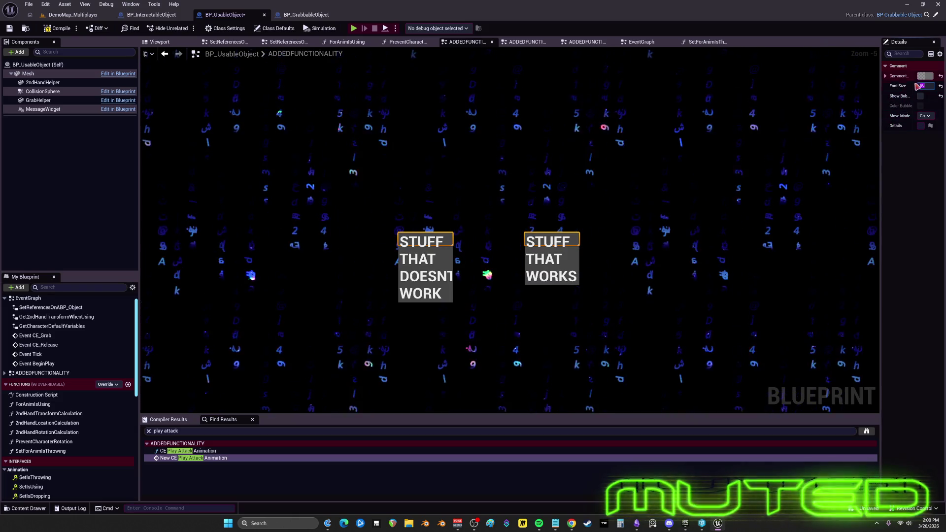
Colour STUFF THAT WORKS bright teal and STUFF THAT DOESNT WORK pink-red
left_click_drag(880, 128, 712, 129)
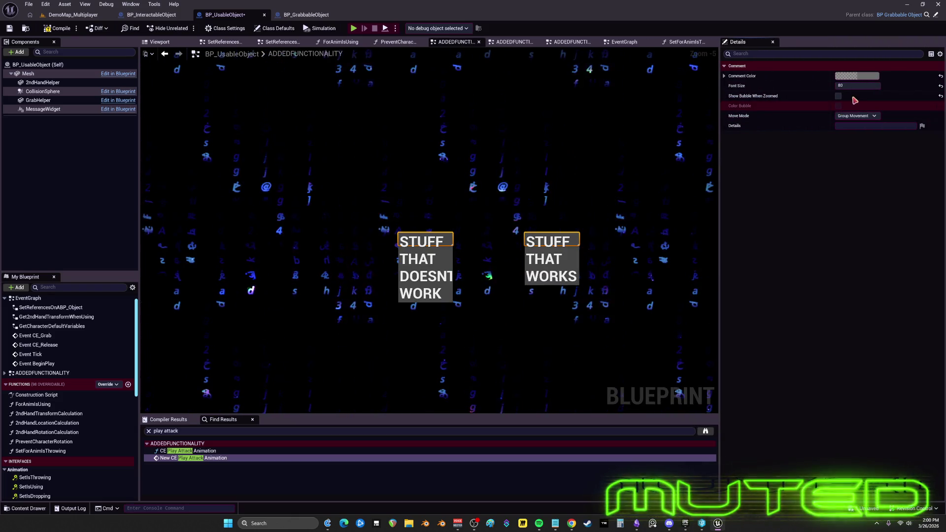
left_click(856, 76)
left_click(704, 140)
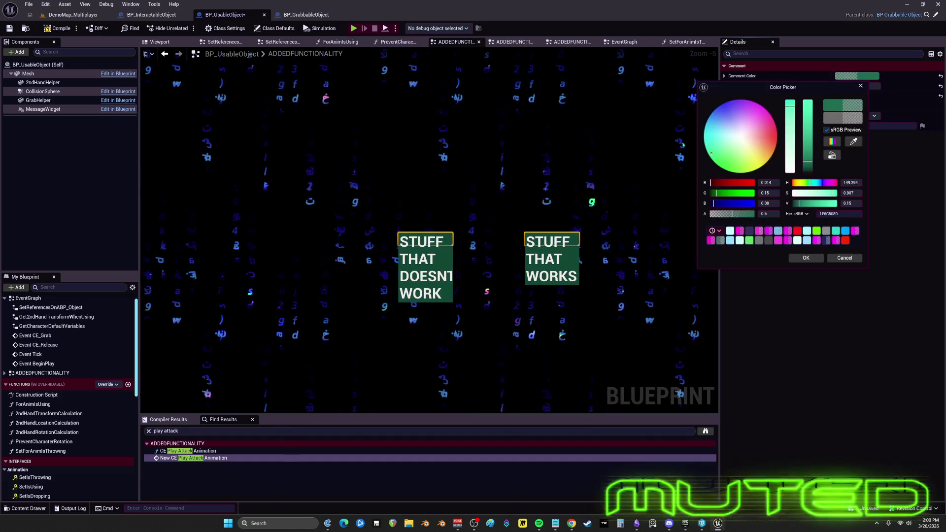
left_click_drag(808, 165, 802, 107)
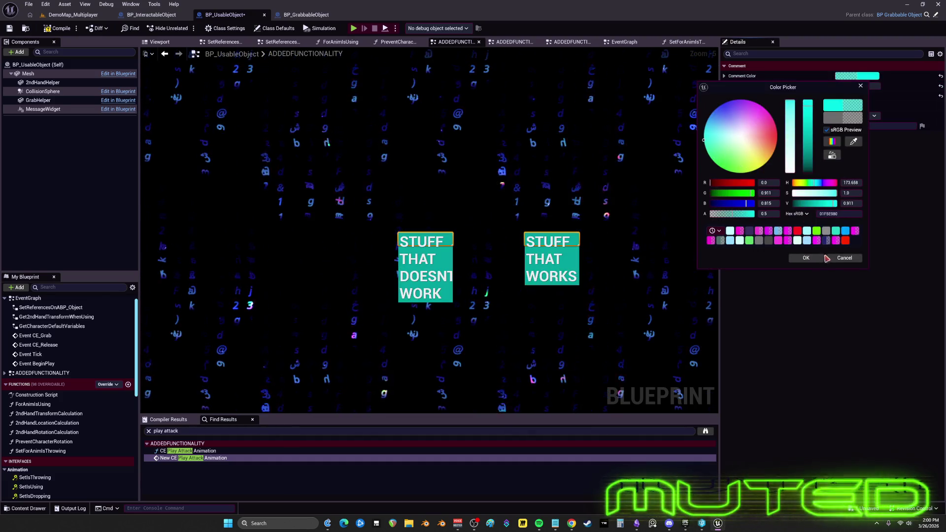
left_click(861, 85)
left_click(856, 96)
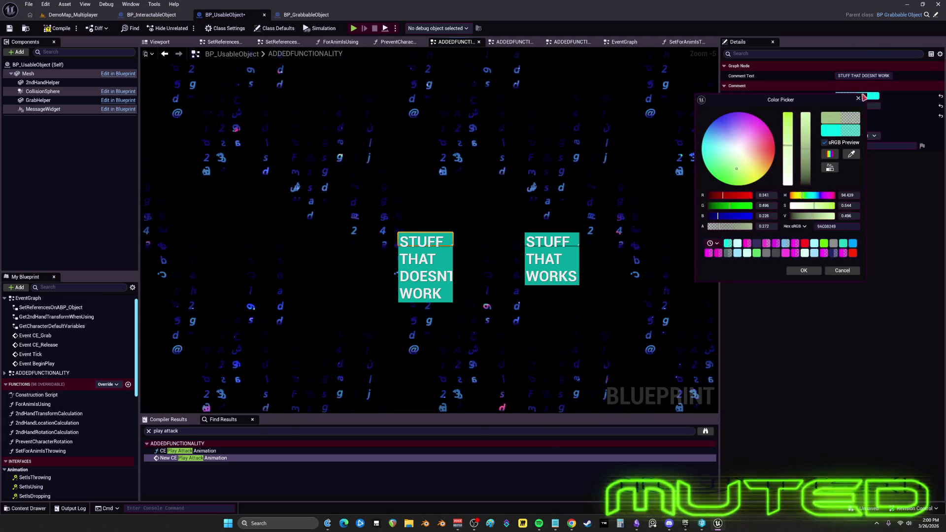
left_click(747, 243)
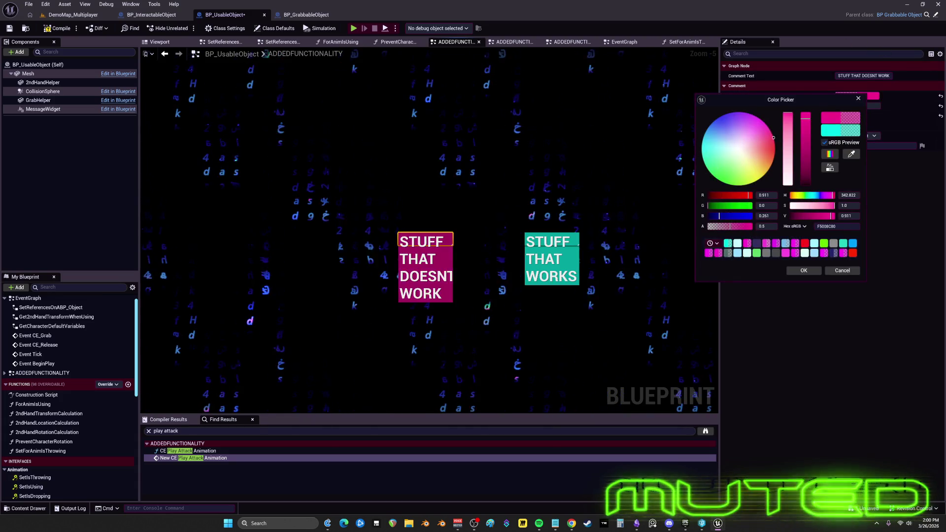
left_click(804, 270)
left_click(583, 324)
Resize the teal STUFF THAT WORKS and pink STUFF THAT DOESNT WORK boxes to fit their nodes
scroll(409, 143, "down", 4)
scroll(493, 129, "up", 4)
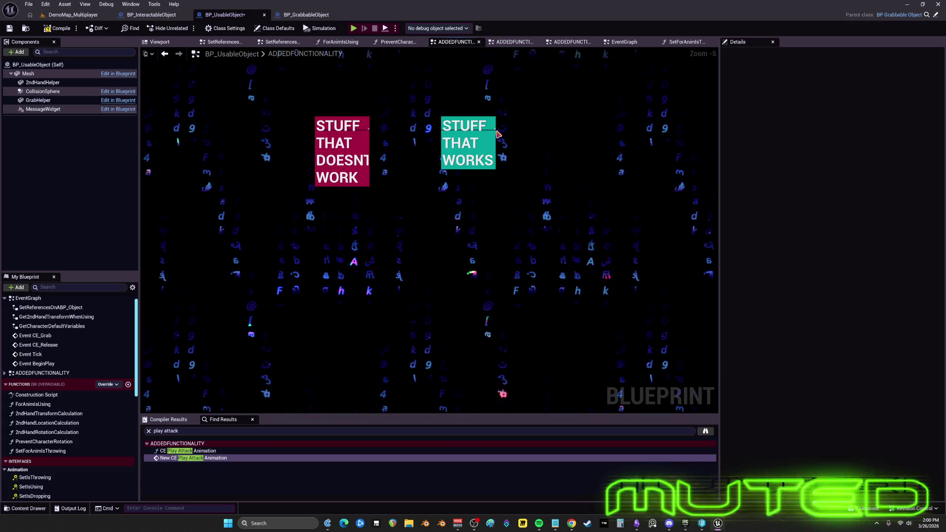
left_click_drag(495, 169, 583, 208)
scroll(361, 158, "down", 4)
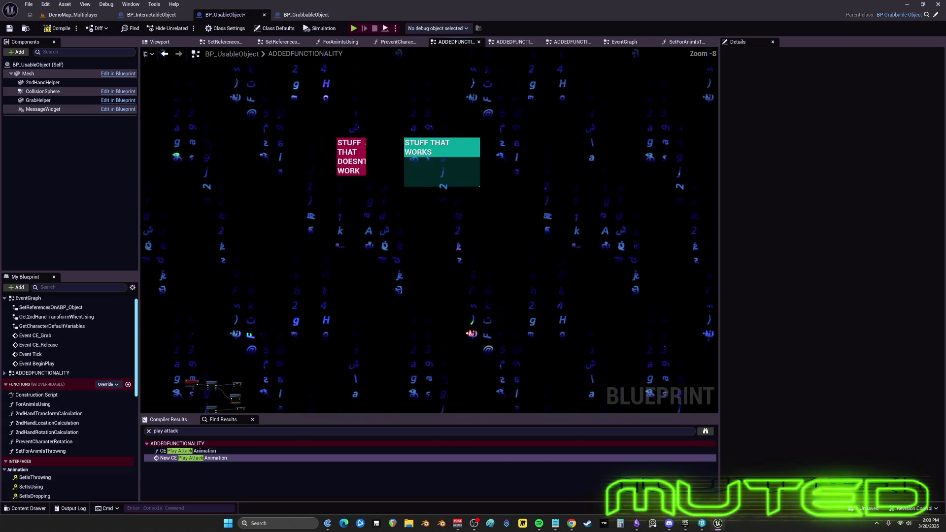
scroll(601, 159, "up", 4)
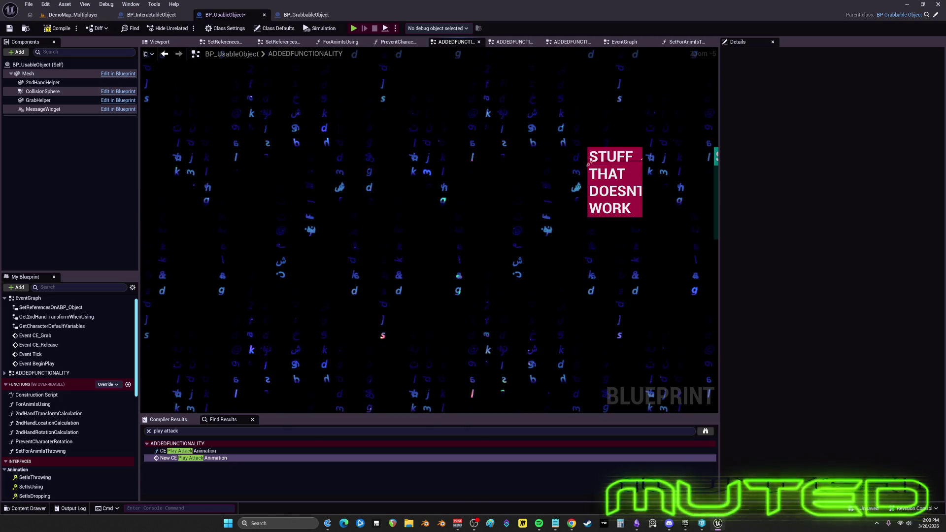
mouse_move(588, 217)
left_mouse_down()
mouse_move(454, 270)
mouse_move(232, 270)
left_mouse_up()
scroll(524, 206, "down", 2)
scroll(509, 164, "down", 1)
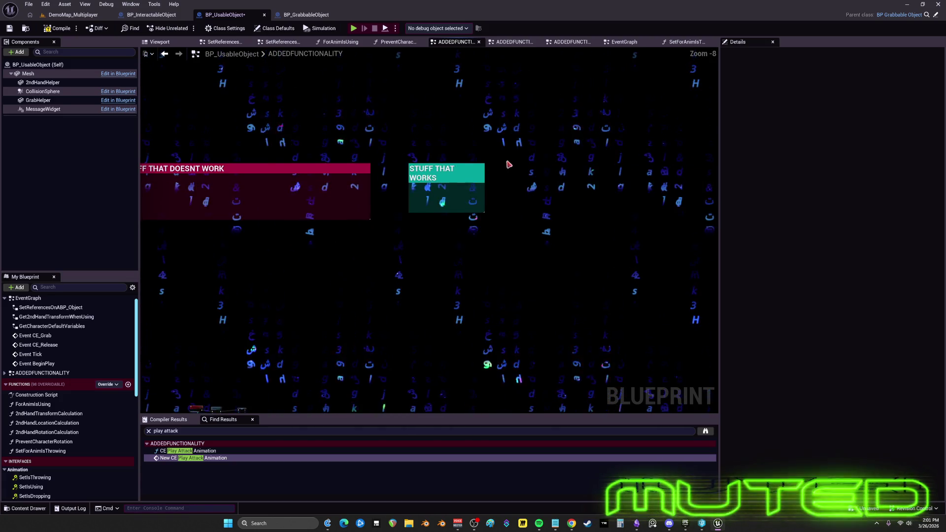
left_click_drag(478, 171, 462, 171)
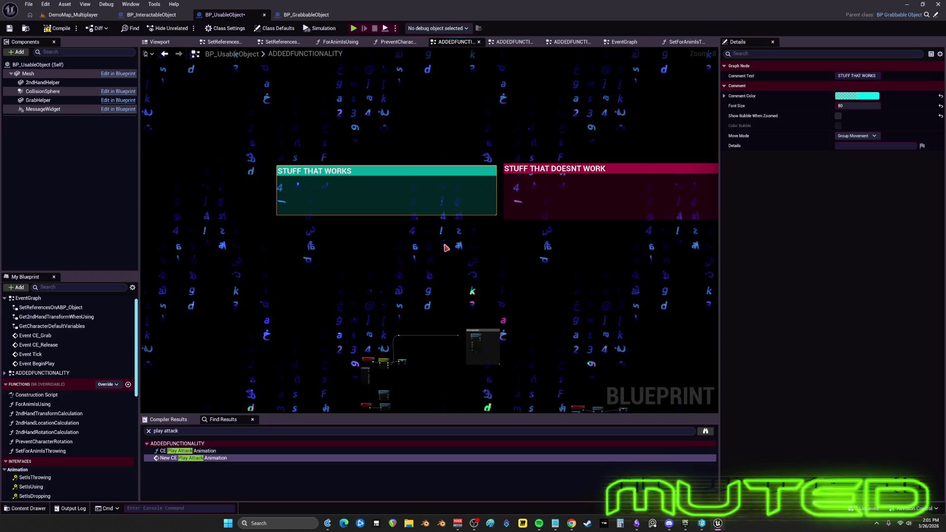
Duplicate the STUFF THAT DOESNT WORK comment and retitle the copy WTF
scroll(446, 246, "up", 7)
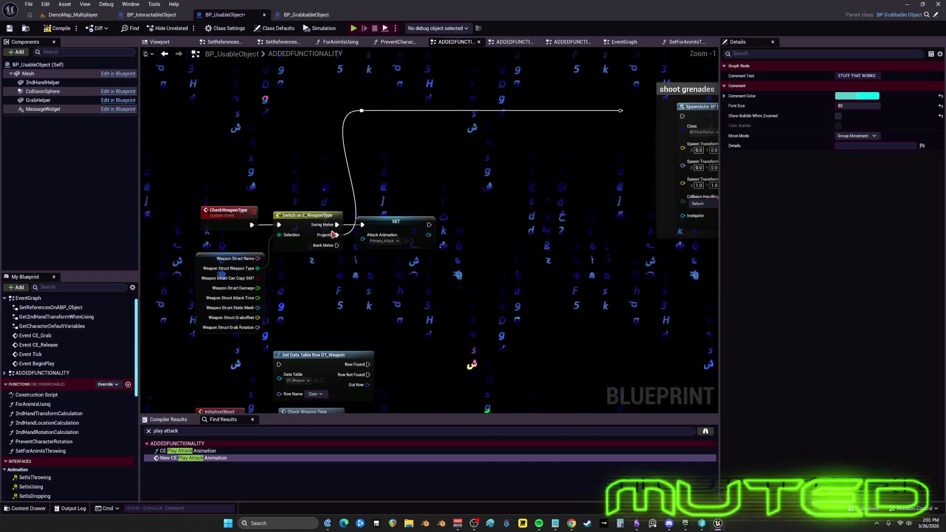
scroll(401, 184, "down", 6)
left_click_drag(521, 300, 523, 303)
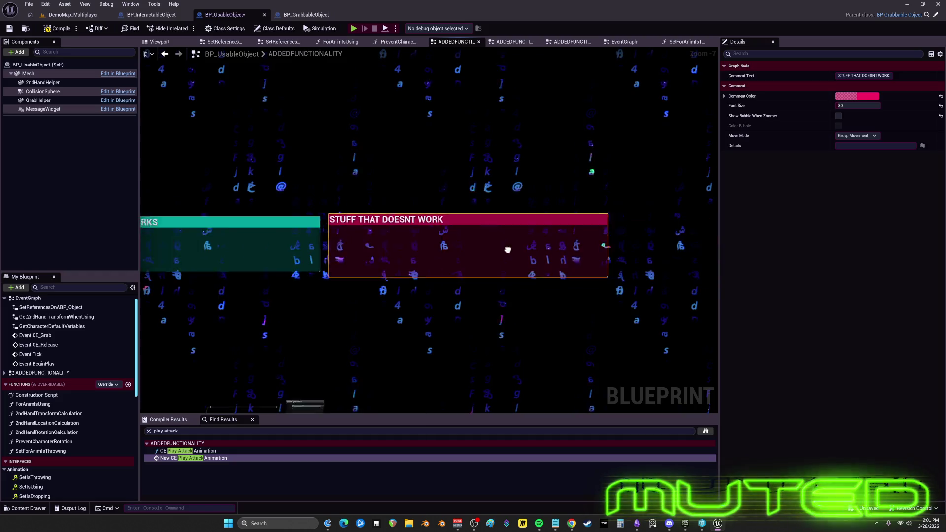
key("ctrl+c")
key("ctrl+v")
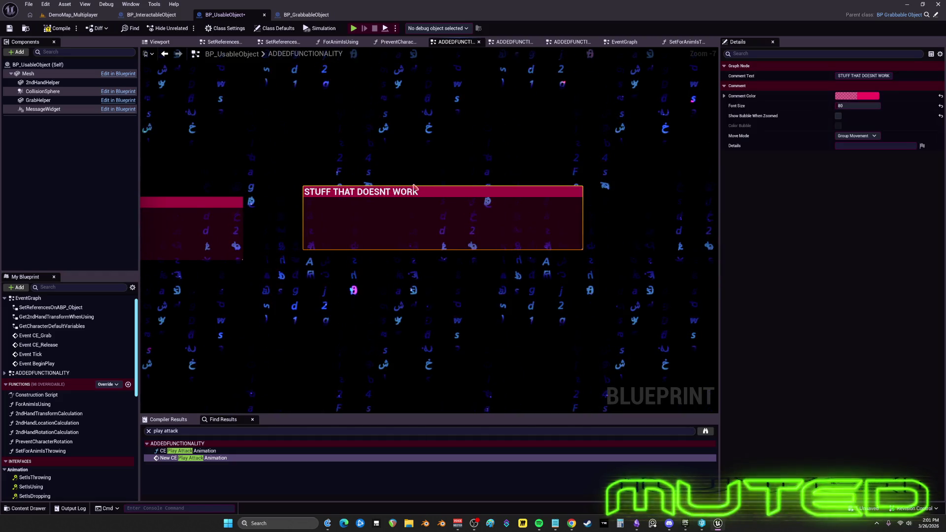
double_click(413, 191)
type("F")
key("Return")
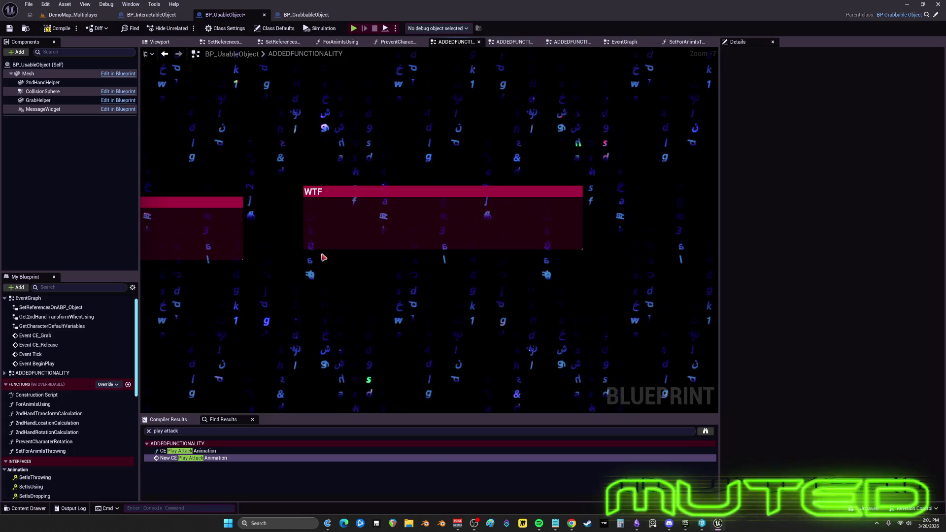
Move the shoot grenades comment over beside the WTF box
scroll(446, 224, "up", 3)
scroll(377, 230, "up", 2)
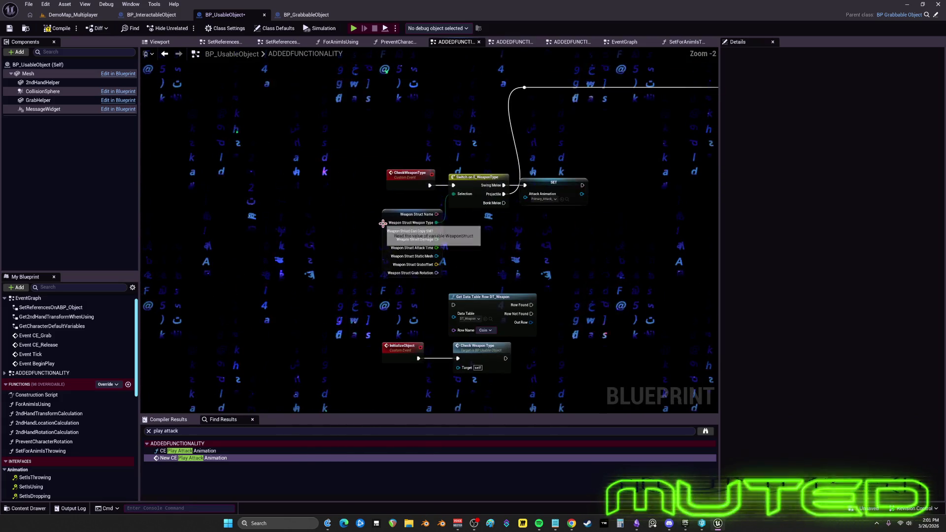
mouse_move(510, 186)
left_mouse_down()
mouse_move(439, 182)
mouse_move(566, 131)
mouse_move(410, 174)
mouse_move(360, 202)
left_mouse_up()
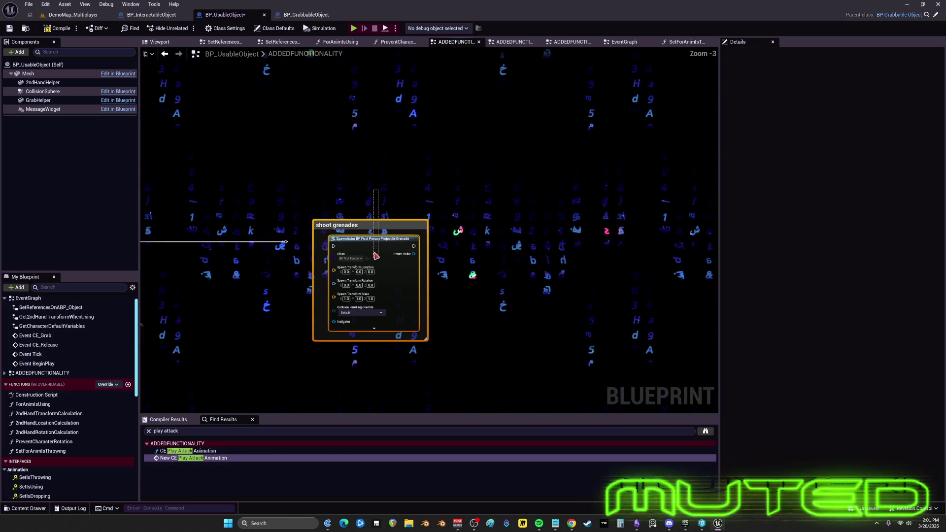
mouse_move(375, 256)
left_mouse_down()
mouse_move(455, 243)
mouse_move(628, 72)
mouse_move(641, 123)
mouse_move(630, 164)
mouse_move(329, 294)
mouse_move(537, 295)
mouse_move(550, 312)
left_mouse_up()
scroll(630, 164, "down", 4)
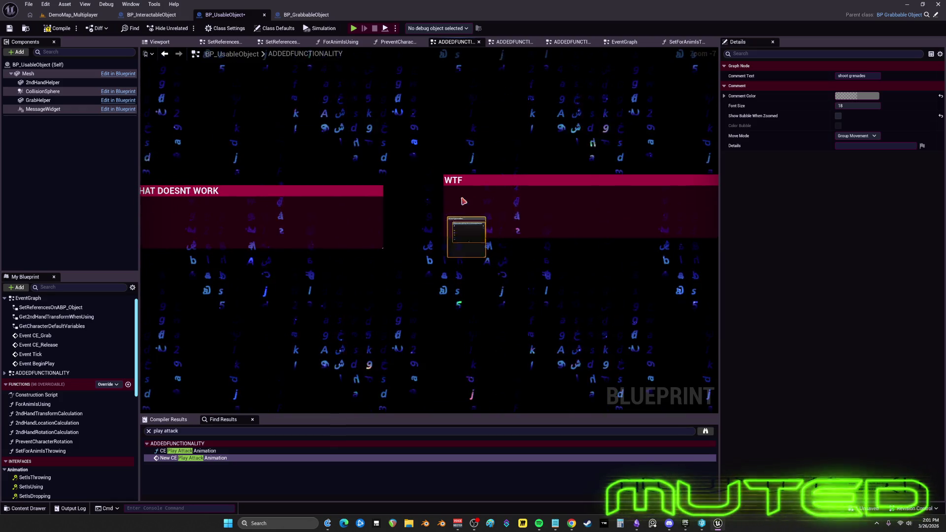
left_click(483, 184)
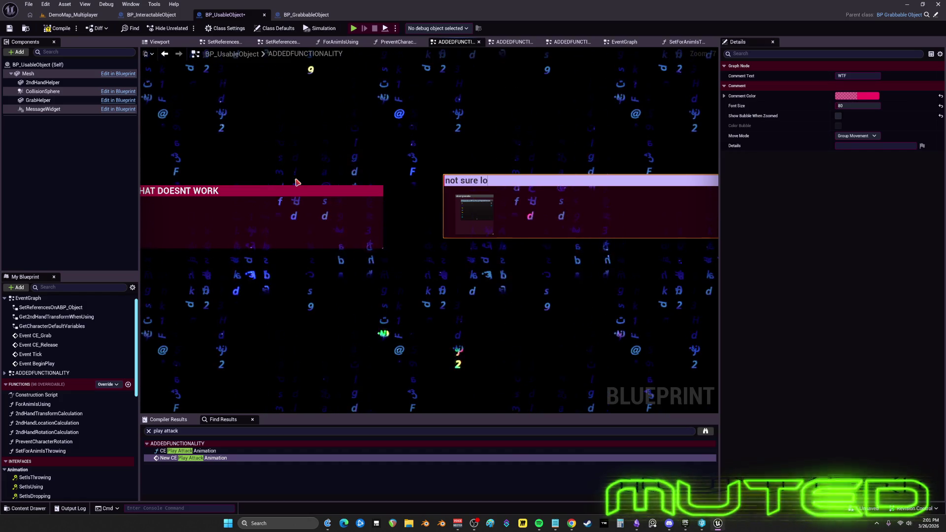
left_click(500, 214)
Set the not sure lol comment's Comment Color to yellow
scroll(568, 209, "up", 4)
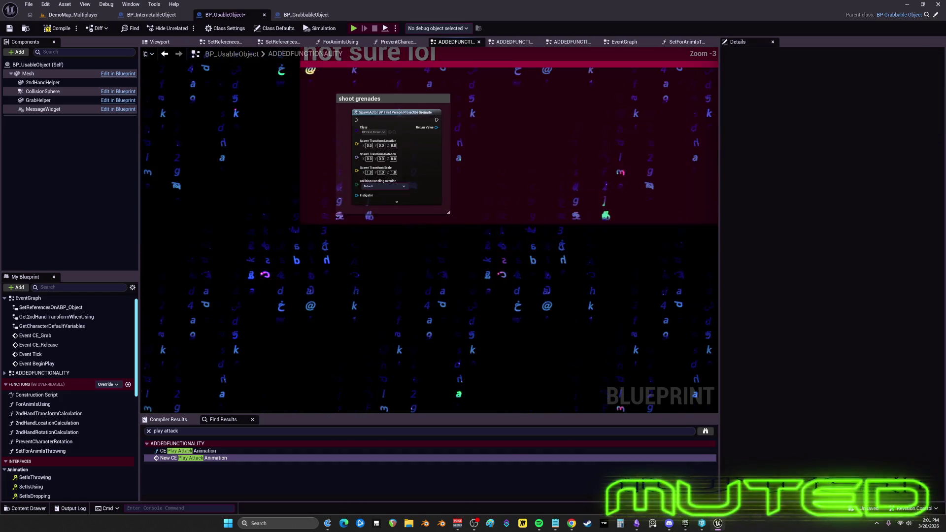
left_click(567, 209)
left_click(872, 98)
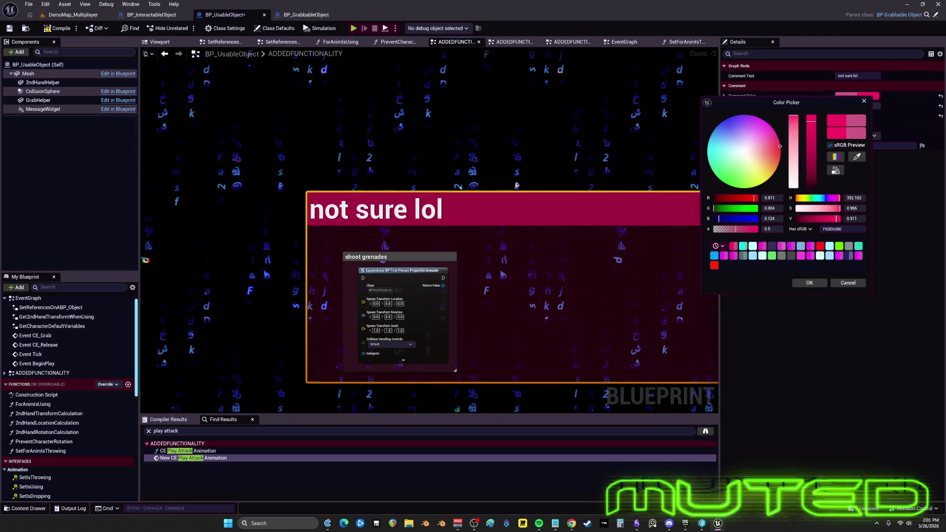
left_click(768, 178)
left_click(812, 284)
scroll(512, 246, "up", 1)
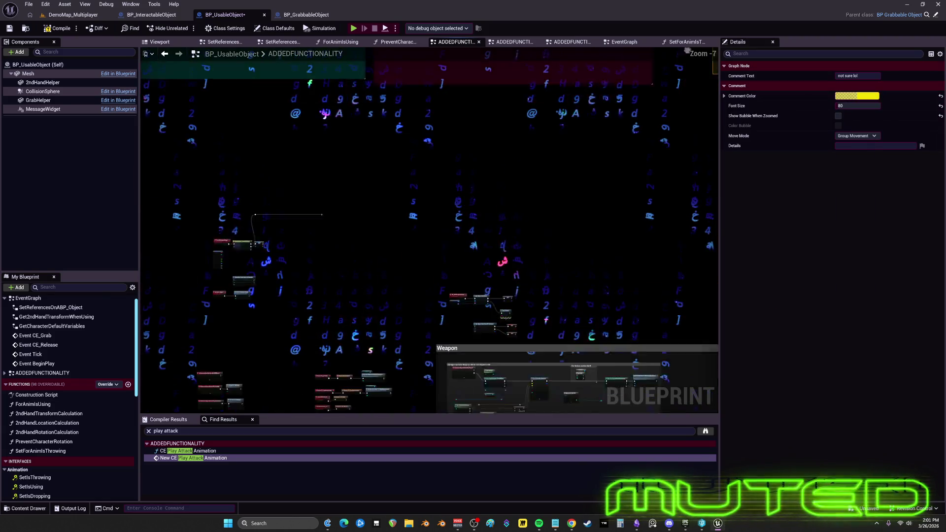
scroll(295, 185, "up", 2)
left_click(296, 185)
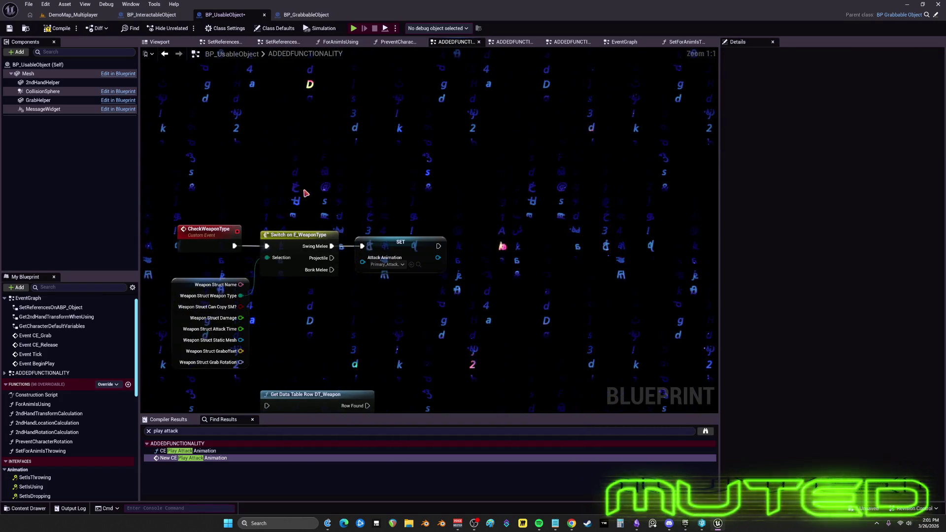
Move the CheckWeaponType nodes into the STUFF THAT WORKS comment
left_click_drag(428, 334, 469, 336)
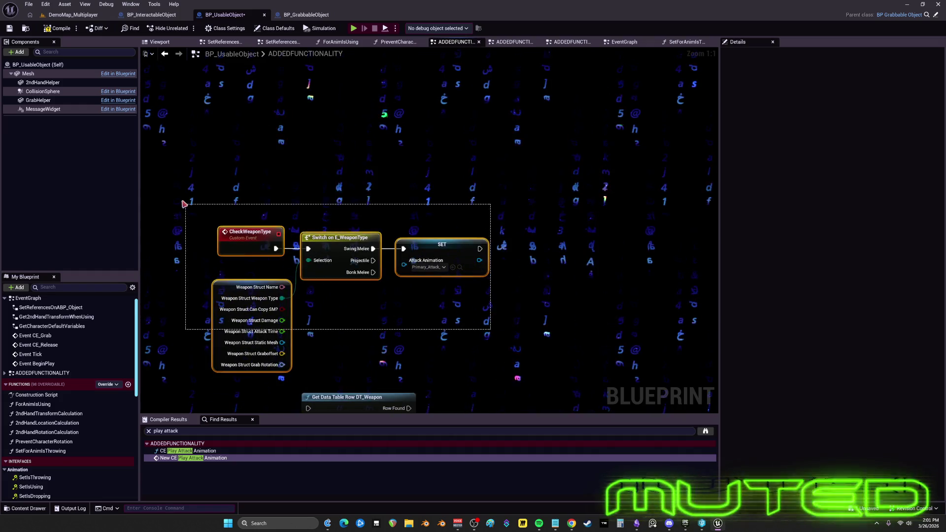
left_click_drag(183, 203, 183, 203)
scroll(441, 330, "down", 4)
mouse_move(416, 74)
left_mouse_down()
mouse_move(502, 243)
mouse_move(151, 241)
left_mouse_up()
mouse_move(431, 226)
left_mouse_down()
mouse_move(525, 218)
mouse_move(570, 178)
left_mouse_up()
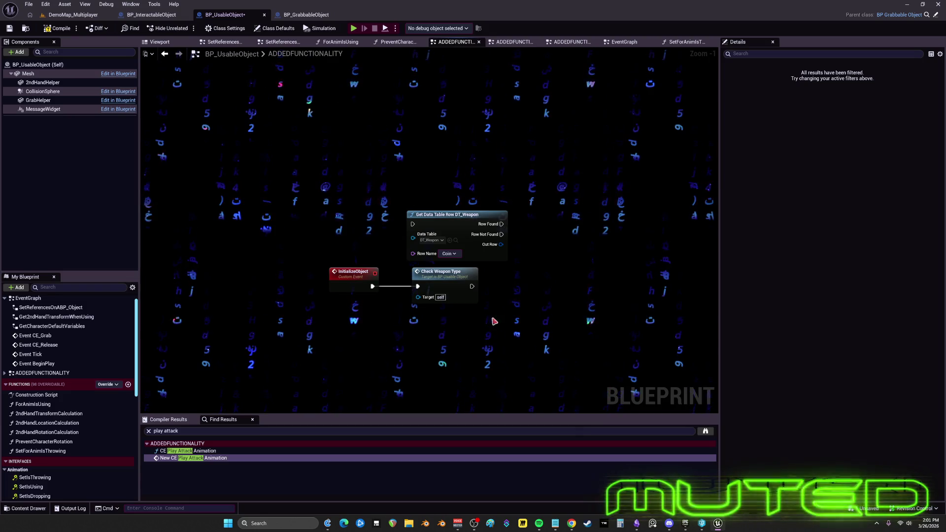
Place InitializeObject, Check Weapon Type and the data-table row node at the box's left side
left_click_drag(545, 302, 317, 211)
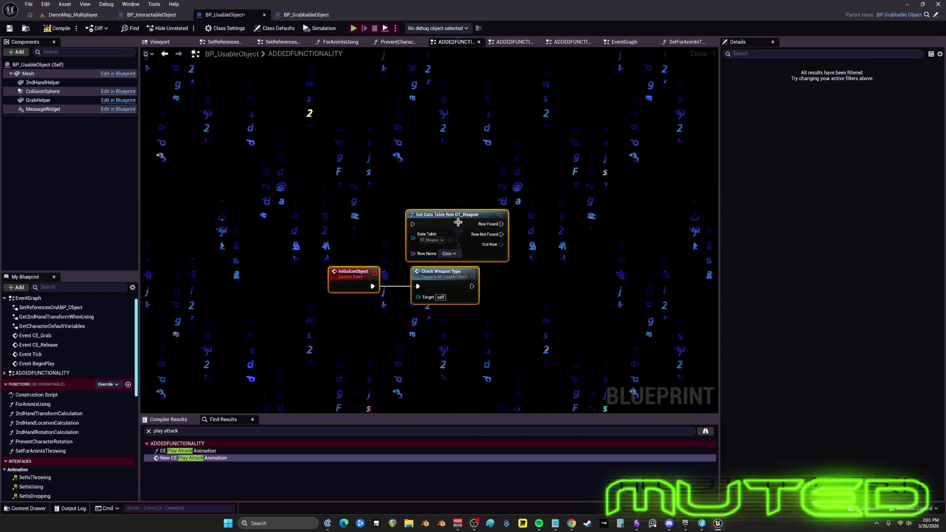
left_click_drag(467, 3, 548, 147)
mouse_move(424, 180)
left_mouse_down()
mouse_move(493, 163)
mouse_move(636, 246)
mouse_move(316, 170)
mouse_move(465, 186)
left_mouse_up()
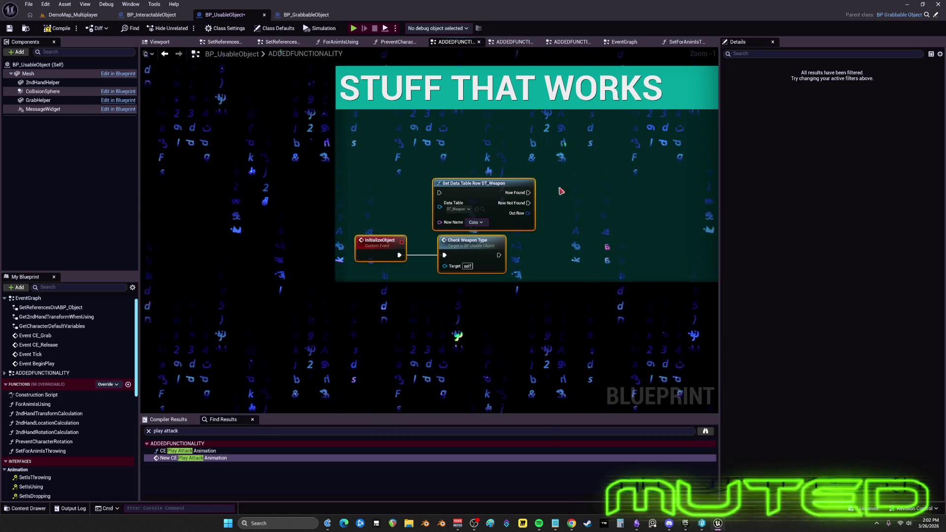
scroll(561, 191, "down", 4)
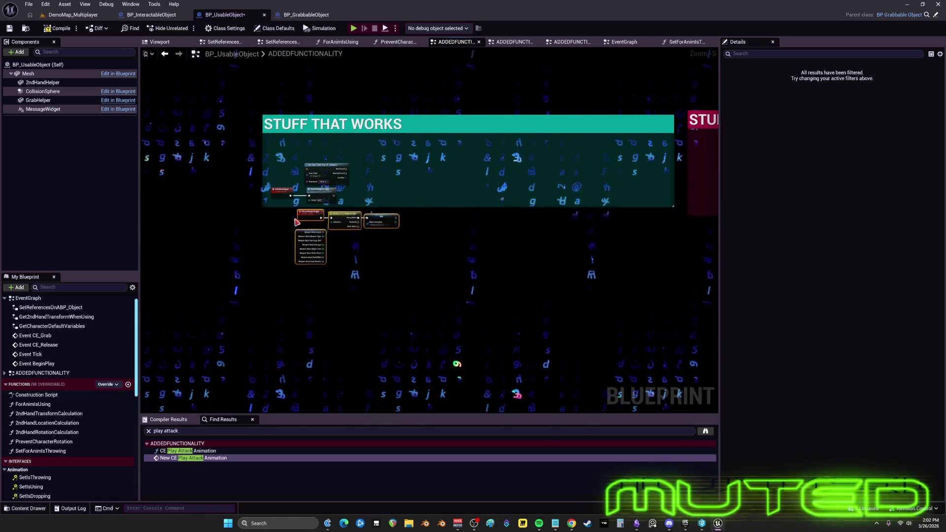
scroll(422, 317, "down", 2)
scroll(486, 158, "up", 7)
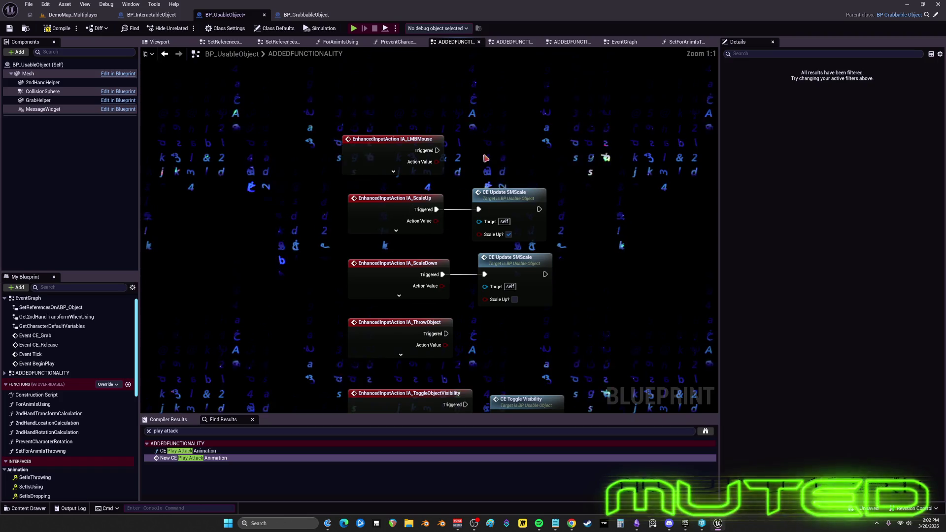
scroll(566, 125, "down", 3)
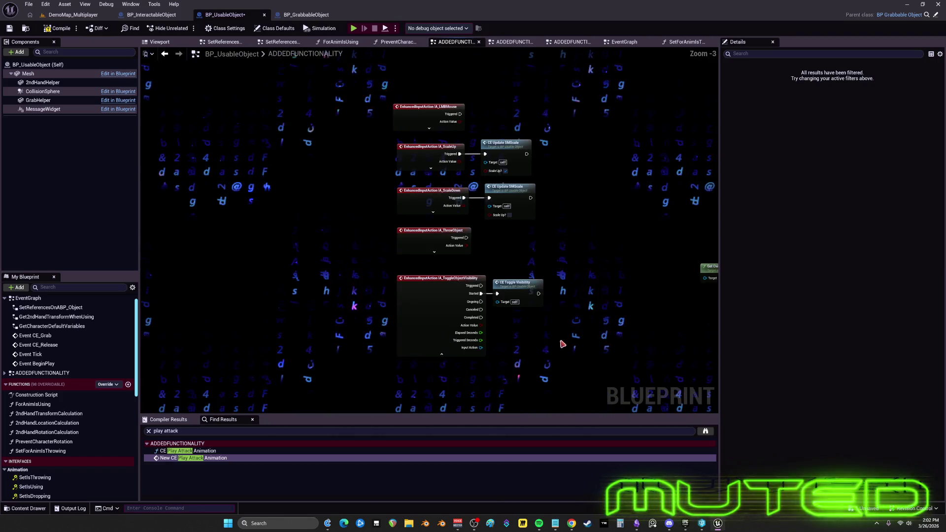
scroll(523, 356, "down", 2)
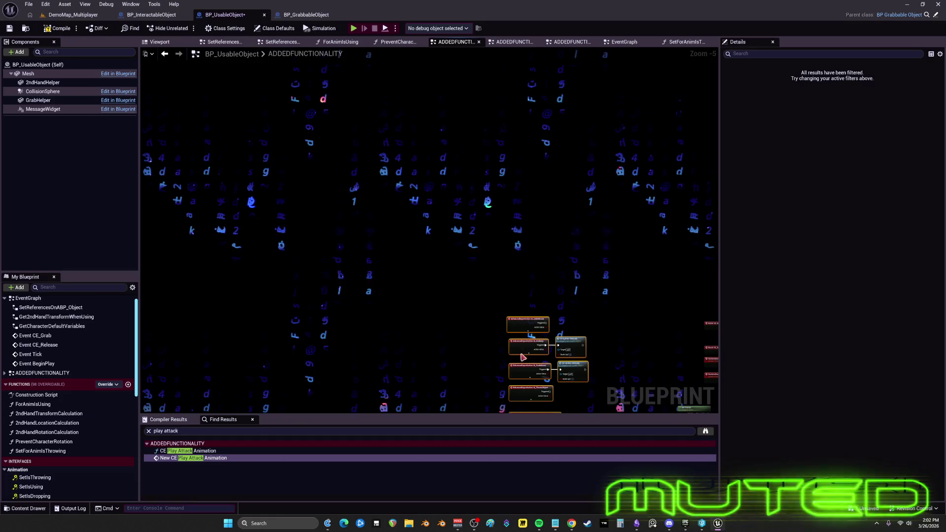
Wrap the input-action nodes in an INPUTS comment with font size 100
mouse_move(501, 145)
left_mouse_down()
mouse_move(408, 257)
mouse_move(395, 309)
mouse_move(466, 217)
mouse_move(331, 213)
left_mouse_up()
left_click_drag(512, 127, 461, 208)
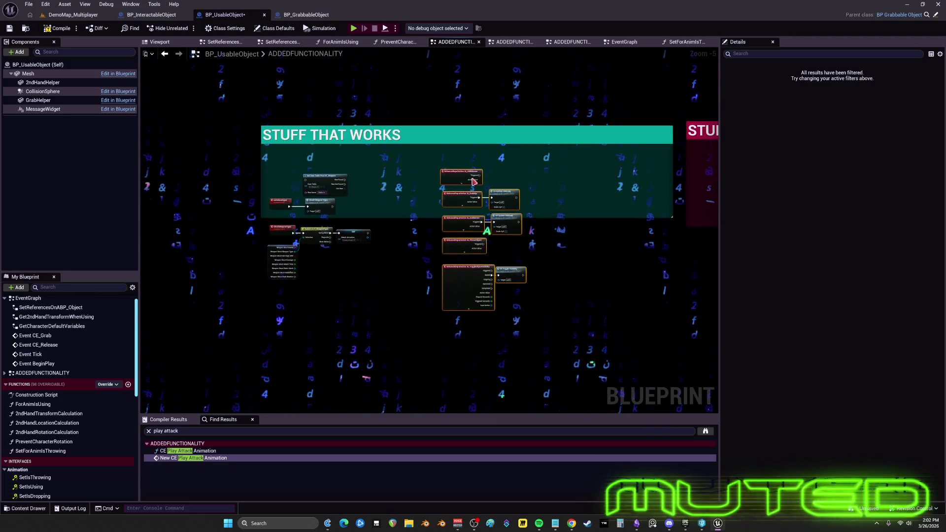
key("c")
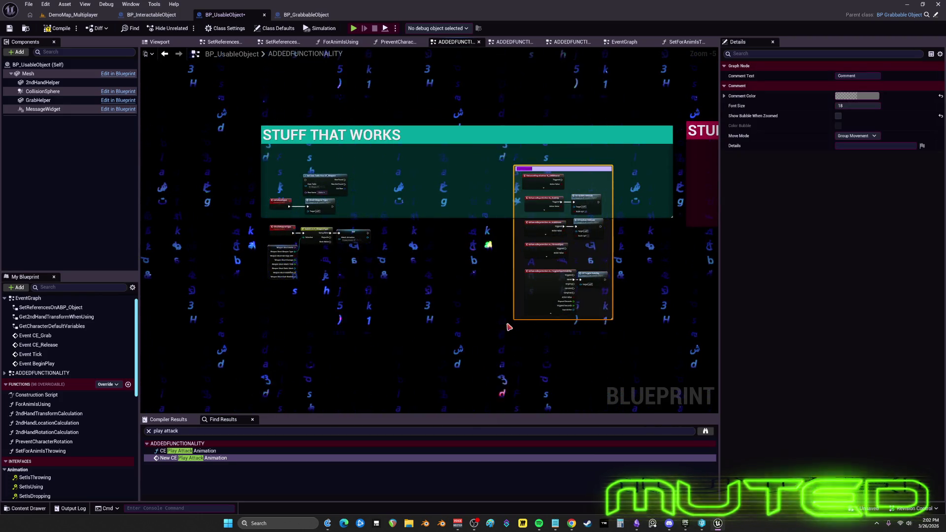
left_click(867, 106)
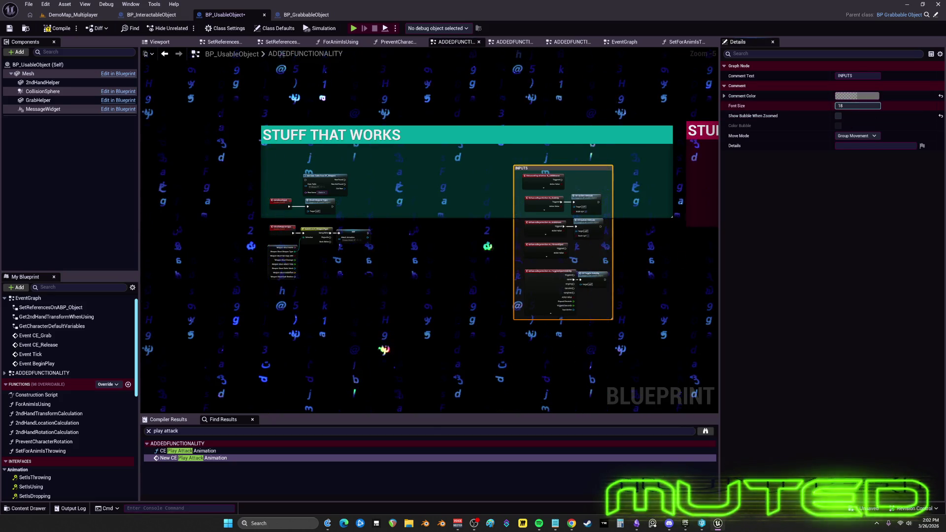
type("100")
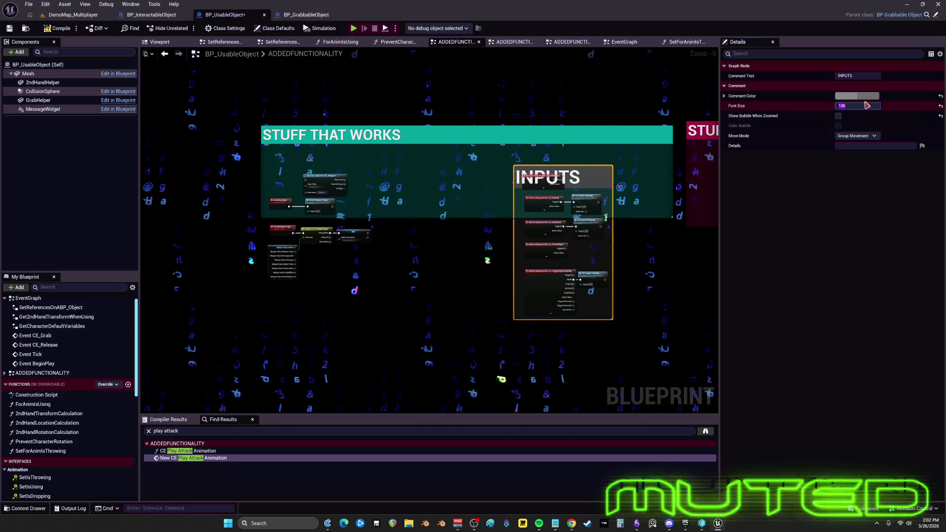
left_click(699, 268)
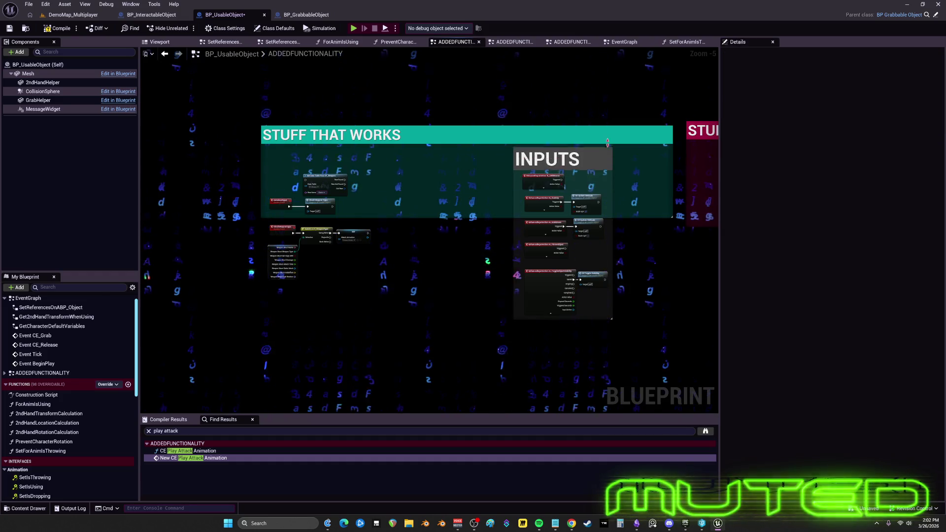
scroll(498, 182, "down", 6)
scroll(503, 184, "up", 10)
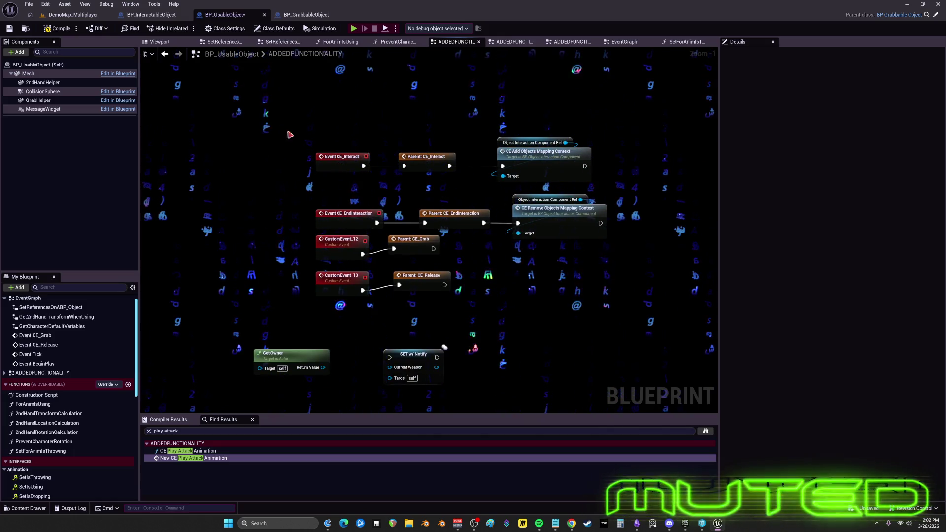
Left-align the parent-call nodes and the two Mapping Context nodes
mouse_move(420, 321)
left_mouse_down()
mouse_move(352, 142)
mouse_move(440, 291)
left_mouse_up()
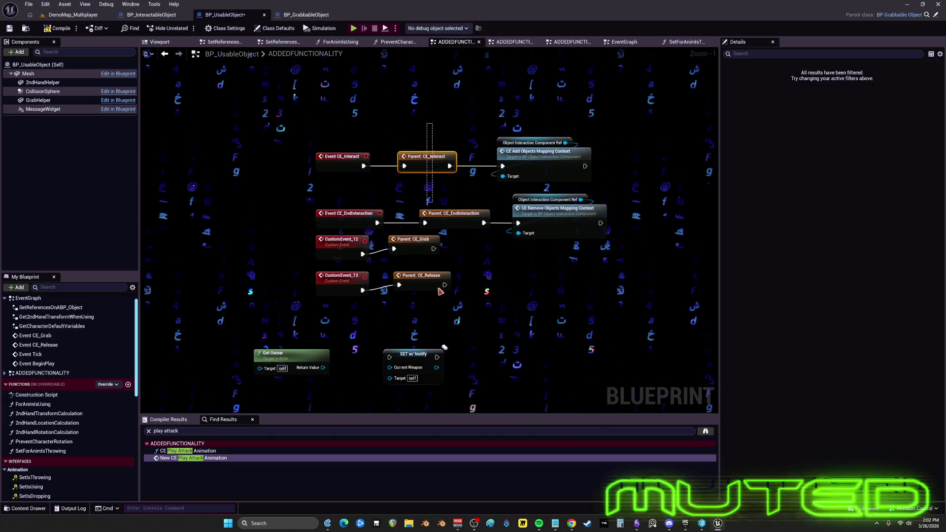
key("shift+a")
left_click_drag(558, 266, 532, 105)
key("shift+a")
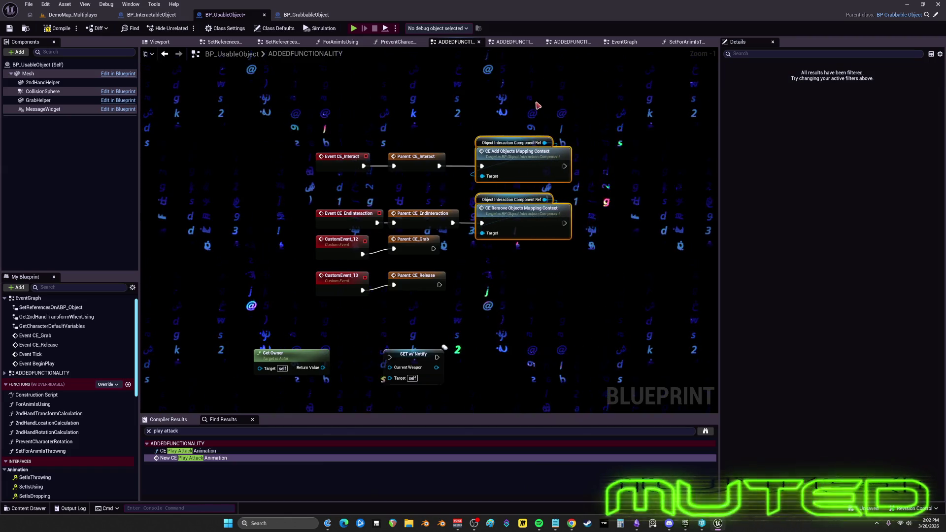
Enclose the Add and Remove Mapping Context nodes in a comment titled 'is this redundant'
type("c")
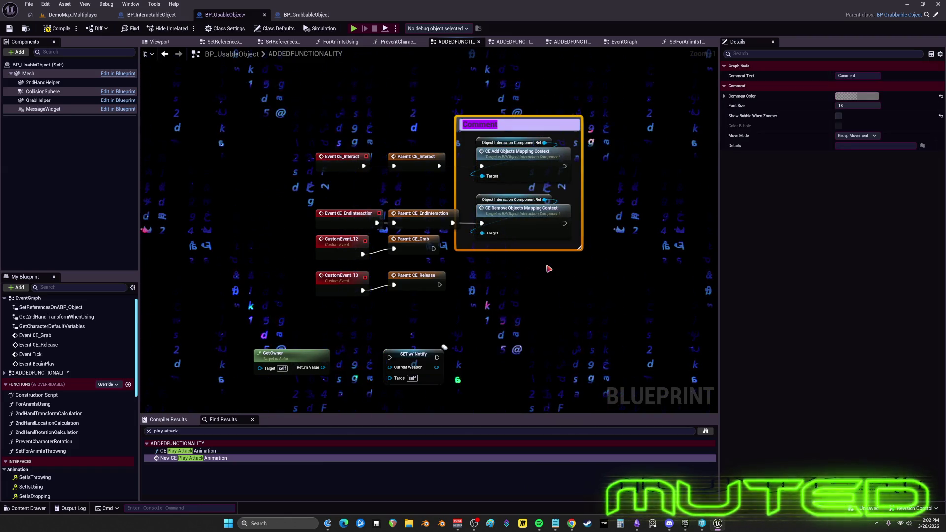
type("is this redun")
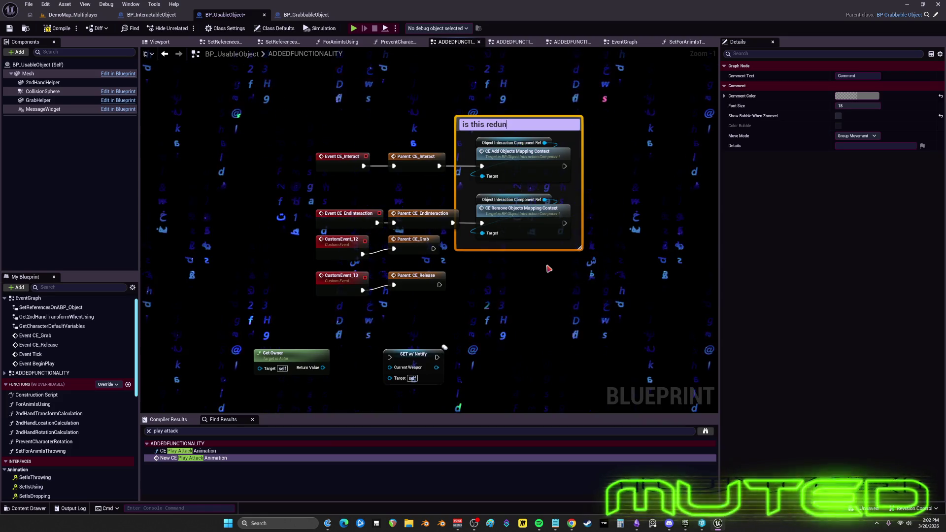
type("dent")
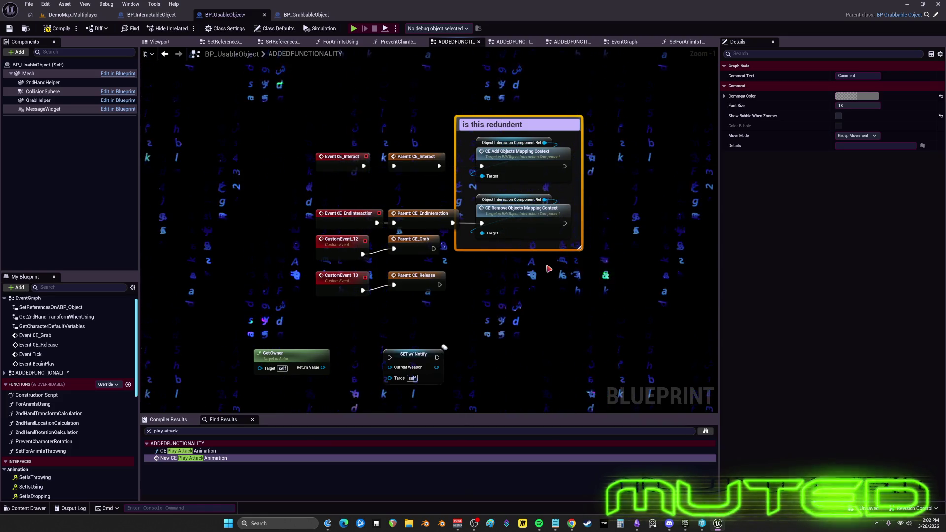
key("BackSpace")
key("BackSpace")
key("BackSpace")
type("an")
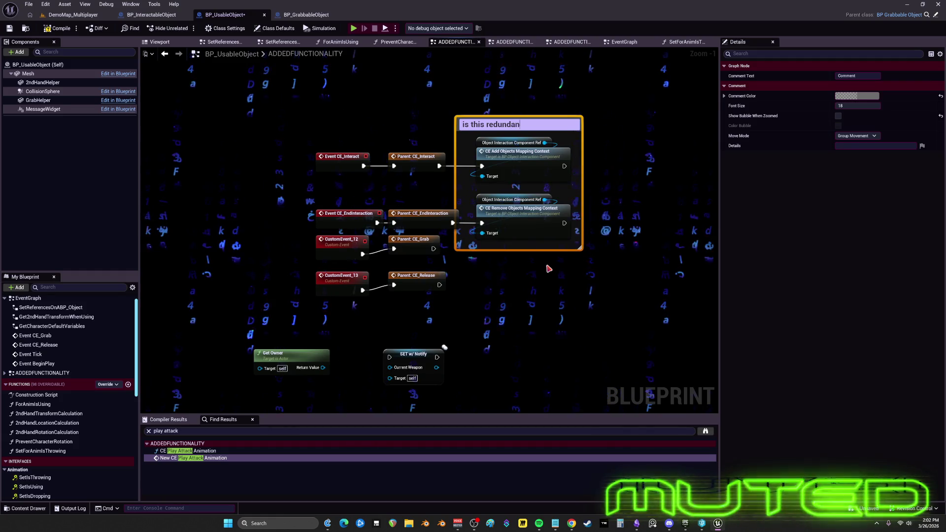
type("t")
left_click(629, 246)
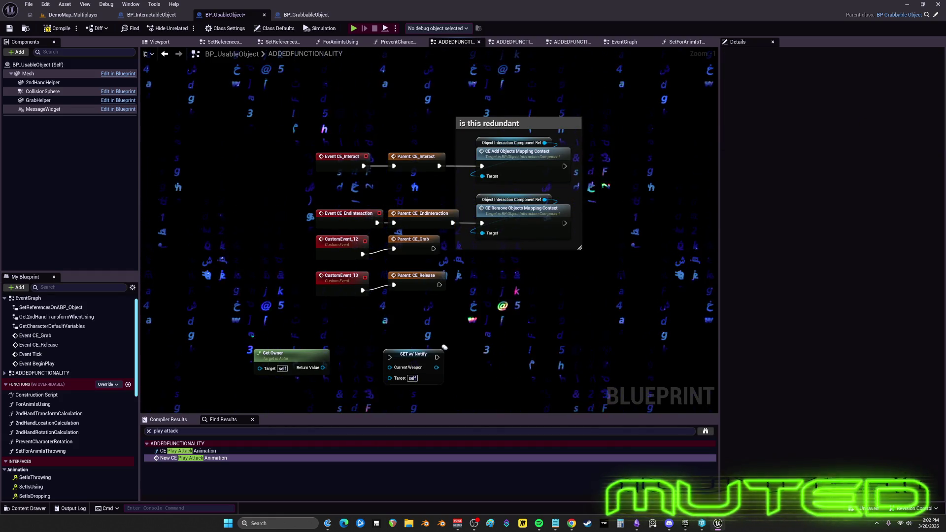
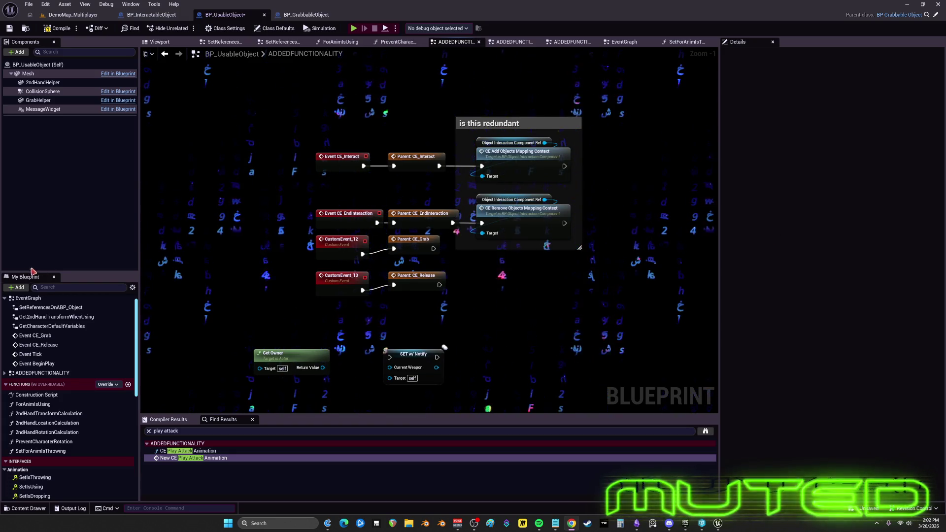
Select the CustomEvent_12 and CustomEvent_13 nodes plus Parent: CE_Grab and Parent: CE_Release
scroll(419, 285, "up", 1)
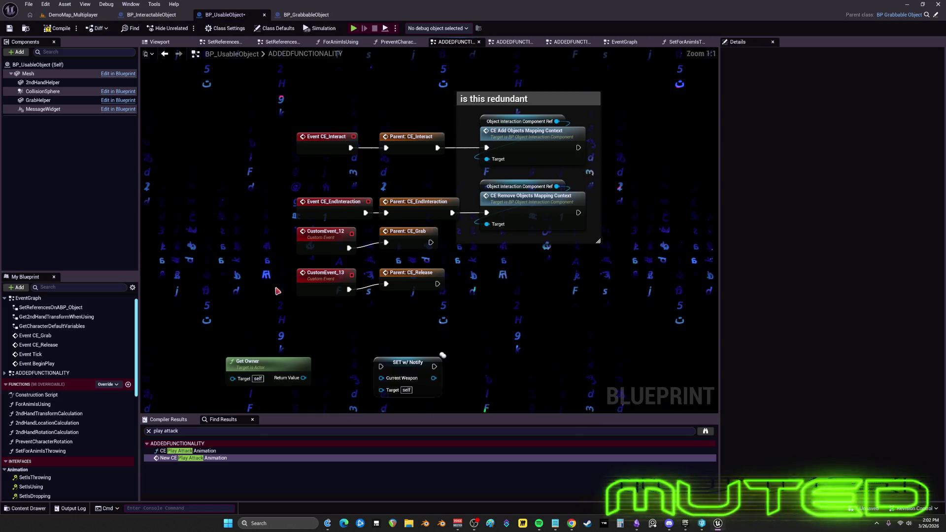
left_click_drag(332, 246, 331, 246)
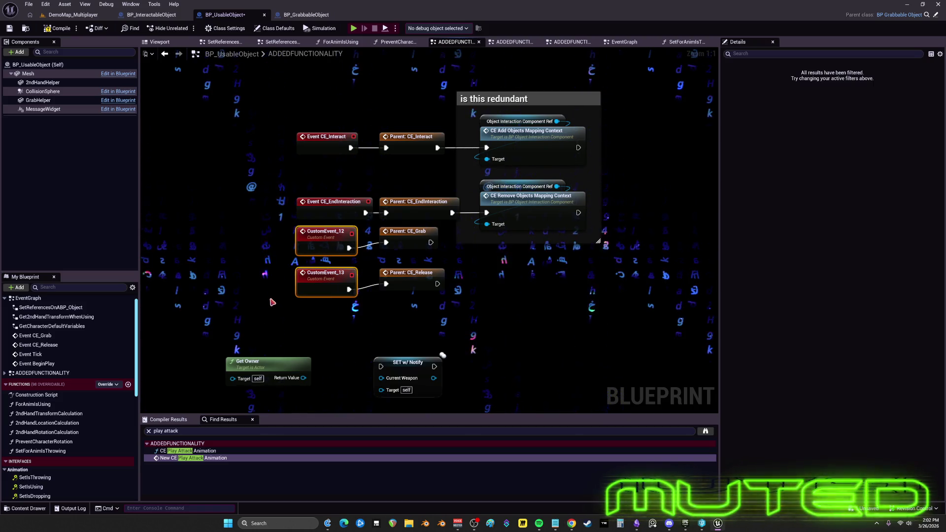
left_click_drag(434, 175, 503, 222)
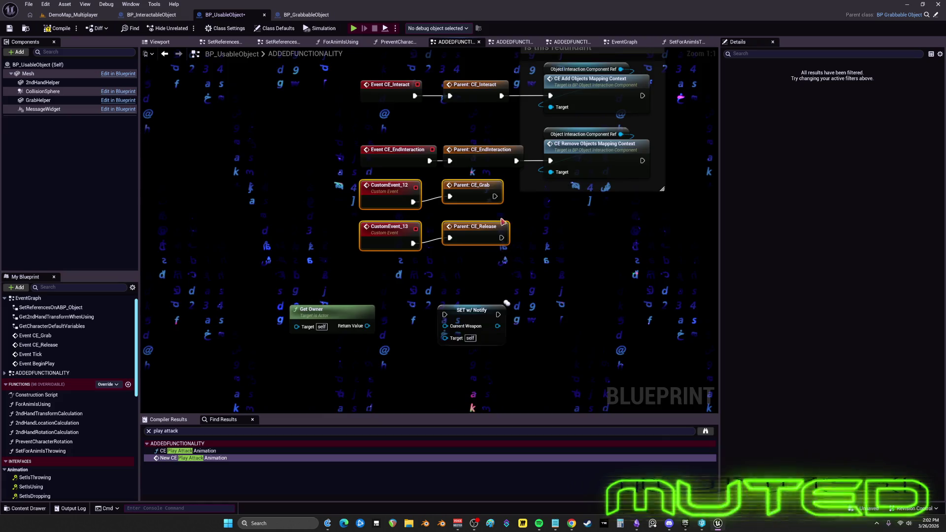
Pan to the Weapon comment's nodes and select the SET w/ Notify node
scroll(396, 284, "down", 8)
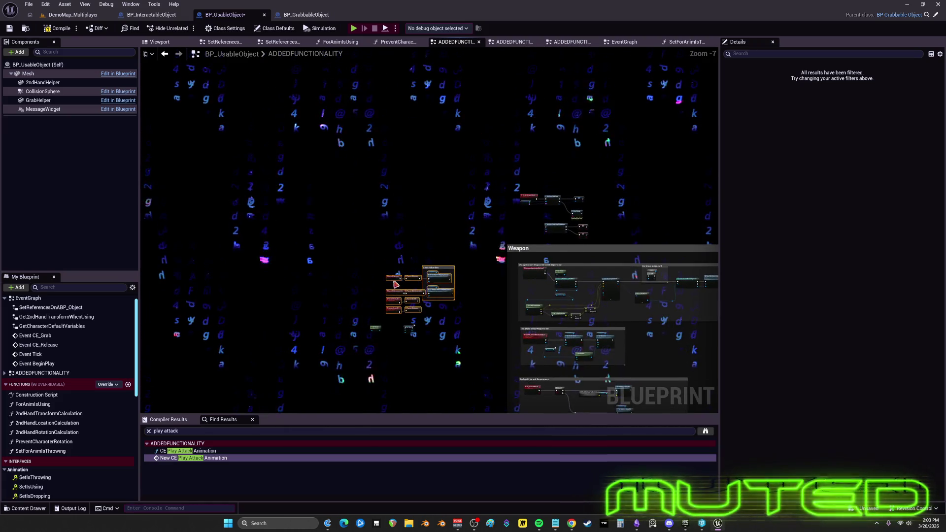
left_click_drag(409, 82, 484, 300)
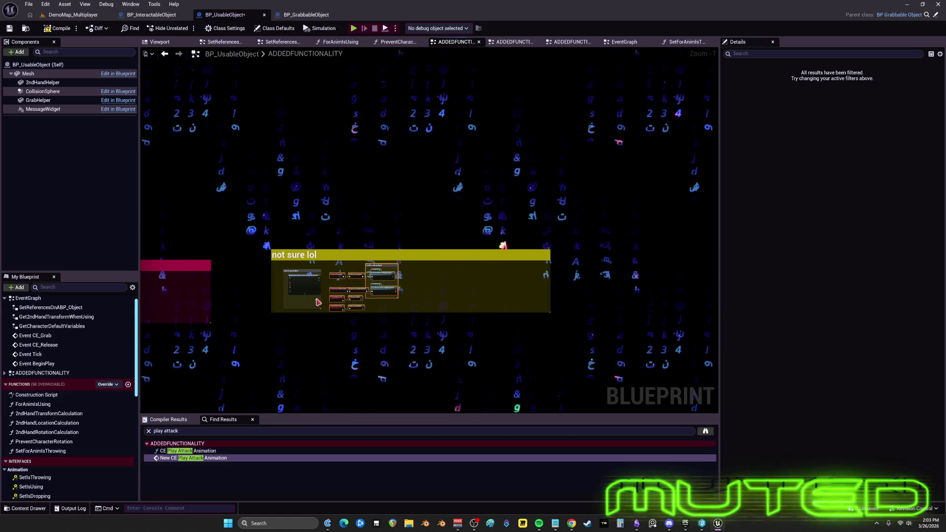
left_click_drag(503, 246, 573, 74)
scroll(507, 222, "up", 7)
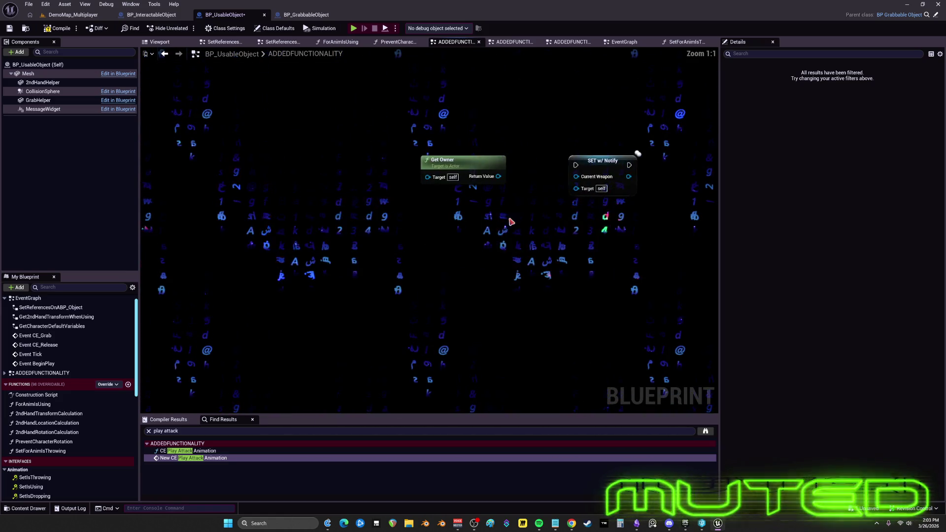
left_click(601, 170)
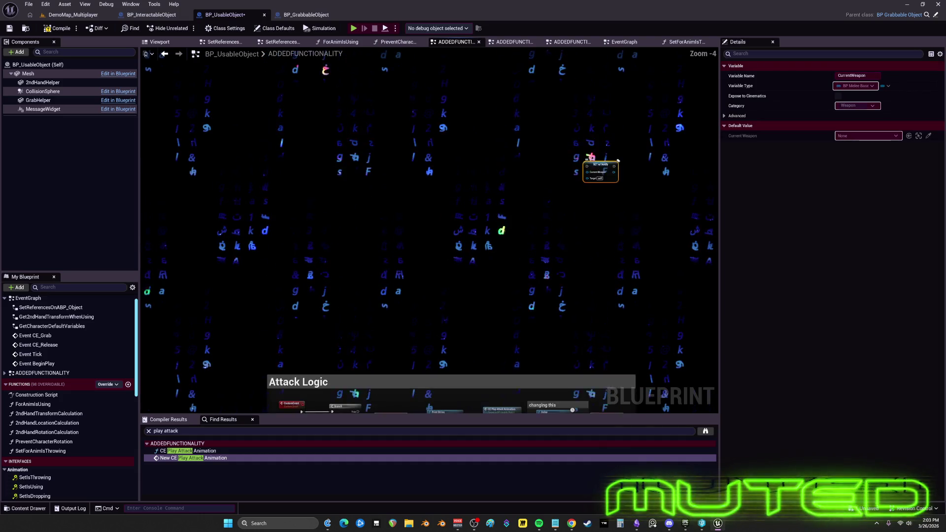
Undo to restore Get Owner, shift it left, and search 'cast to' from its Return Value
key("ctrl+z")
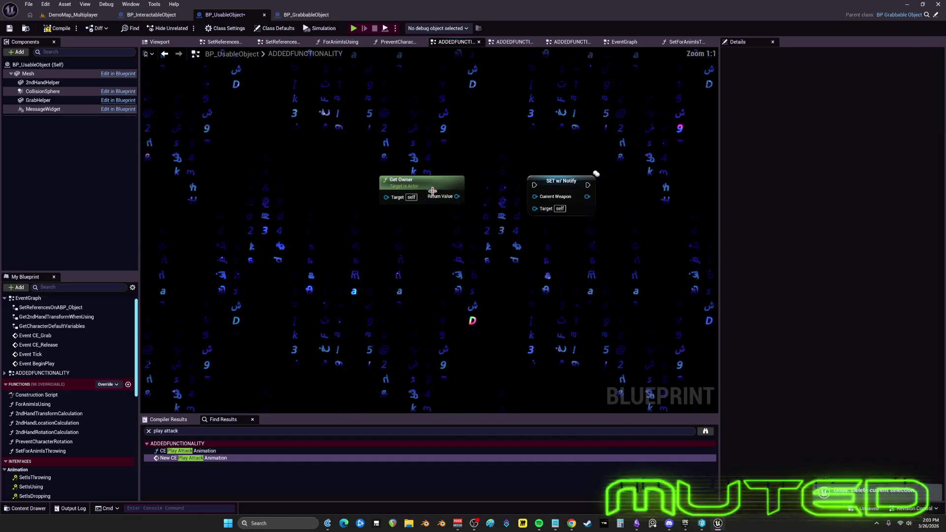
left_click_drag(452, 201, 370, 201)
type("t to dc")
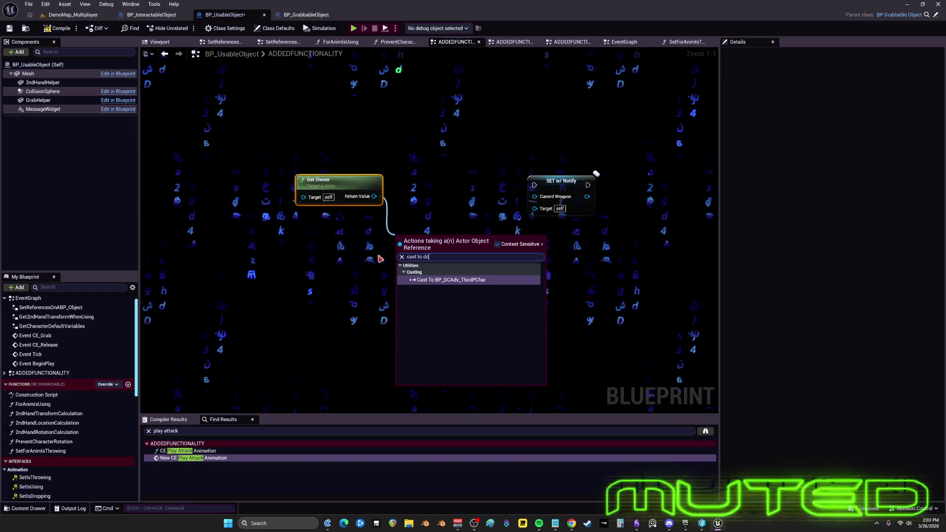
Wire Cast To BP_DCAdv_ThirdPChar's exec and character output into SET w/ Notify
mouse_move(482, 250)
left_mouse_down()
mouse_move(540, 203)
mouse_move(549, 226)
left_mouse_up()
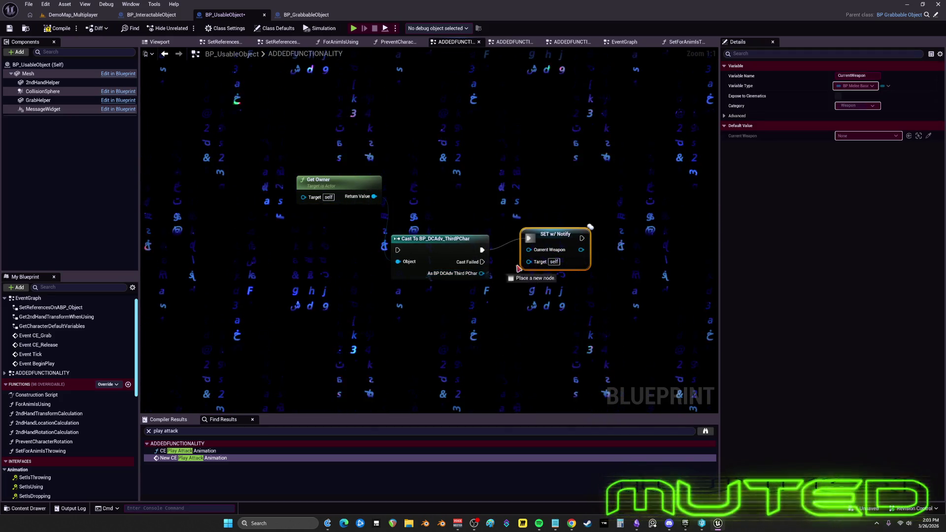
left_click_drag(519, 269, 529, 272)
left_click(470, 306)
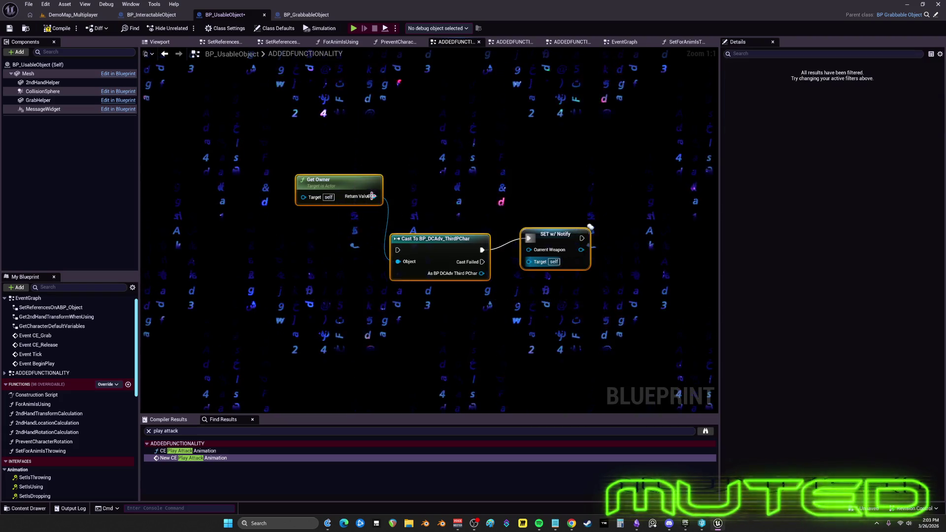
scroll(470, 305, "down", 5)
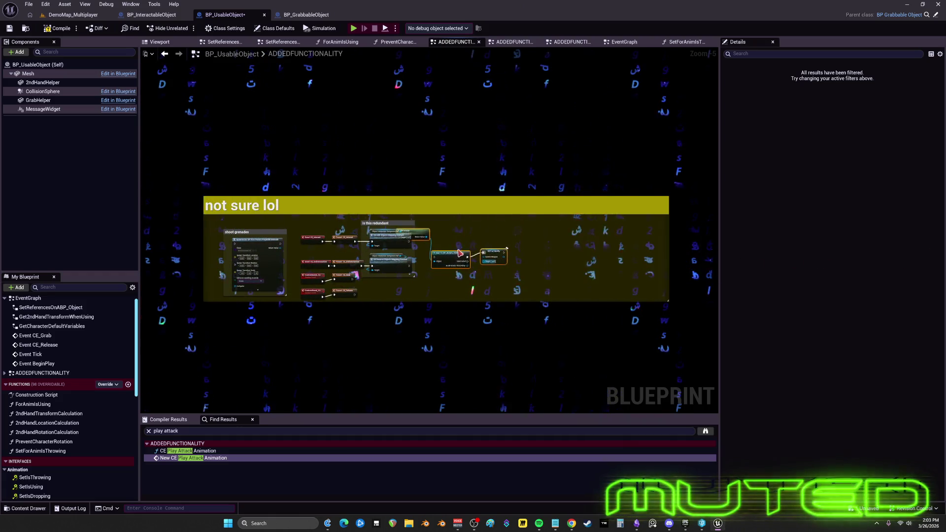
scroll(355, 276, "down", 4)
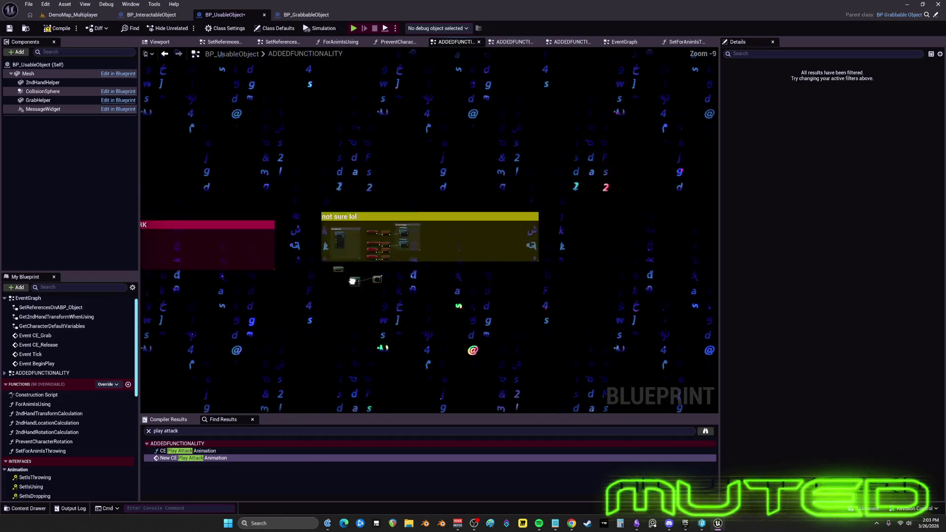
Shift the Get Data Table Row, SET Weapon Struct and Print String nodes left
scroll(384, 267, "up", 9)
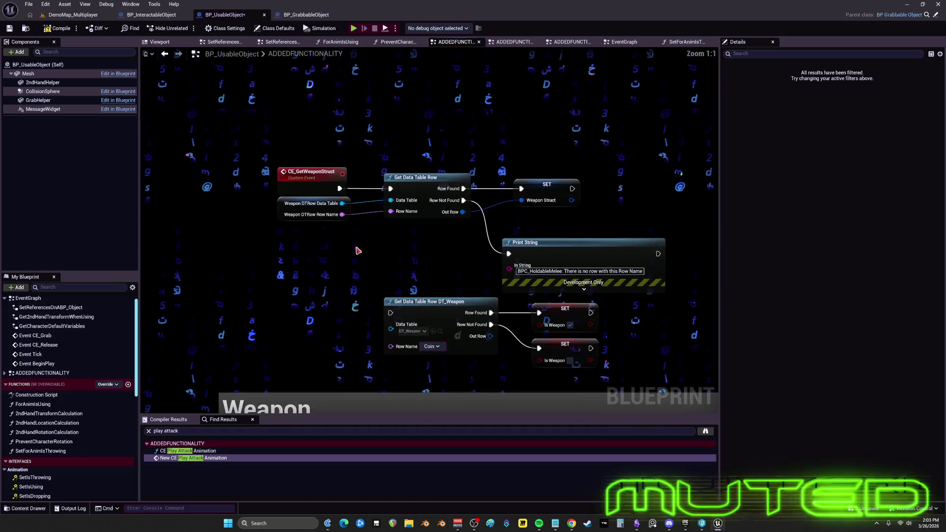
left_click_drag(435, 177, 423, 178)
left_click_drag(549, 185, 542, 185)
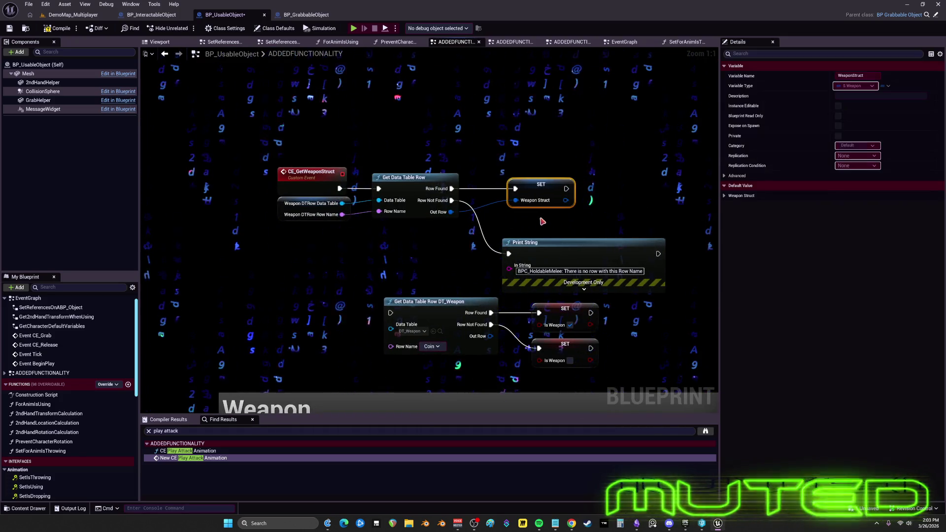
left_click_drag(582, 243, 559, 246)
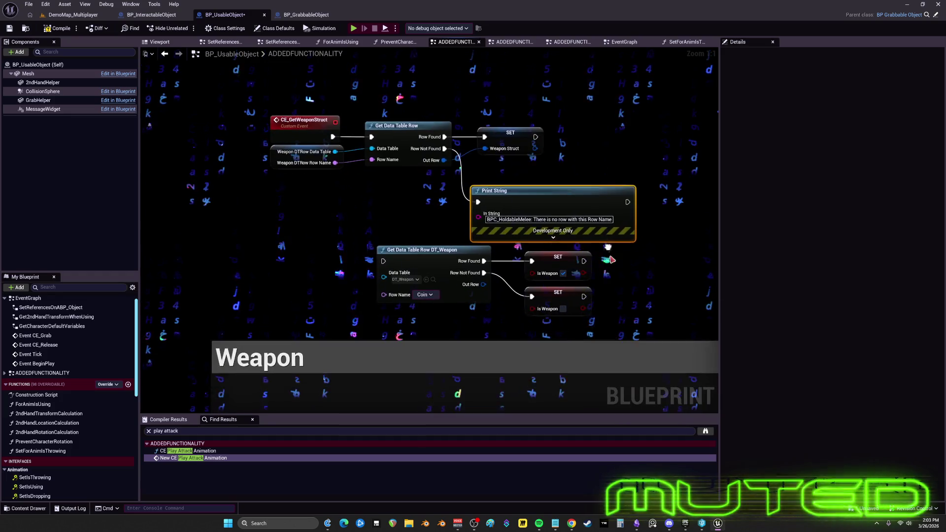
left_click(396, 179)
Select all nodes and move the IA_PressF input event lower in the Weapon comment
key("ctrl+a")
scroll(616, 315, "down", 5)
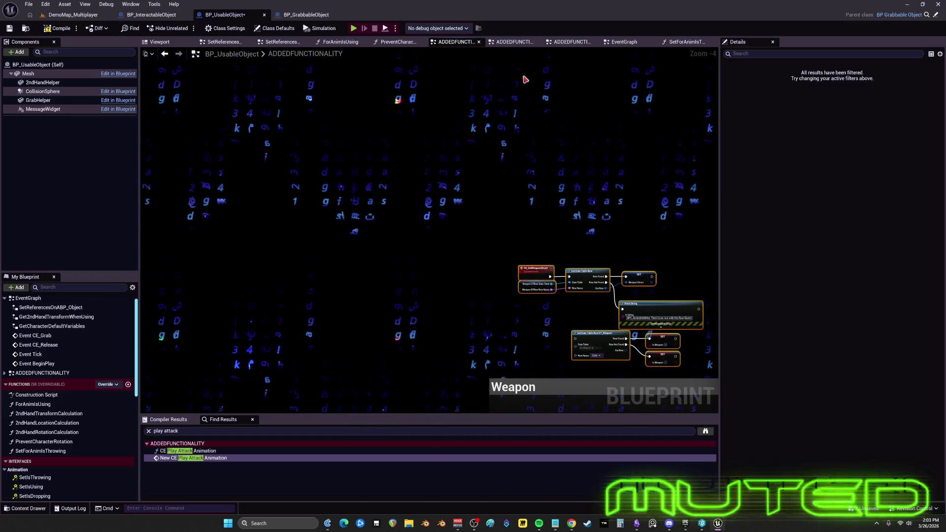
mouse_move(550, 25)
left_mouse_down()
mouse_move(256, 163)
mouse_move(186, 287)
mouse_move(311, 276)
mouse_move(317, 287)
mouse_move(312, 277)
left_mouse_up()
scroll(421, 144, "up", 5)
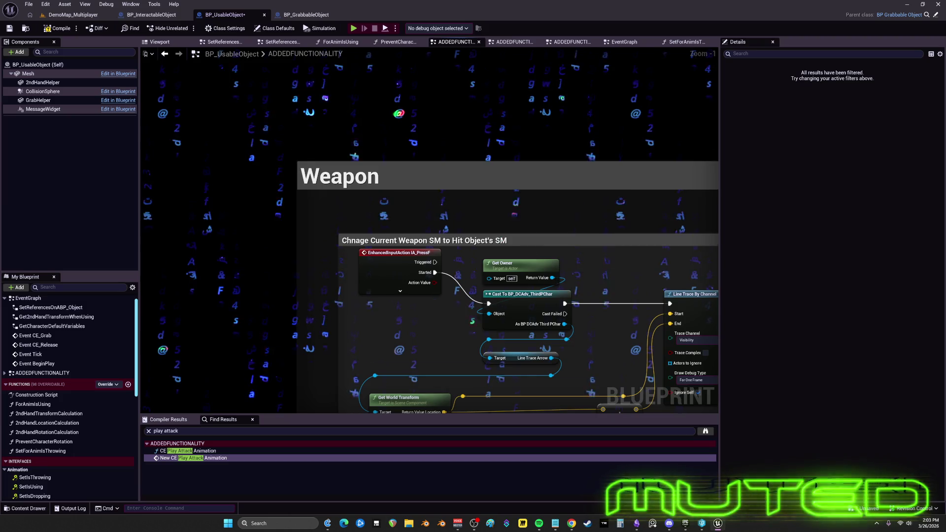
mouse_move(391, 306)
left_mouse_down()
mouse_move(328, 260)
mouse_move(320, 211)
left_mouse_up()
left_click_drag(328, 167, 328, 198)
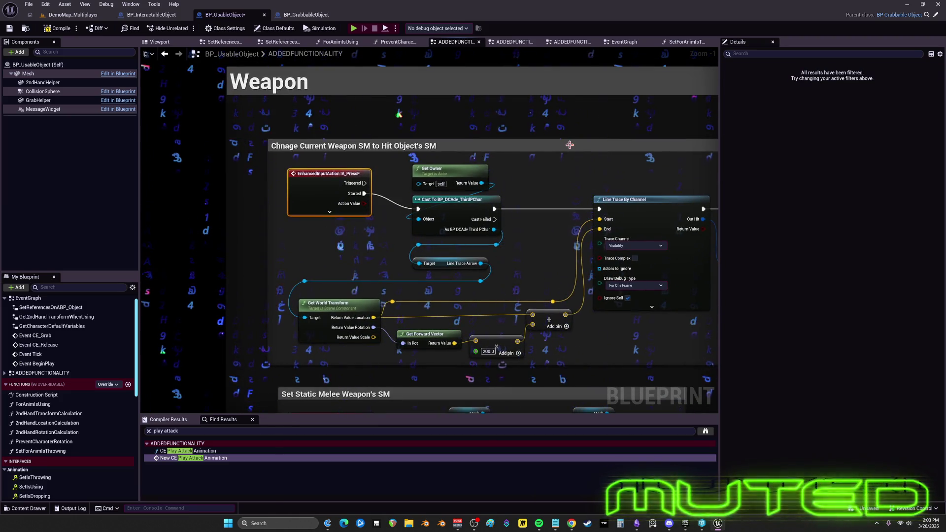
left_click_drag(567, 149, 383, 154)
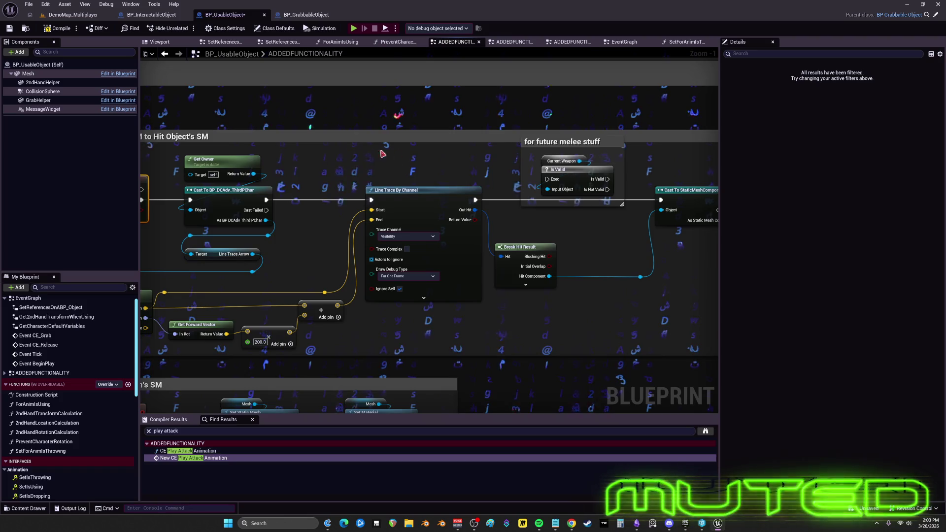
scroll(534, 147, "down", 4)
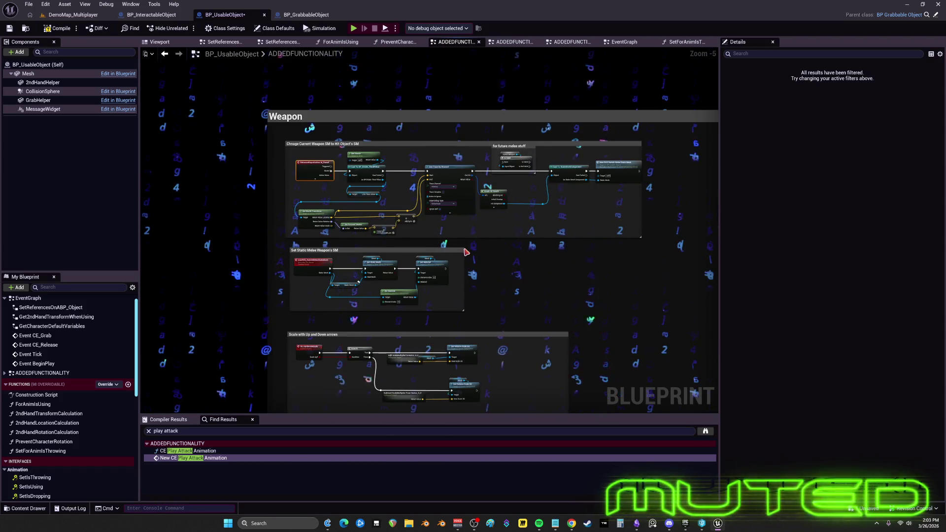
Jump to newROS_SwitchMeleeStaticMesh and realign its Static Mesh and Get Material nodes
scroll(467, 253, "up", 2)
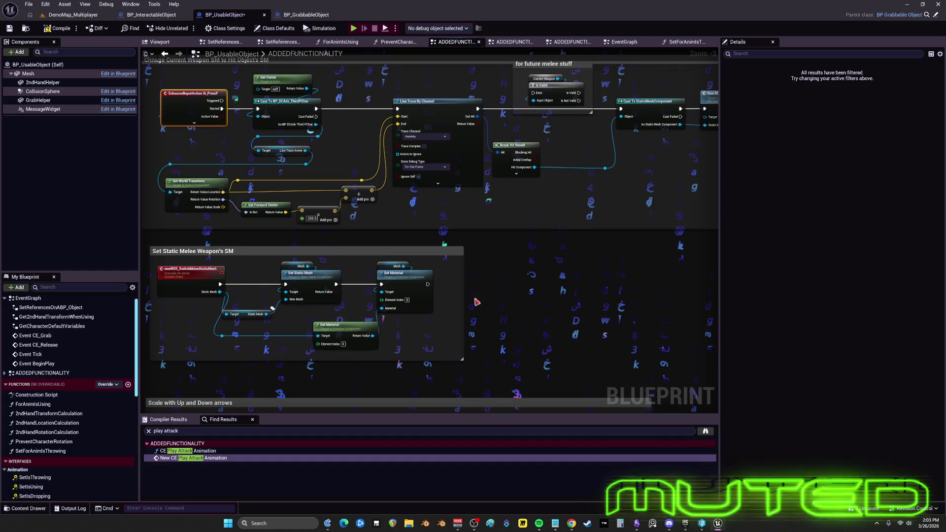
scroll(551, 245, "up", 3)
double_click(614, 116)
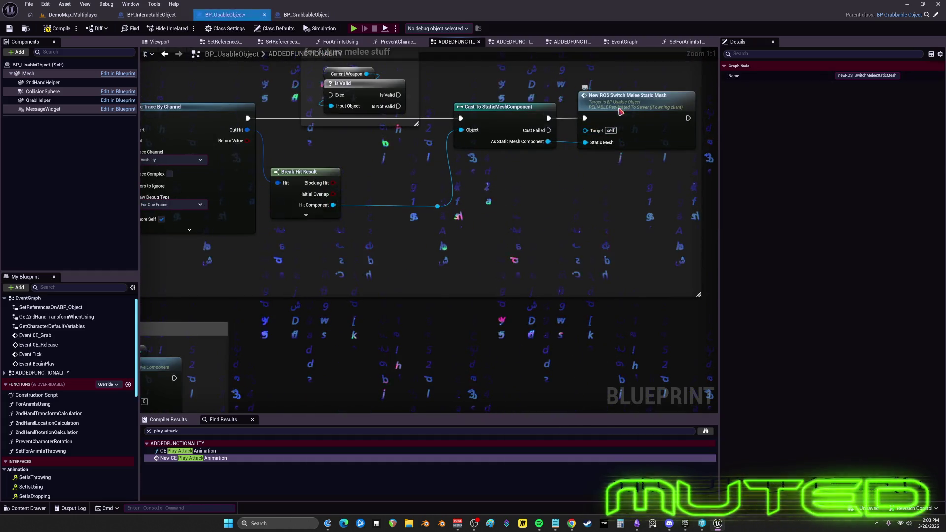
mouse_move(557, 210)
left_mouse_down()
mouse_move(356, 166)
mouse_move(345, 176)
left_mouse_up()
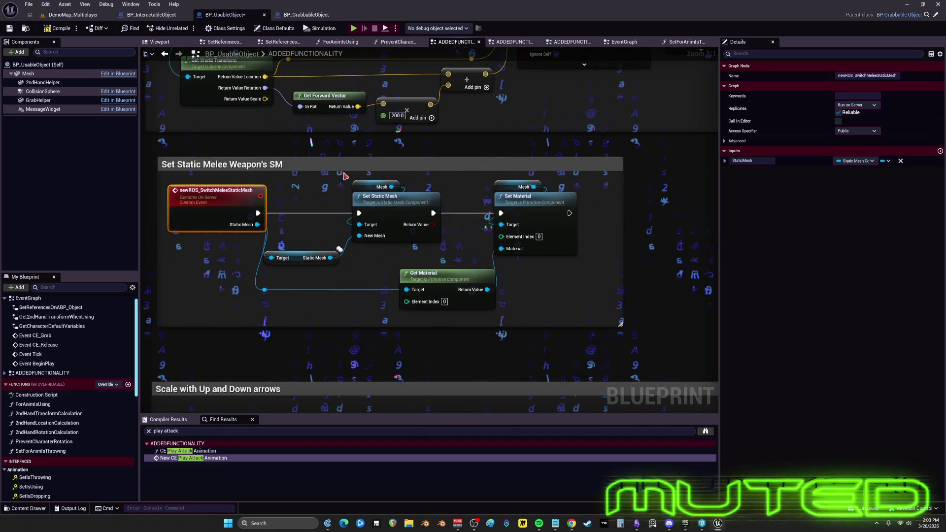
left_click_drag(294, 256, 383, 256)
left_click_drag(446, 284, 446, 291)
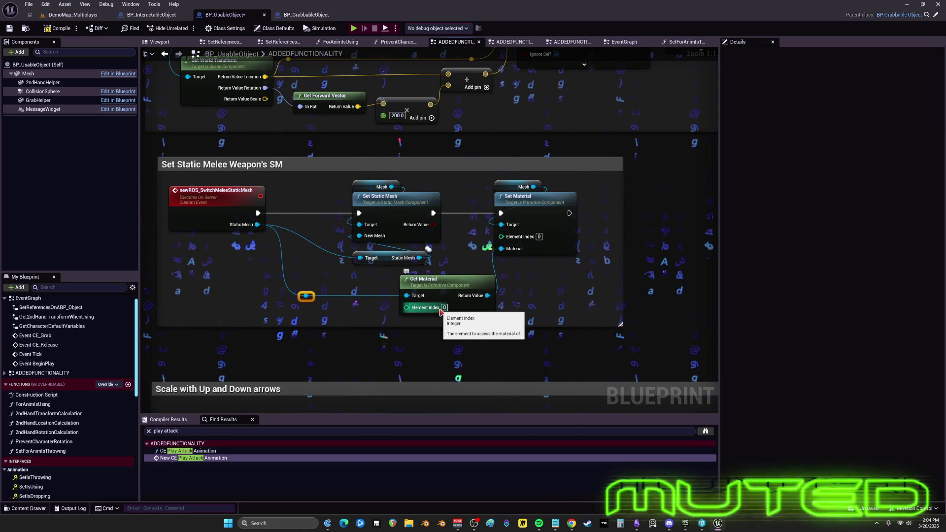
Shrink the Scale with Up and Down arrows comment and move it up
scroll(596, 286, "down", 5)
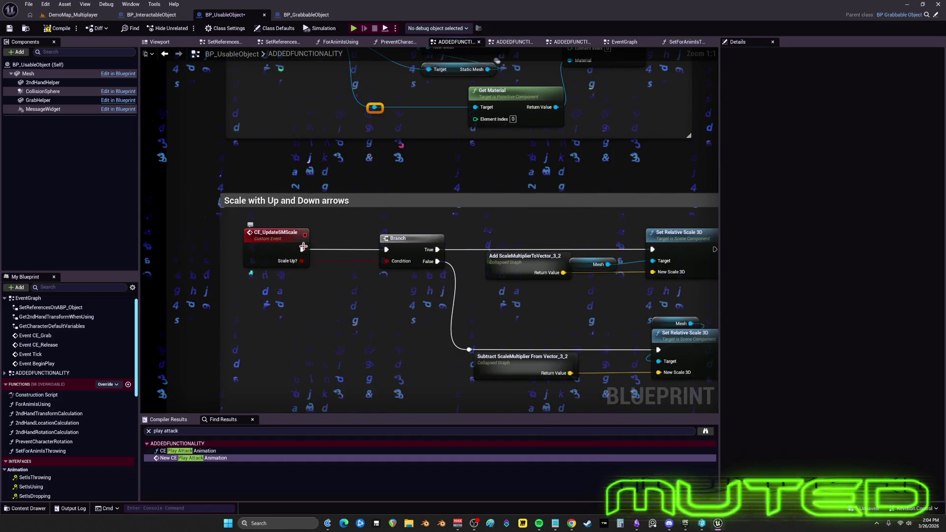
scroll(303, 246, "down", 3)
scroll(653, 313, "up", 1)
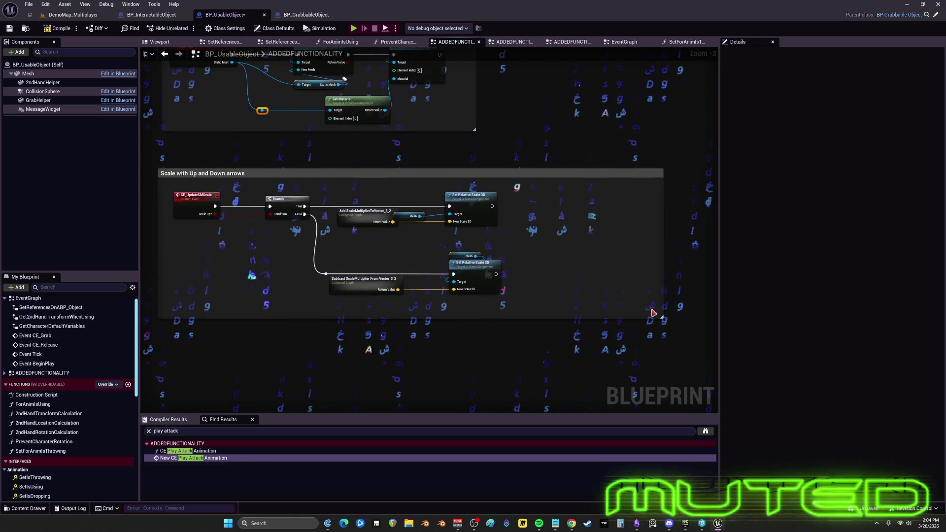
mouse_move(662, 317)
left_mouse_down()
mouse_move(526, 300)
mouse_move(606, 372)
mouse_move(643, 386)
left_mouse_up()
left_click_drag(305, 268, 309, 240)
left_click_drag(466, 211, 466, 323)
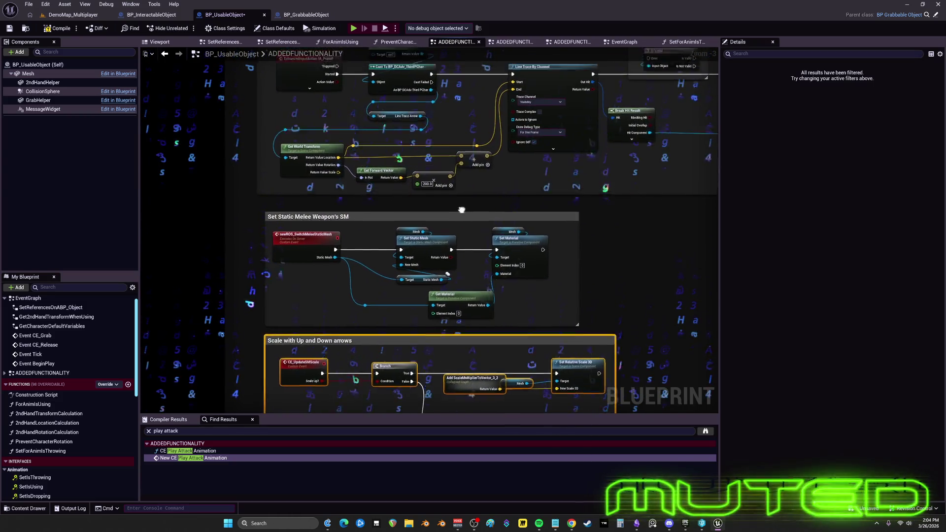
scroll(511, 241, "down", 4)
scroll(444, 338, "up", 5)
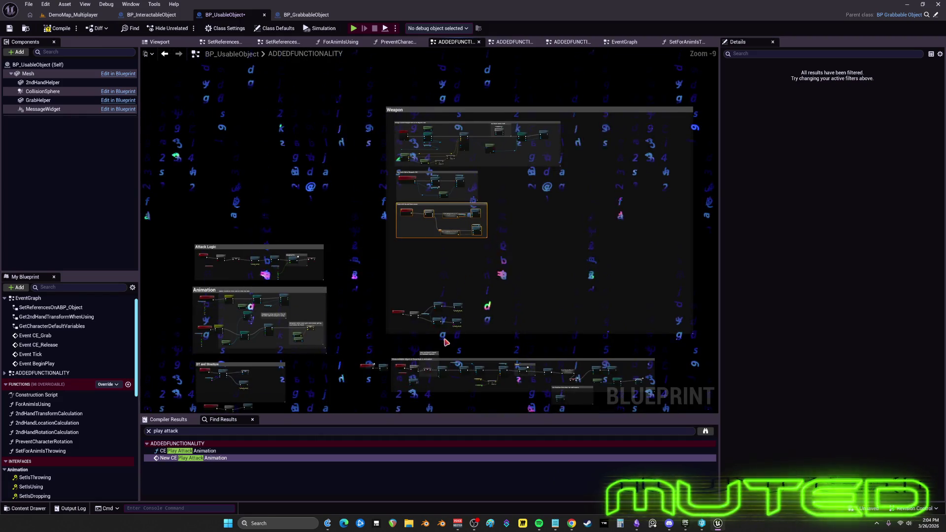
Delete the two Print String nodes following the Set Visibility nodes
left_click_drag(439, 266, 398, 370)
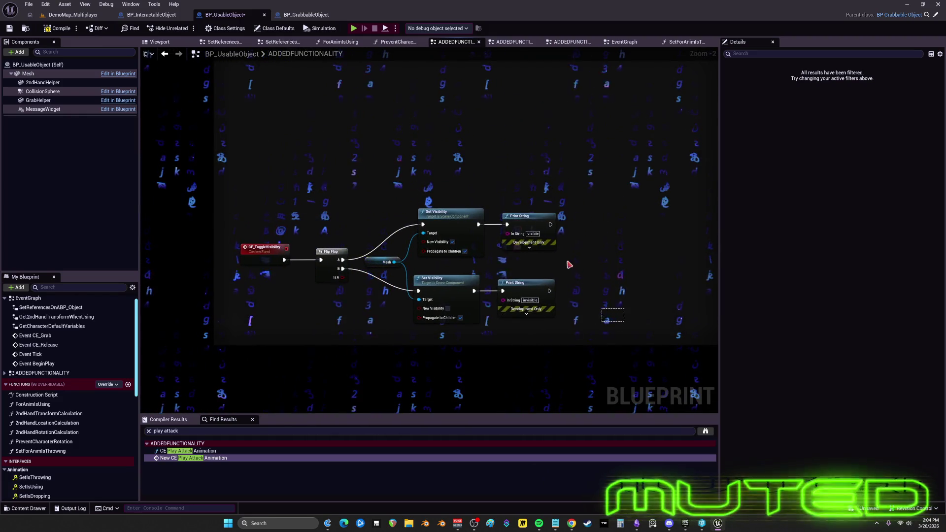
left_click_drag(569, 265, 538, 221)
scroll(539, 222, "up", 2)
key("Delete")
key("Home")
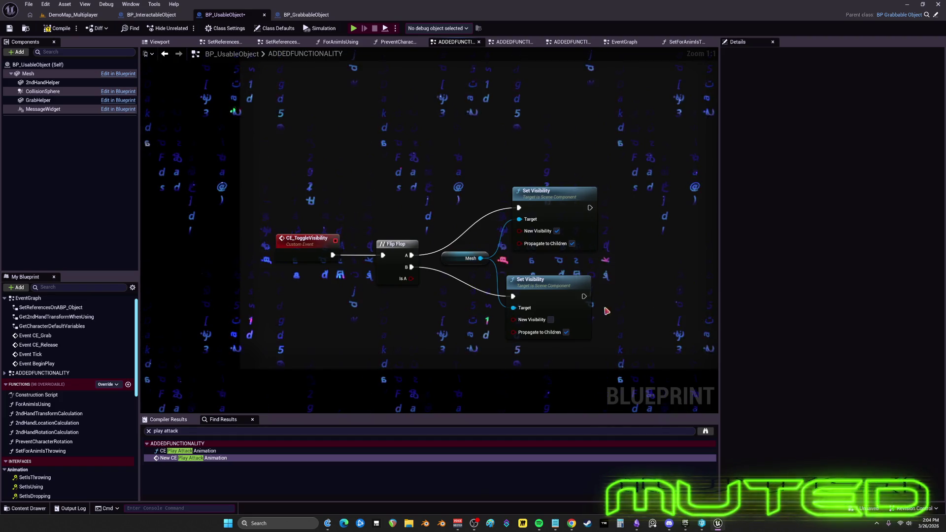
Select the toggle-visibility nodes and centre the Weapon comment group in view
left_click_drag(607, 311, 268, 232)
scroll(265, 404, "down", 4)
mouse_move(265, 404)
left_mouse_down()
mouse_move(393, 22)
mouse_move(398, 323)
left_mouse_up()
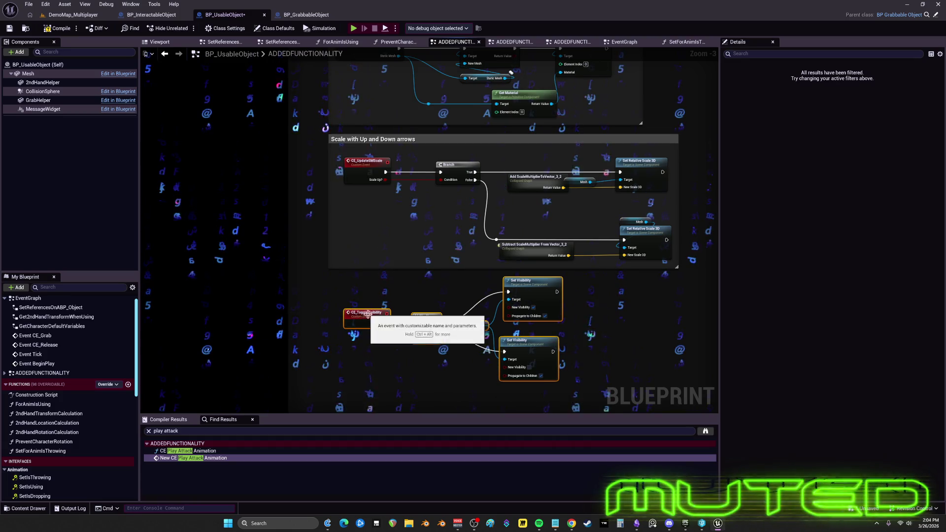
scroll(449, 167, "down", 5)
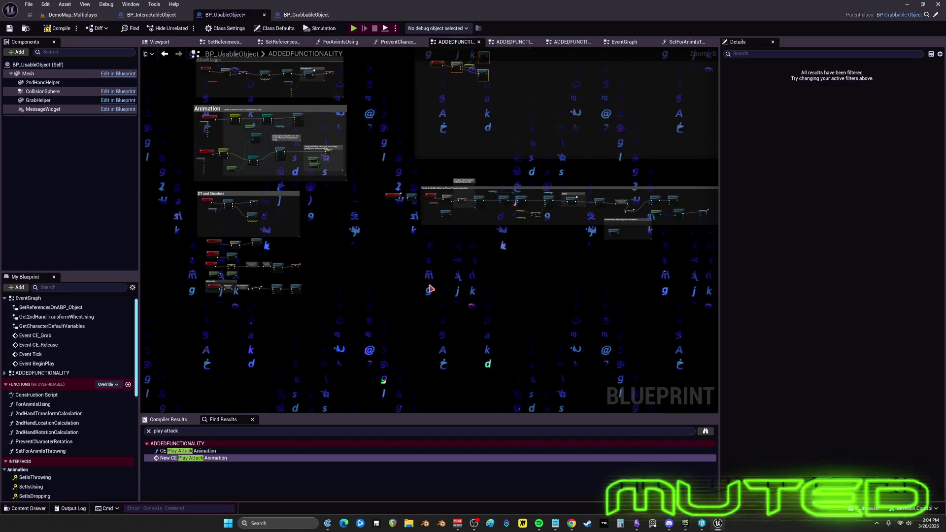
mouse_move(378, 172)
left_mouse_down()
mouse_move(480, 254)
mouse_move(502, 245)
mouse_move(628, 343)
left_mouse_up()
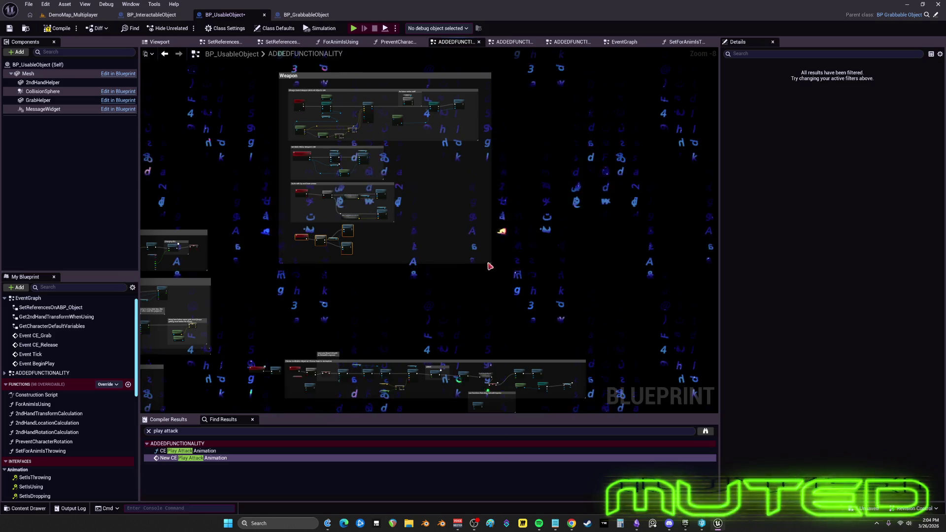
Zoom out and drag the Weapon comment group beneath STUFF THAT WORKS
left_click_drag(489, 266, 585, 342)
scroll(585, 342, "down", 2)
left_click_drag(398, 117, 524, 281)
scroll(524, 281, "down", 2)
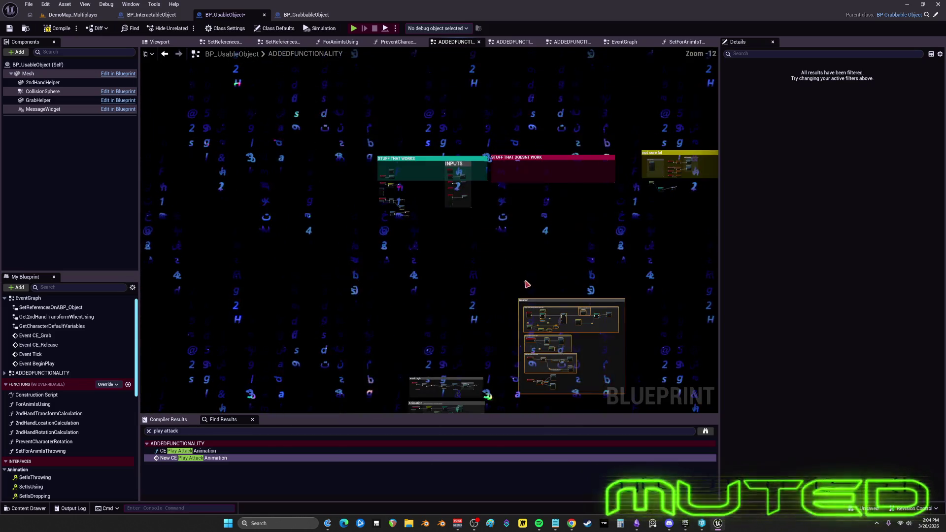
left_click_drag(527, 314, 385, 242)
Pan across the ReleaseFix, Switch Has Authority, INPUTS and CE_GetWeaponStruct nodes to check the layout
left_click_drag(529, 266, 518, 99)
scroll(444, 234, "up", 7)
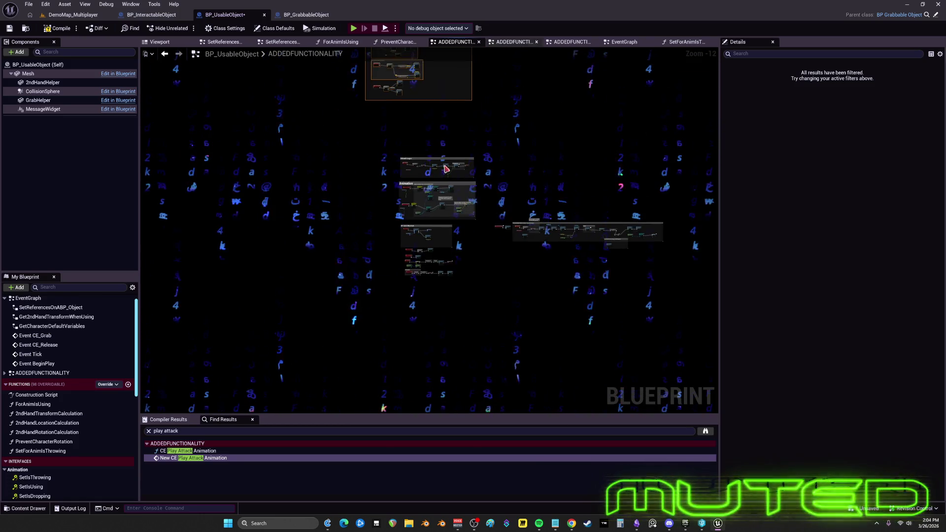
scroll(443, 234, "up", 5)
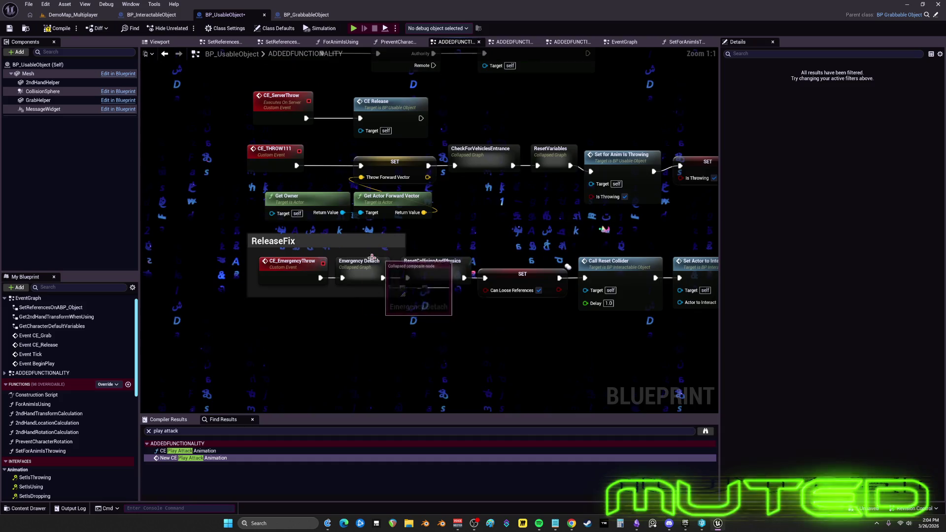
mouse_move(568, 267)
left_mouse_down()
mouse_move(429, 137)
mouse_move(386, 123)
left_mouse_up()
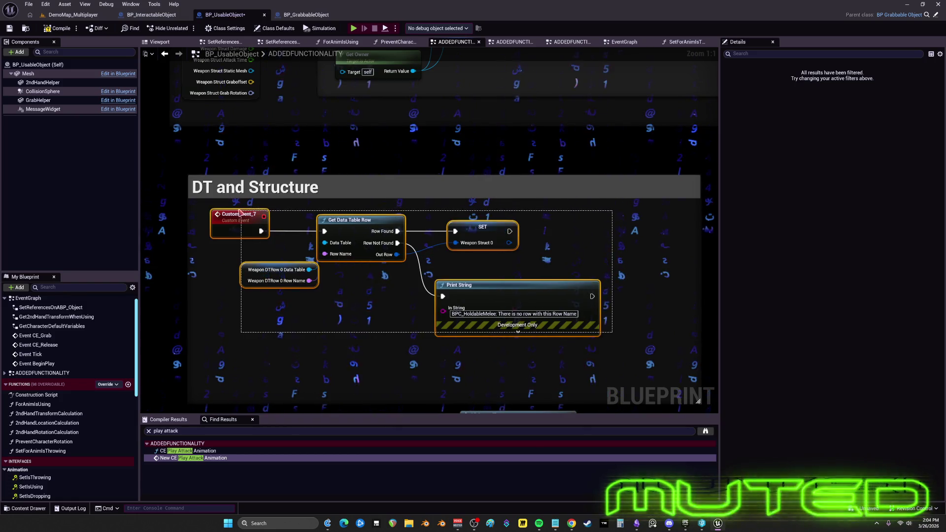
scroll(398, 259, "down", 6)
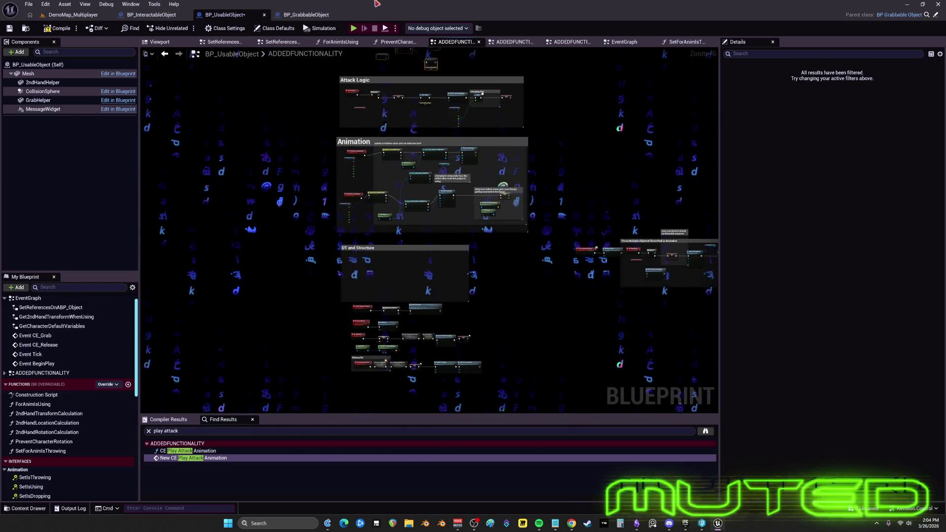
left_click_drag(357, 89, 360, 295)
mouse_move(326, 79)
left_mouse_down()
mouse_move(325, 394)
mouse_move(324, 181)
left_mouse_up()
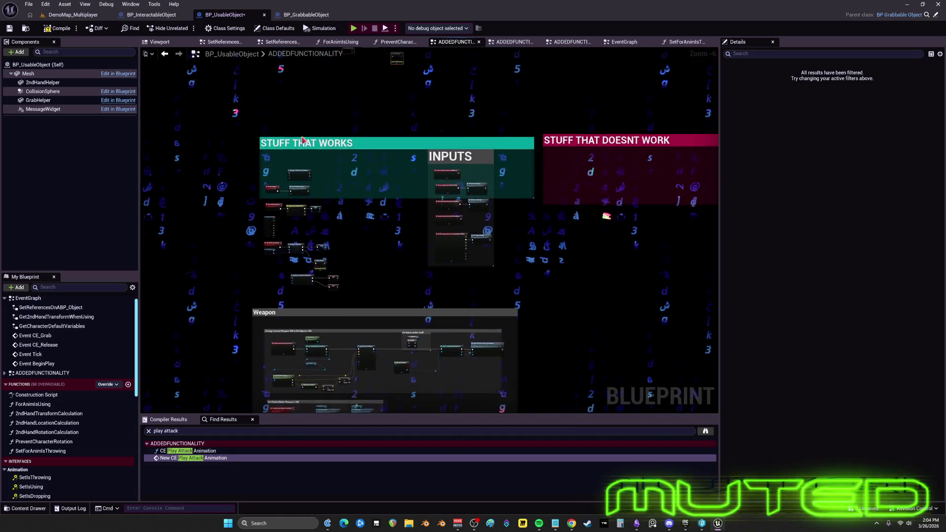
scroll(202, 260, "up", 6)
left_click_drag(262, 257, 411, 197)
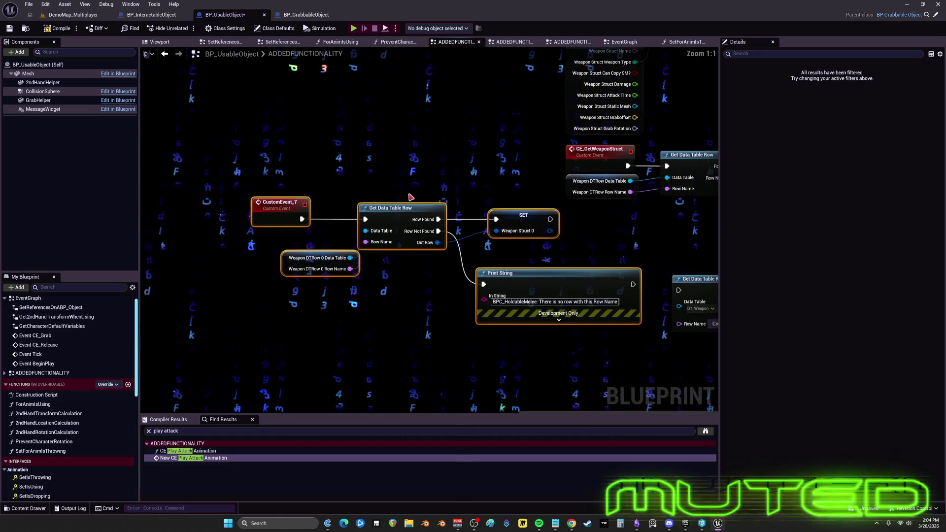
mouse_move(517, 216)
left_mouse_down()
mouse_move(207, 215)
mouse_move(359, 179)
mouse_move(416, 176)
left_mouse_up()
scroll(79, 438, "down", 5)
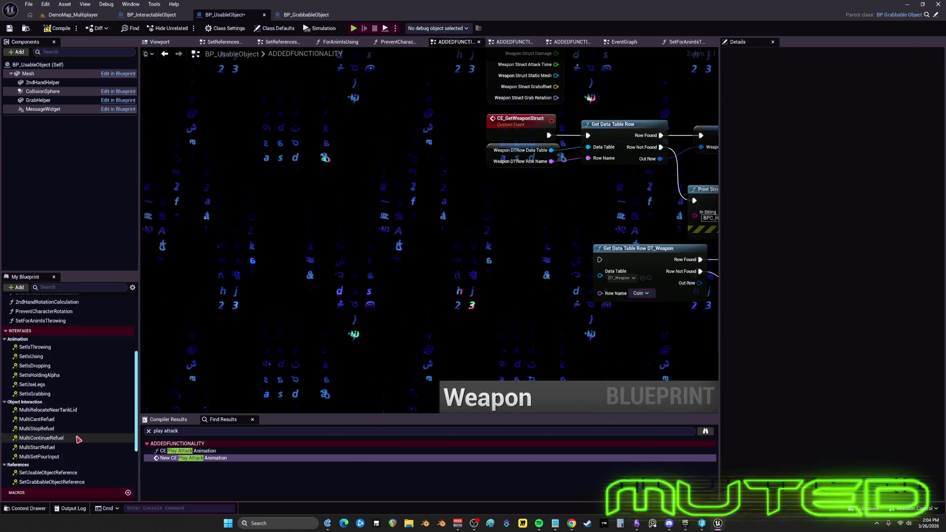
scroll(79, 439, "down", 5)
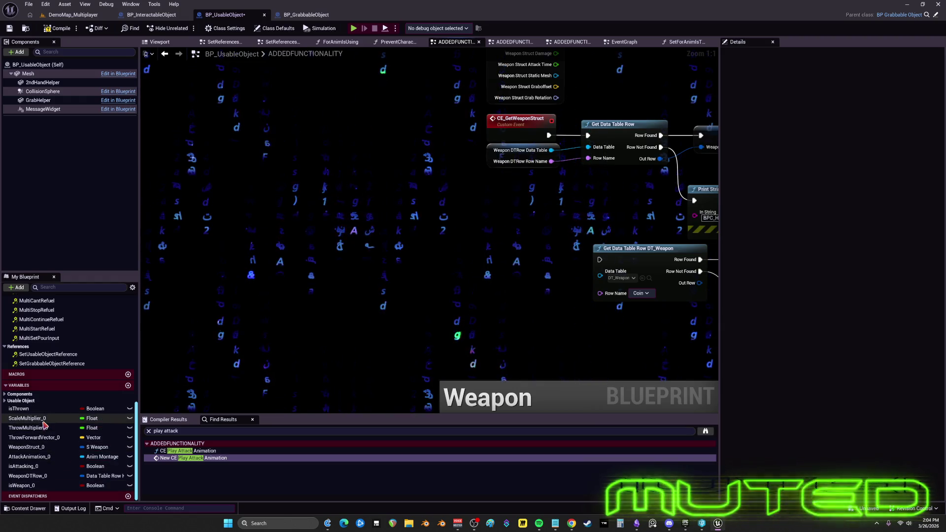
scroll(532, 330, "down", 4)
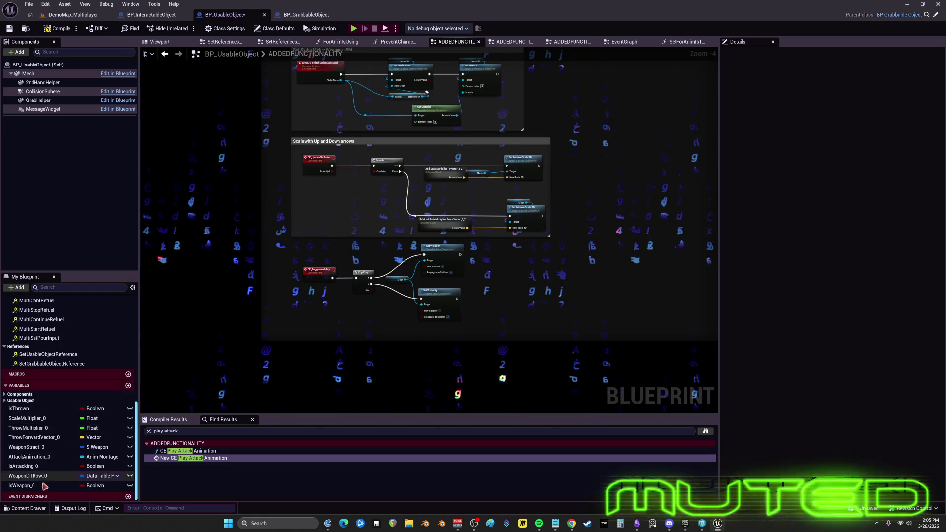
Delete WeaponDTRow_0, isWeapon_0, WeaponStruct_0 and other unused variables from the list's bottom
key("Delete")
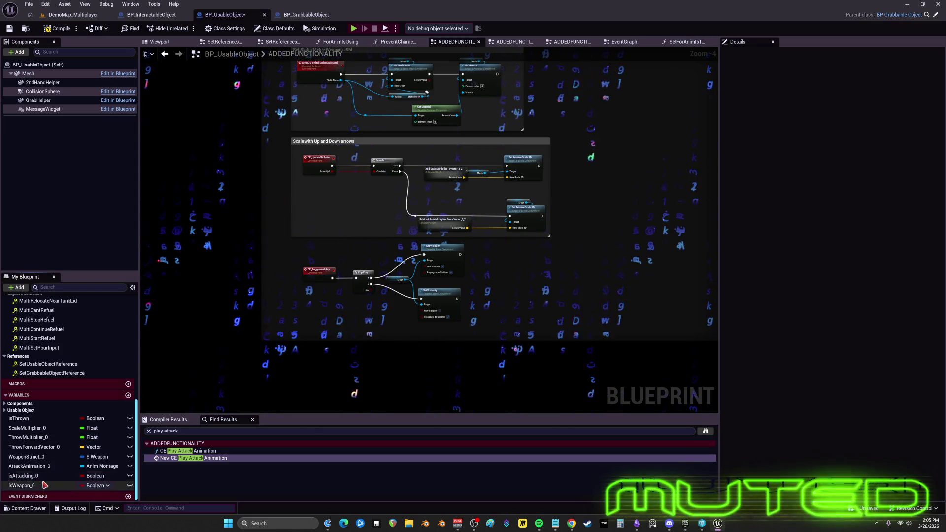
left_click(44, 485)
key("Delete")
left_click(42, 485)
key("Delete")
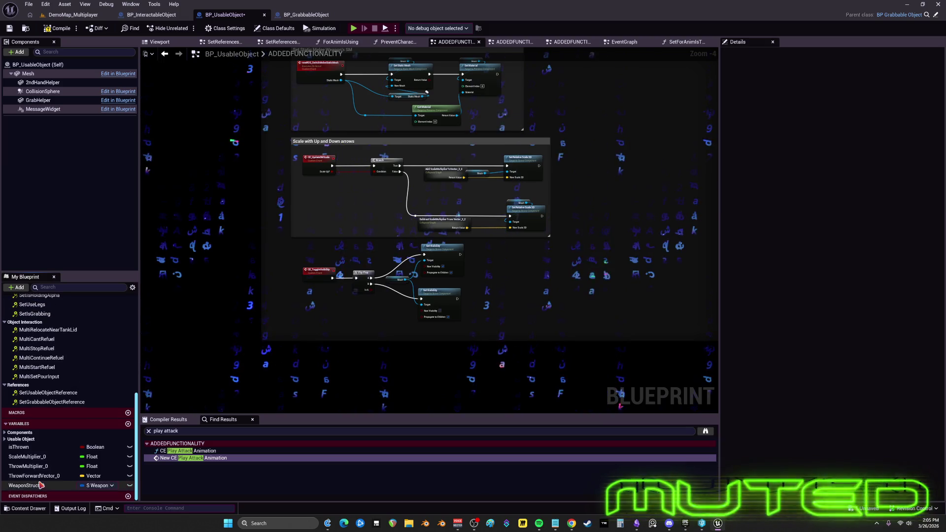
left_click(41, 486)
key("Delete")
Delete the remaining variables including ScaleMultiplier_0, keeping isThrown when prompted
left_click(44, 485)
key("Delete")
left_click(45, 485)
key("Delete")
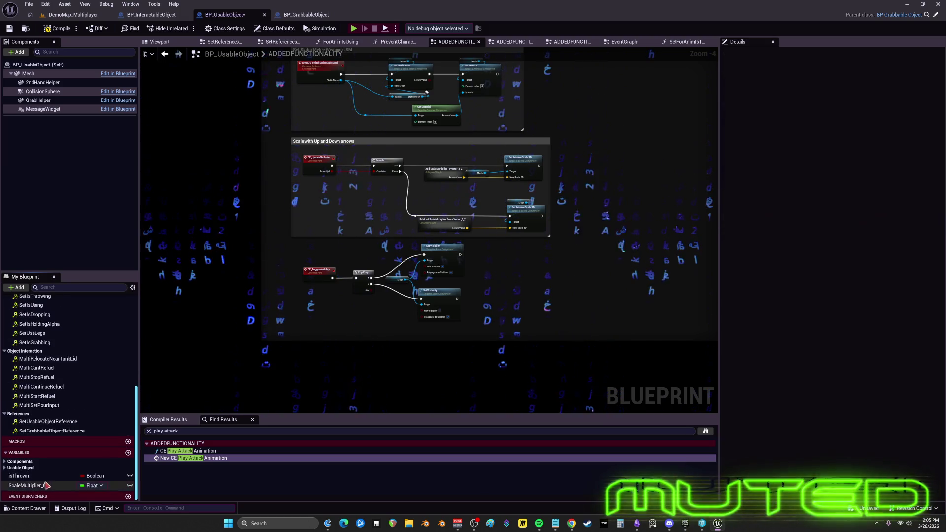
left_click(46, 485)
key("Delete")
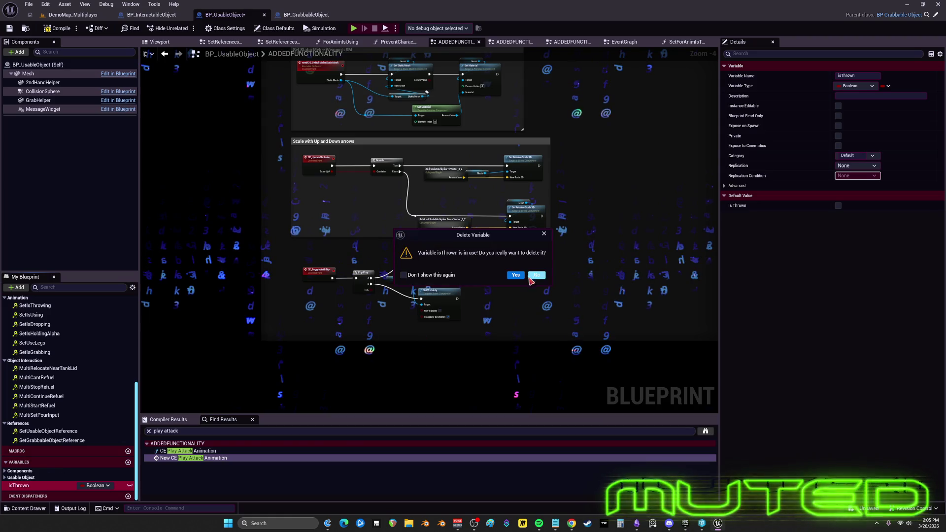
left_click(535, 275)
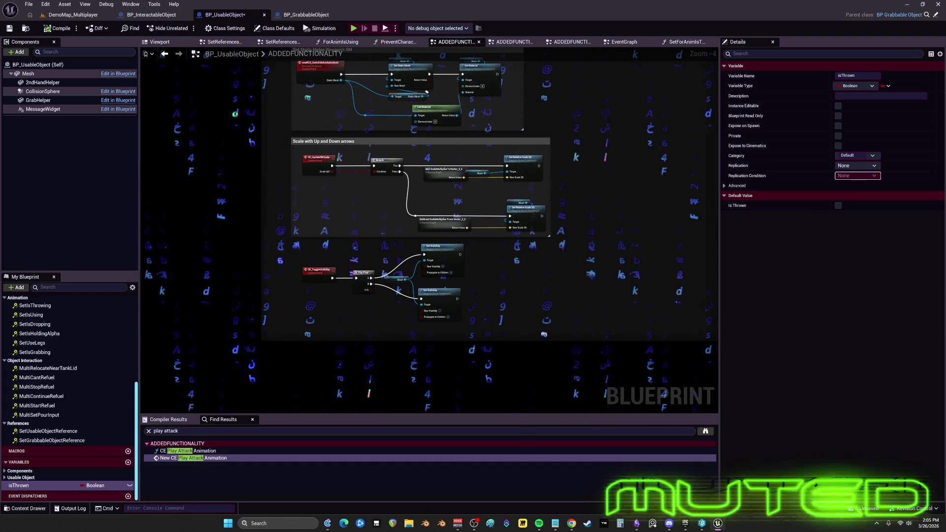
left_click(28, 4)
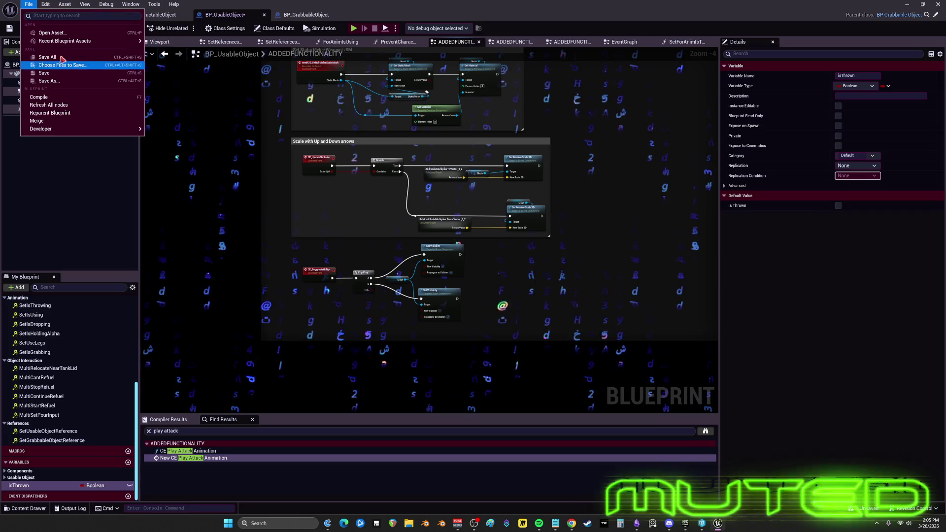
Save All modified assets, including BP_UsableObject
left_click(67, 47)
left_click(92, 52)
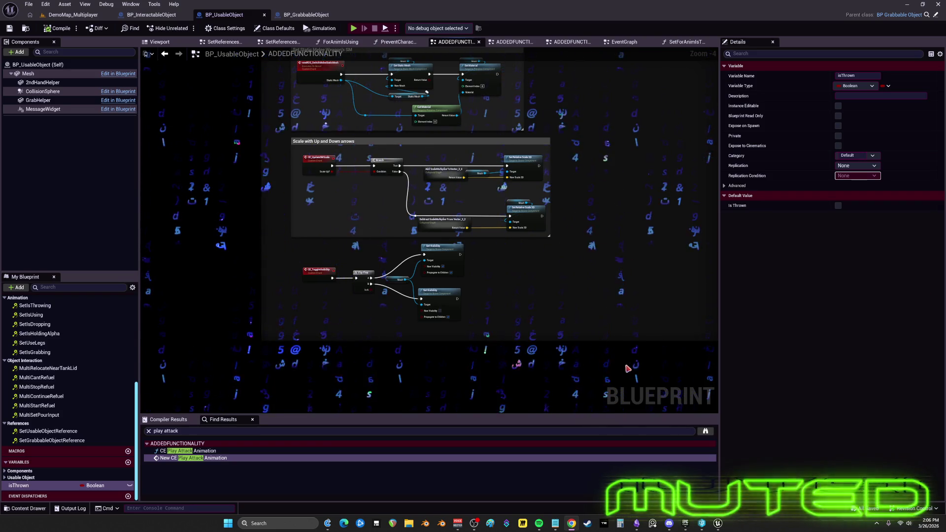
scroll(590, 273, "down", 4)
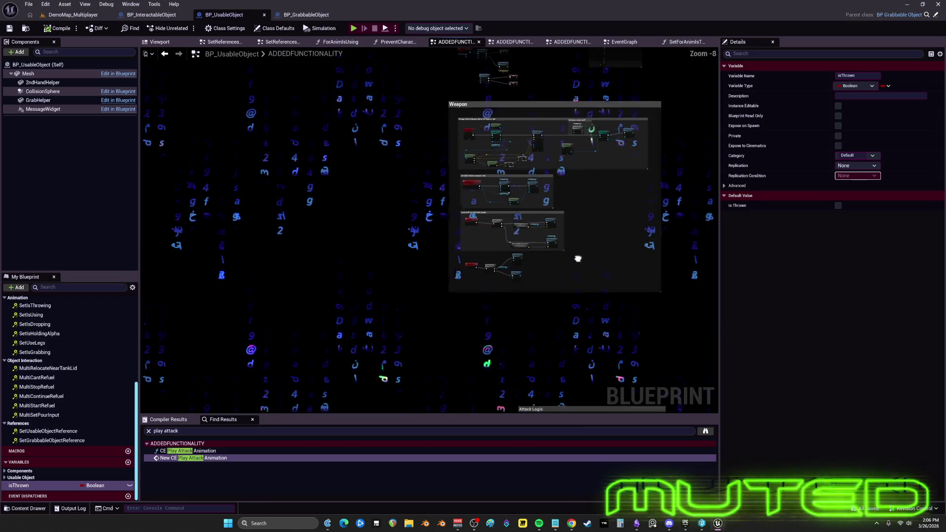
left_click_drag(503, 190, 534, 138)
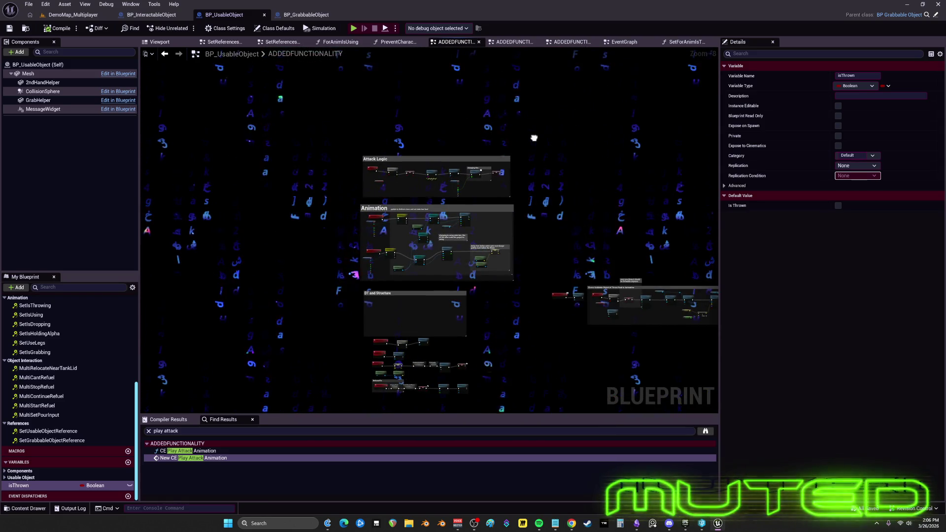
scroll(534, 137, "up", 5)
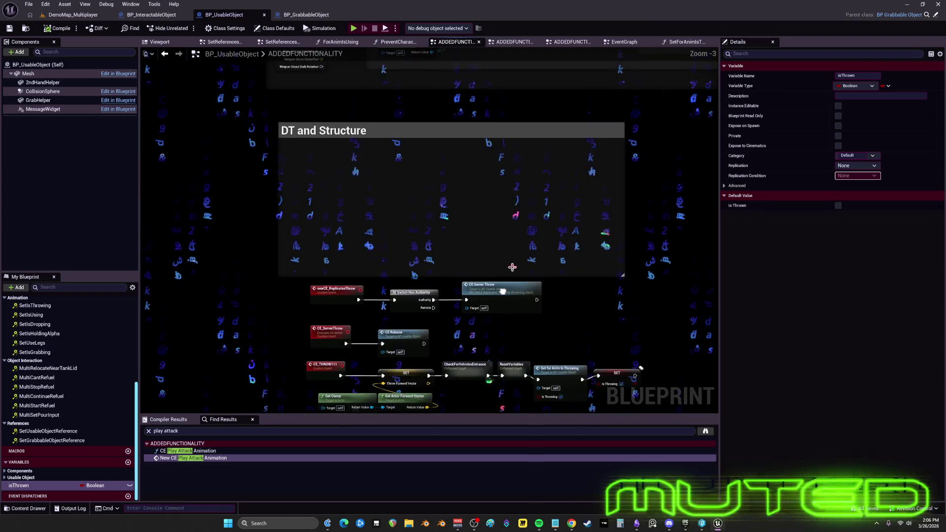
left_click(511, 266)
left_click_drag(510, 222, 527, 174)
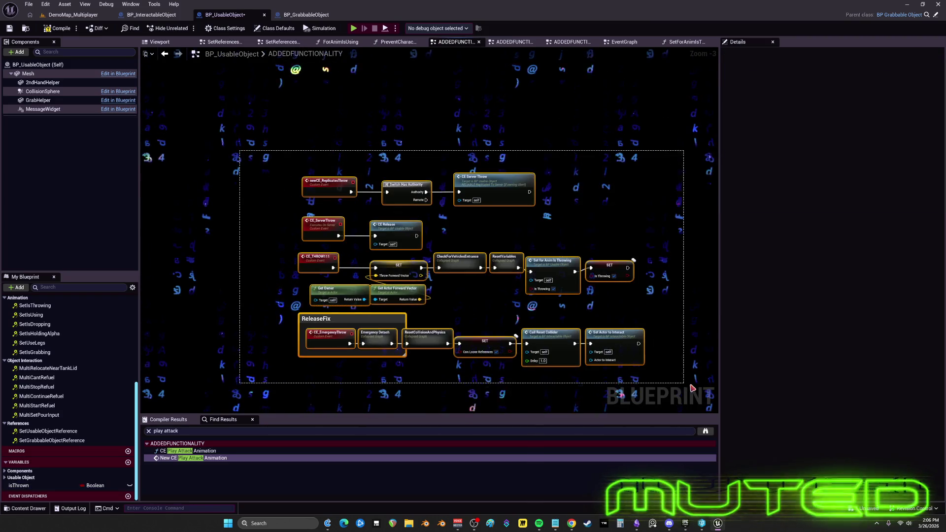
left_click_drag(693, 388, 693, 389)
left_click_drag(349, 181, 408, 295)
mouse_move(380, 143)
left_mouse_down()
mouse_move(384, 74)
mouse_move(395, 131)
left_mouse_up()
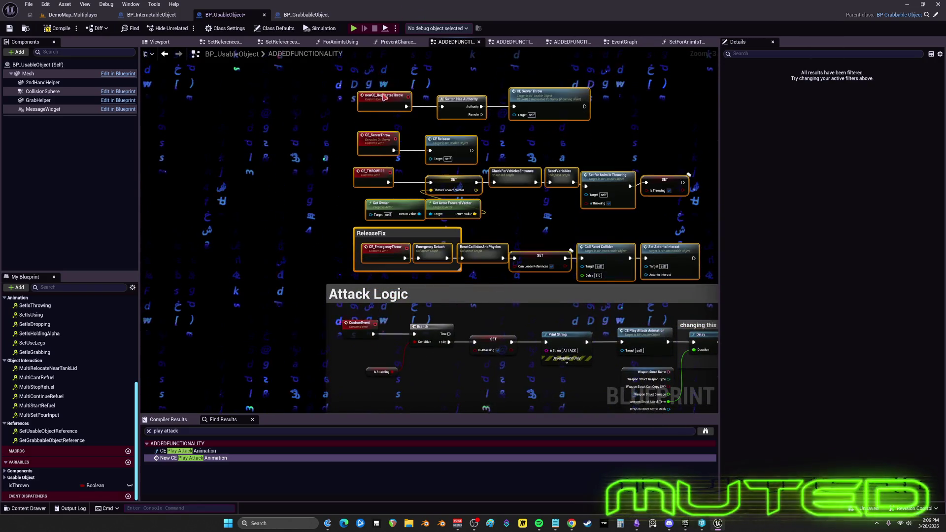
left_click_drag(475, 297, 305, 202)
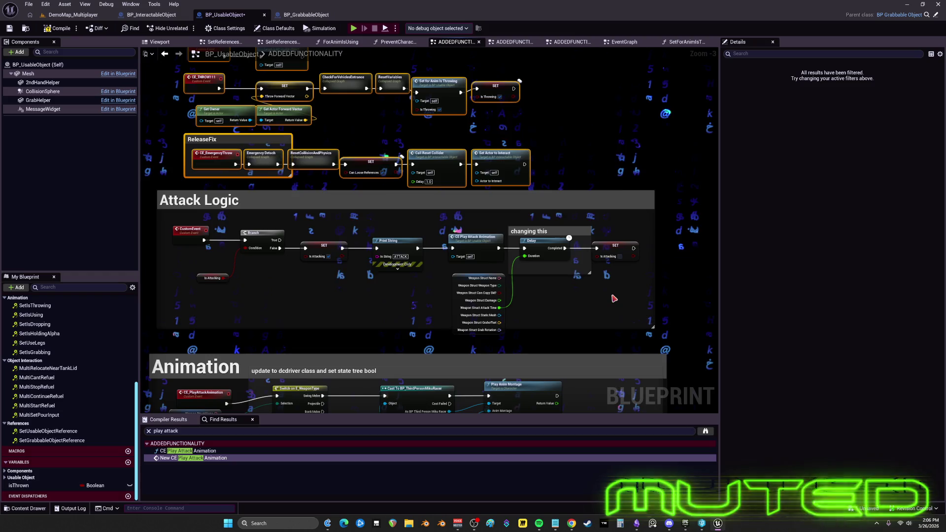
mouse_move(614, 298)
left_mouse_down()
mouse_move(633, 367)
mouse_move(534, 249)
mouse_move(507, 150)
mouse_move(439, 199)
left_mouse_up()
scroll(439, 199, "up", 3)
scroll(429, 234, "down", 6)
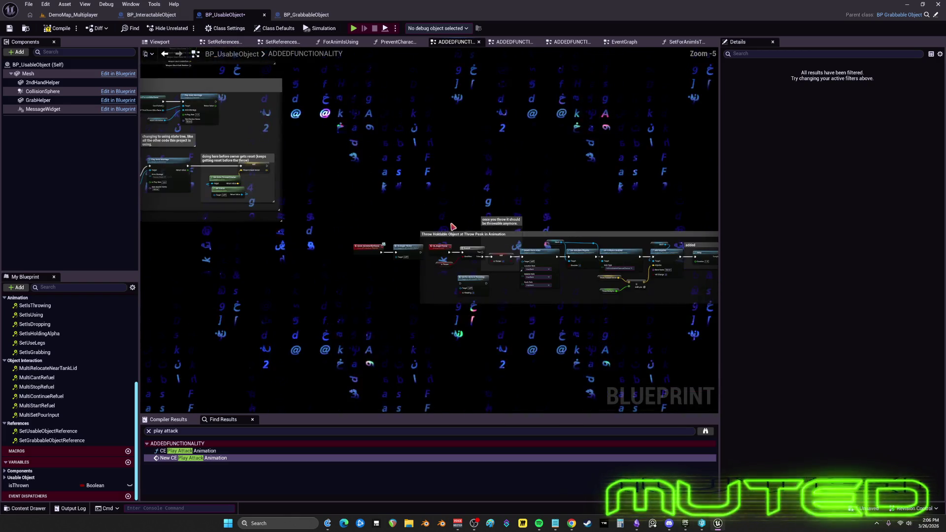
scroll(428, 234, "up", 5)
scroll(388, 256, "down", 6)
left_click_drag(387, 257, 287, 257)
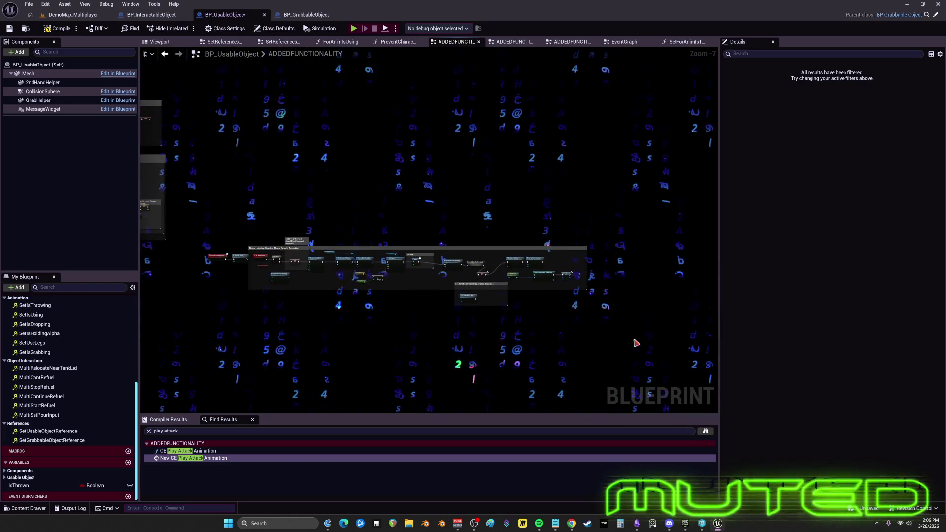
scroll(208, 208, "down", 2)
left_click_drag(382, 332, 508, 392)
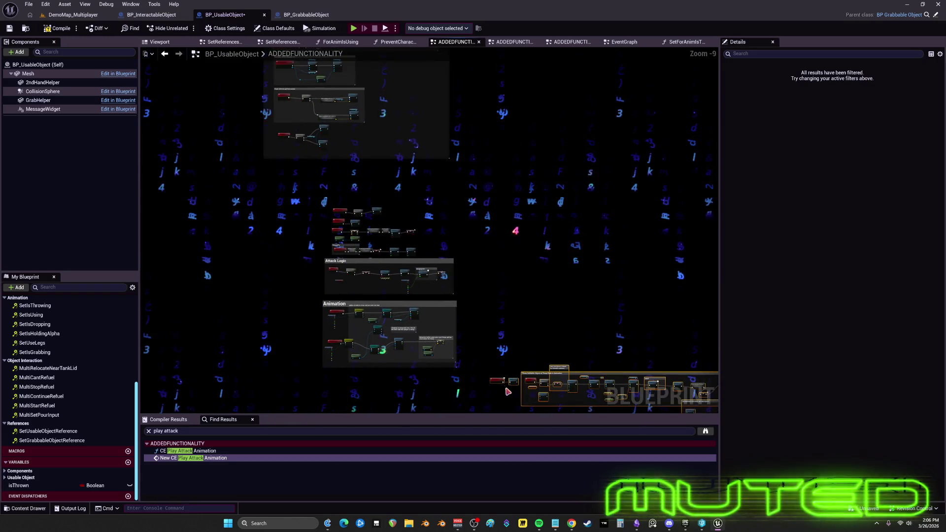
mouse_move(501, 283)
left_mouse_down()
mouse_move(507, 117)
mouse_move(476, 193)
mouse_move(331, 206)
left_mouse_up()
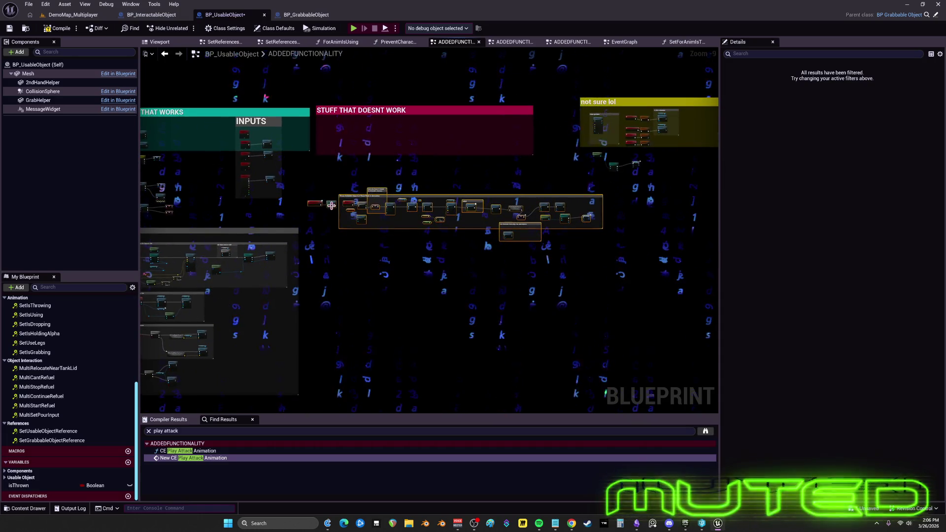
mouse_move(321, 245)
left_mouse_down()
mouse_move(423, 192)
mouse_move(492, 351)
left_mouse_up()
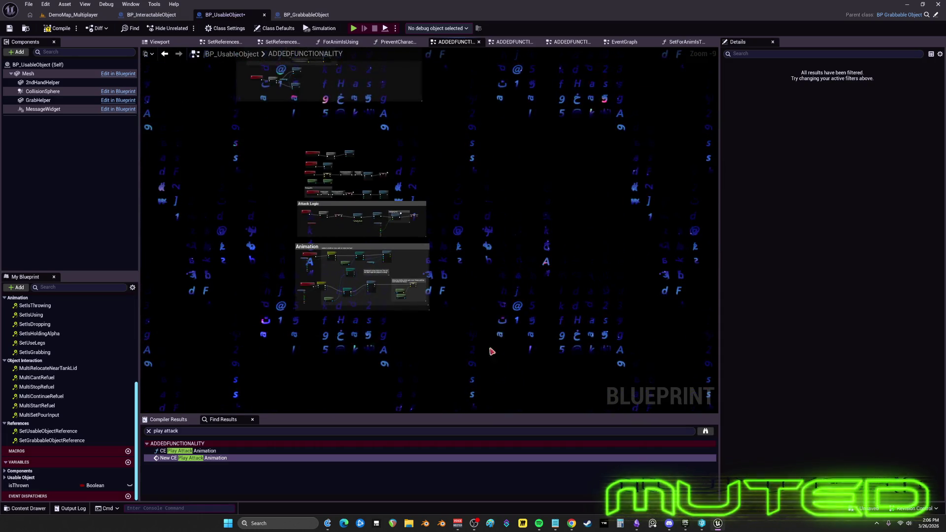
mouse_move(280, 133)
left_mouse_down()
mouse_move(313, 299)
mouse_move(466, 179)
left_mouse_up()
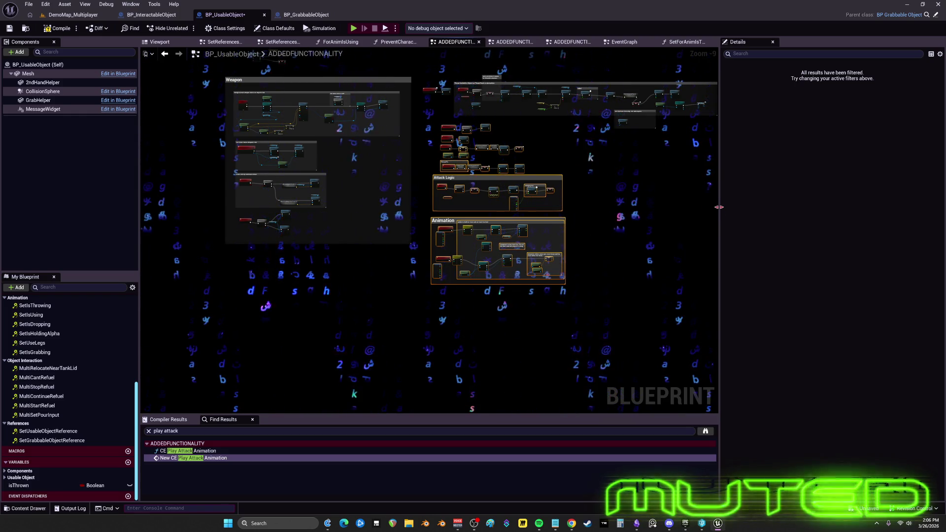
Widen the graph area and stretch STUFF THAT DOESNT WORK down over the lower groups
left_click_drag(719, 207, 836, 206)
left_click_drag(634, 163, 634, 281)
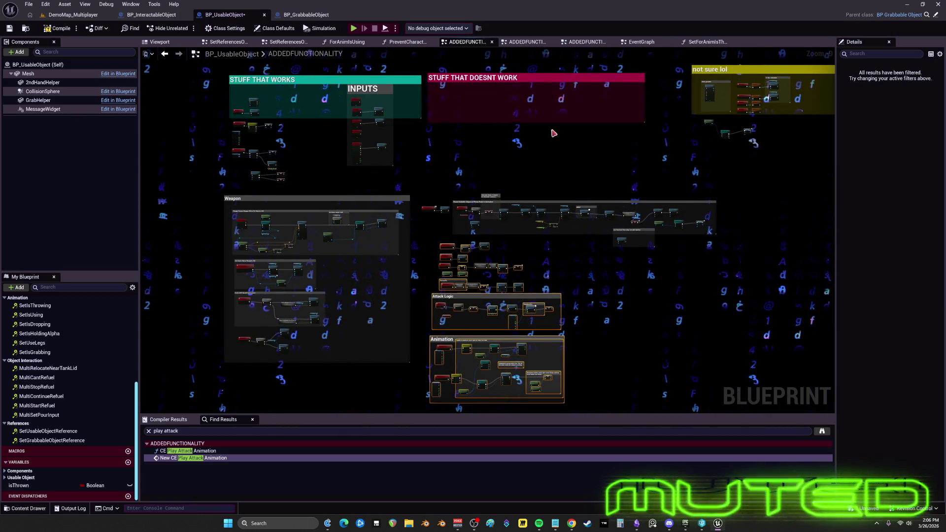
left_click_drag(554, 124, 554, 412)
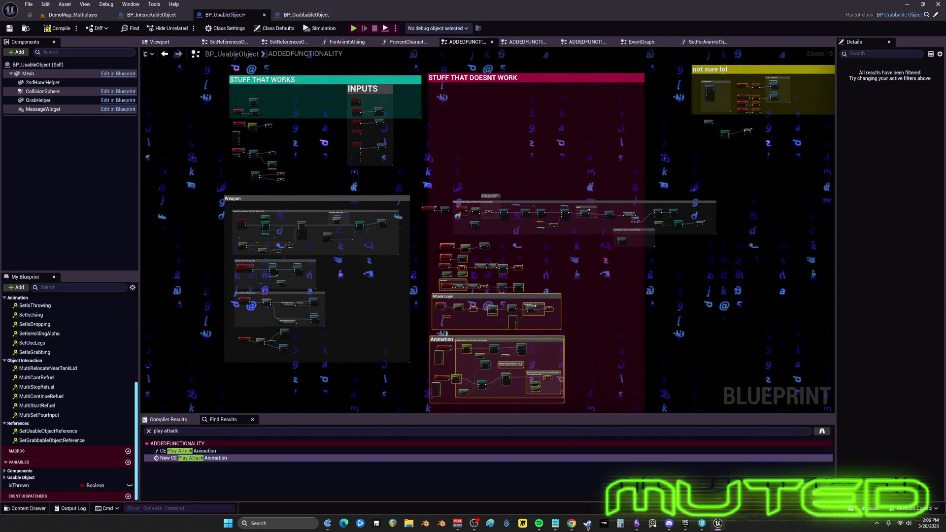
Review the not sure lol, INPUTS and Weapon groups, then switch to BP_GrabbableObject
scroll(641, 148, "up", 3)
left_click_drag(731, 247, 487, 152)
scroll(544, 184, "up", 2)
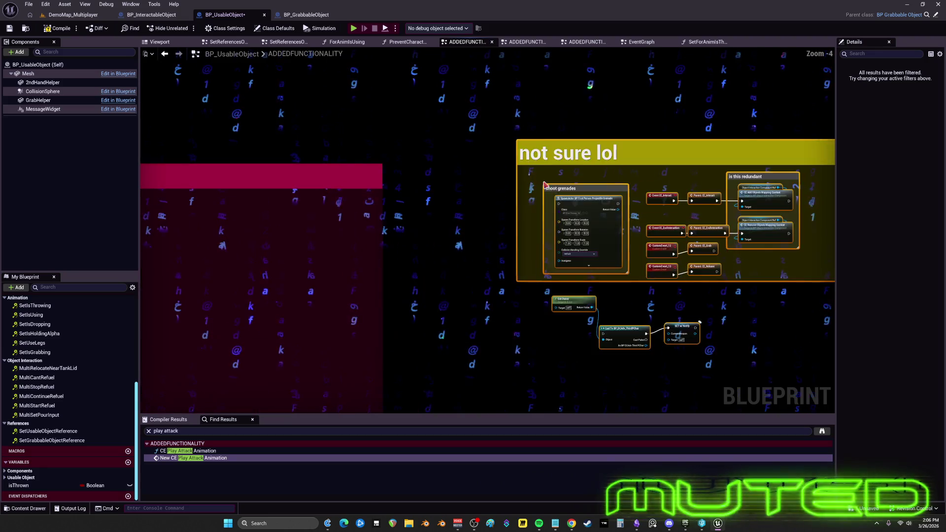
scroll(543, 184, "up", 5)
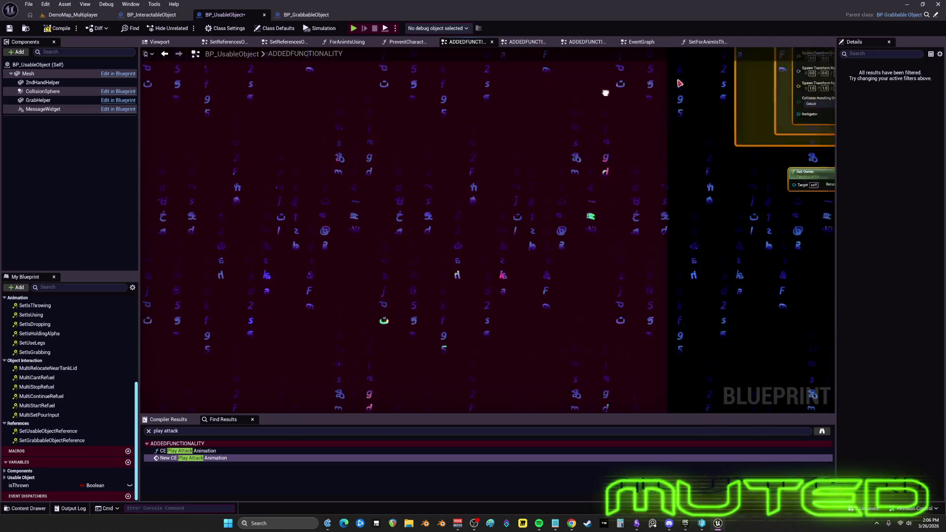
scroll(606, 93, "down", 6)
scroll(504, 253, "up", 6)
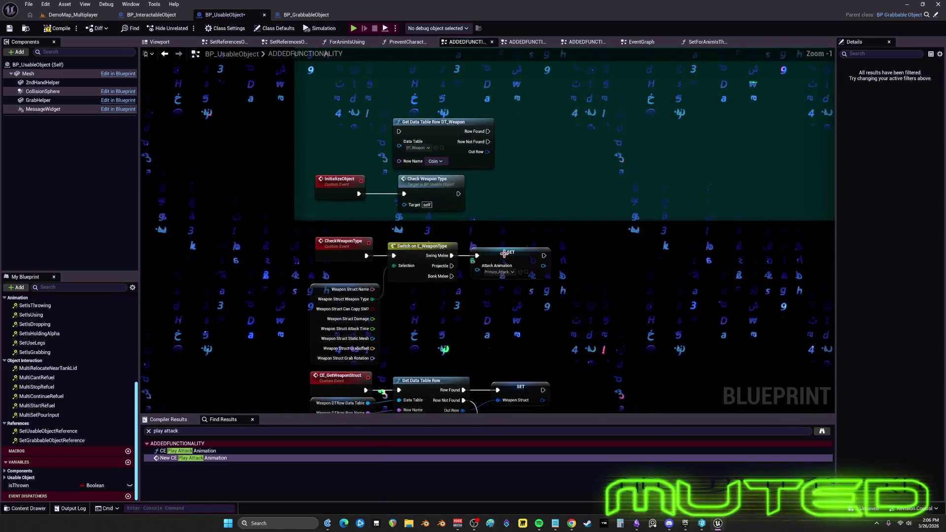
scroll(504, 253, "down", 2)
mouse_move(602, 120)
left_mouse_down()
mouse_move(582, 202)
mouse_move(388, 166)
left_mouse_up()
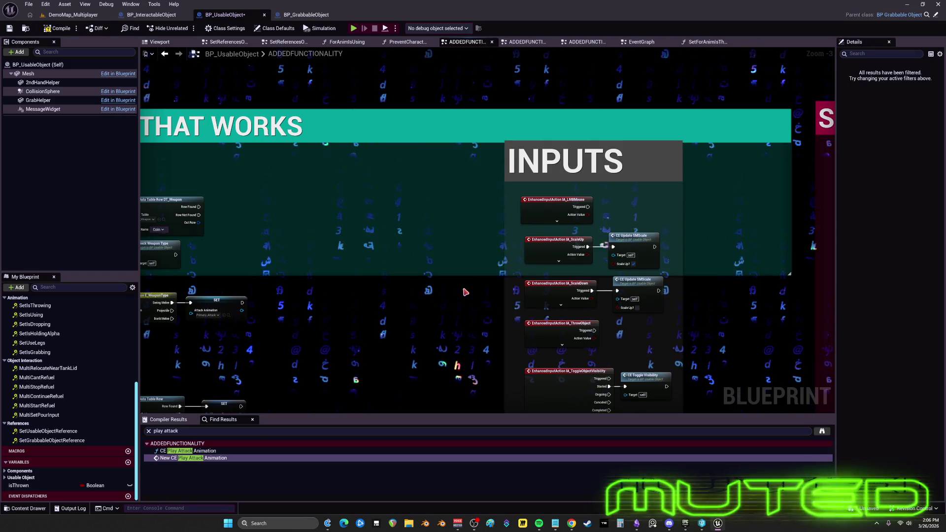
mouse_move(454, 317)
left_mouse_down()
mouse_move(433, 312)
mouse_move(412, 284)
left_mouse_up()
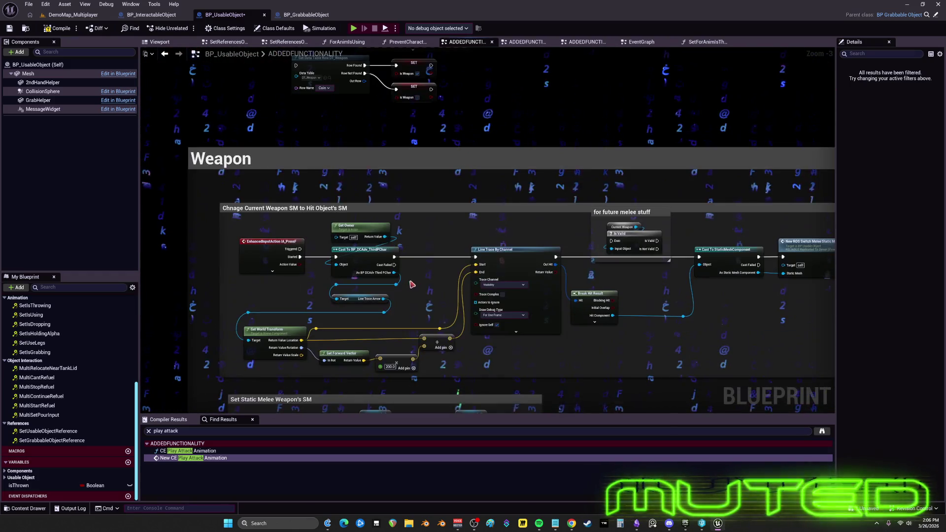
left_click(306, 15)
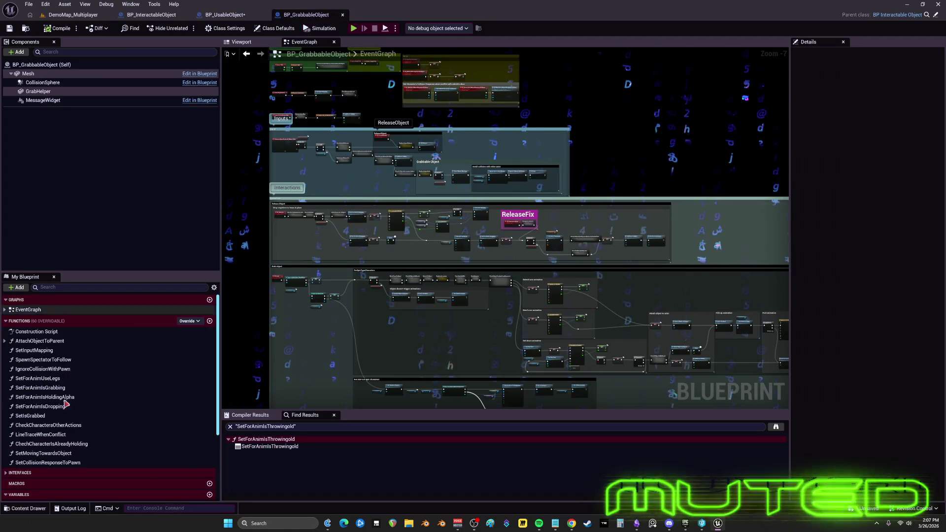
Find where the isWeapon variable is used, then cancel deleting it
scroll(65, 404, "down", 5)
left_click(43, 485)
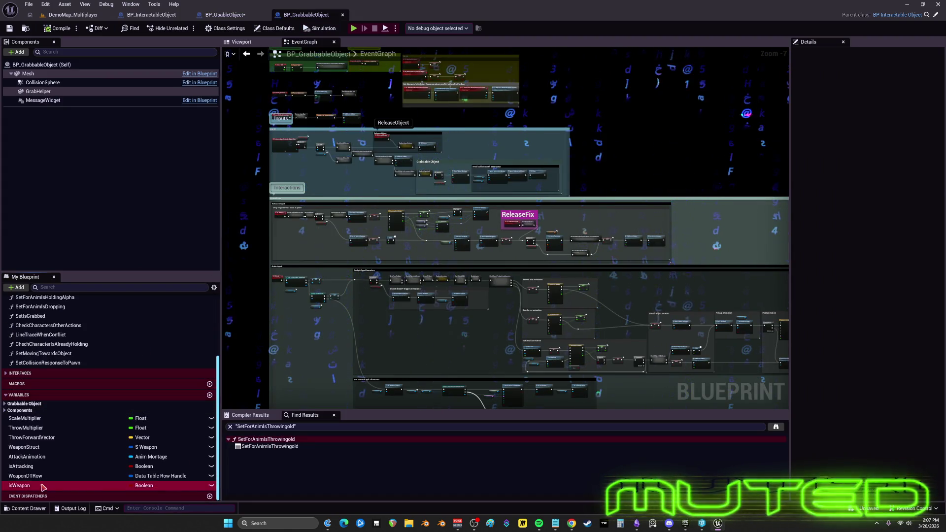
right_click(43, 486)
mouse_move(94, 430)
left_click(146, 438)
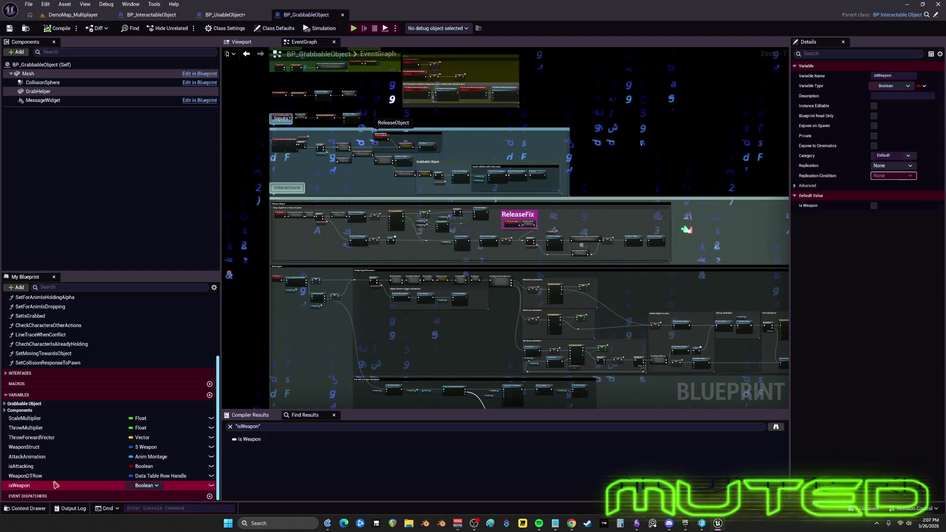
key("Delete")
left_click(536, 276)
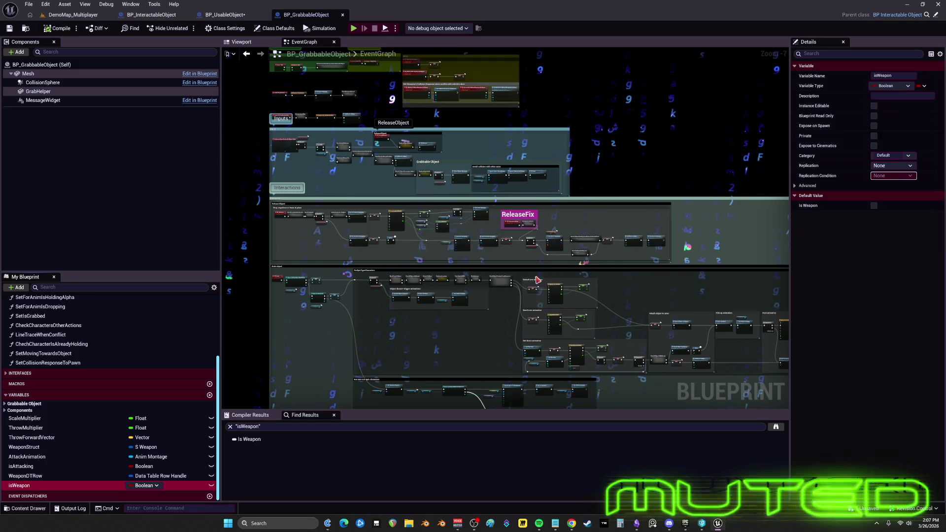
Append 'old' to the isWeapon, WeaponDTRow, isAttacking and AttackAnimation variable names
key("F2")
key("End")
type("old")
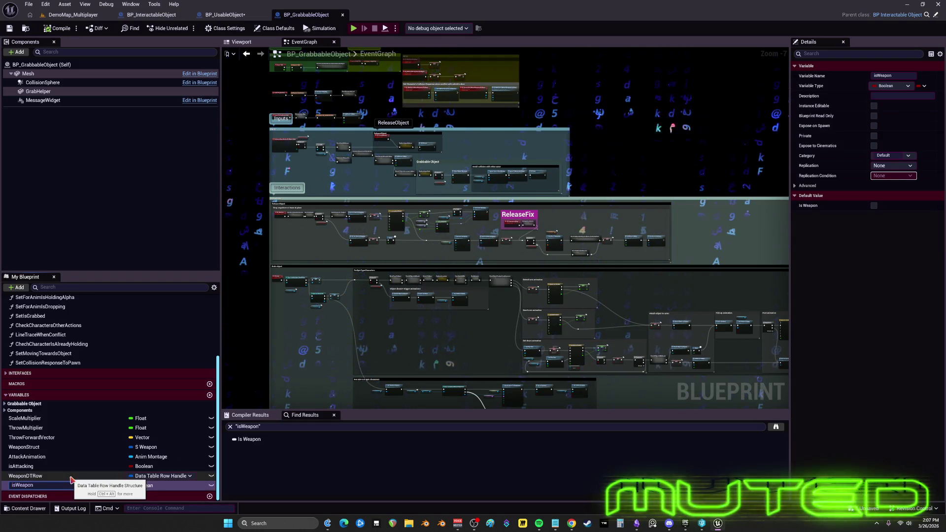
key("Return")
left_click(71, 476)
key("F2")
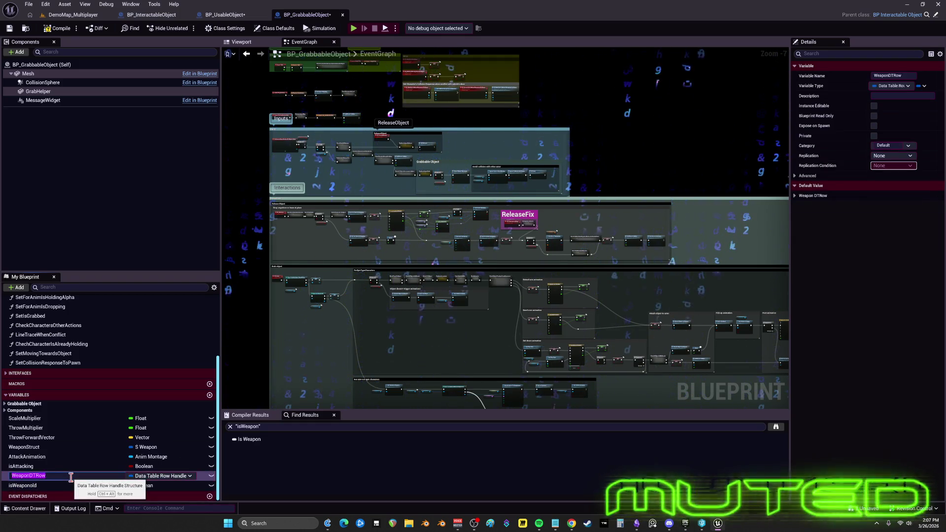
key("End")
type("odl")
key("Return")
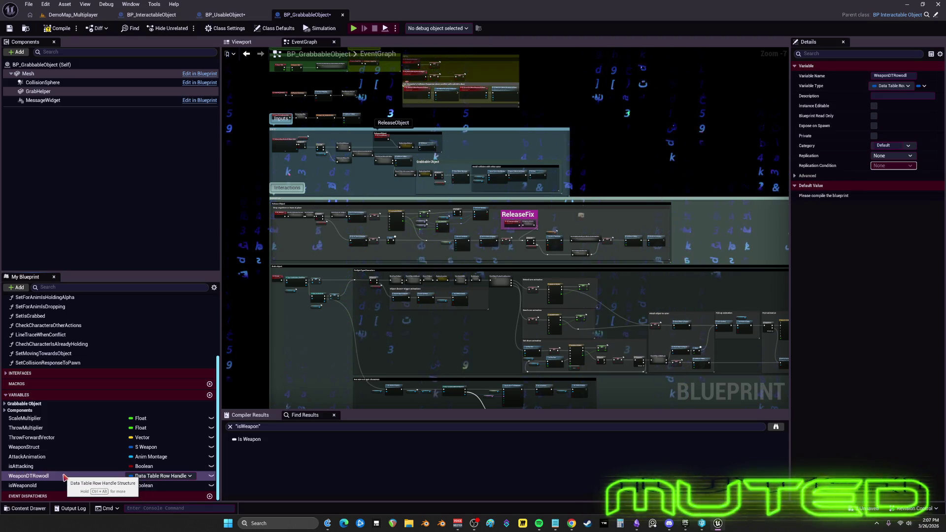
key("F2")
key("End")
key("BackSpace")
key("BackSpace")
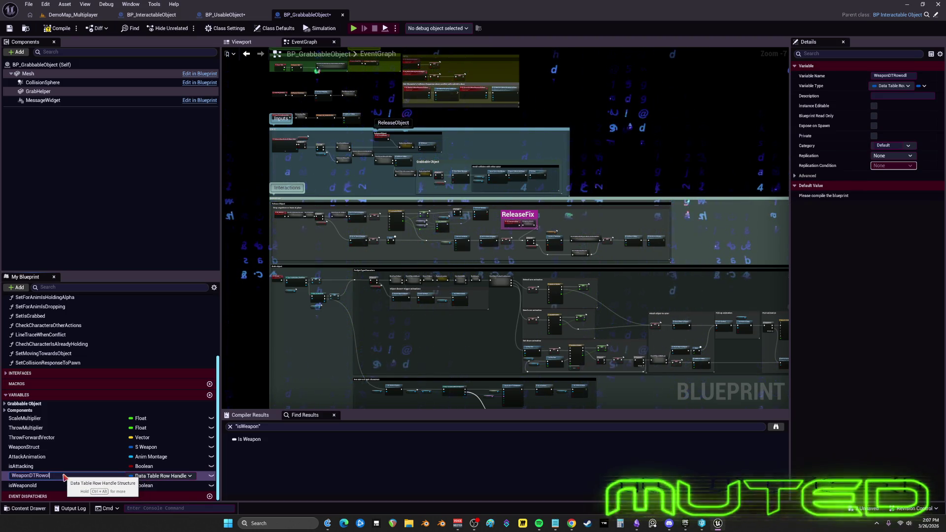
type("ld")
key("Return")
left_click(68, 466)
key("F2")
key("End")
type("old")
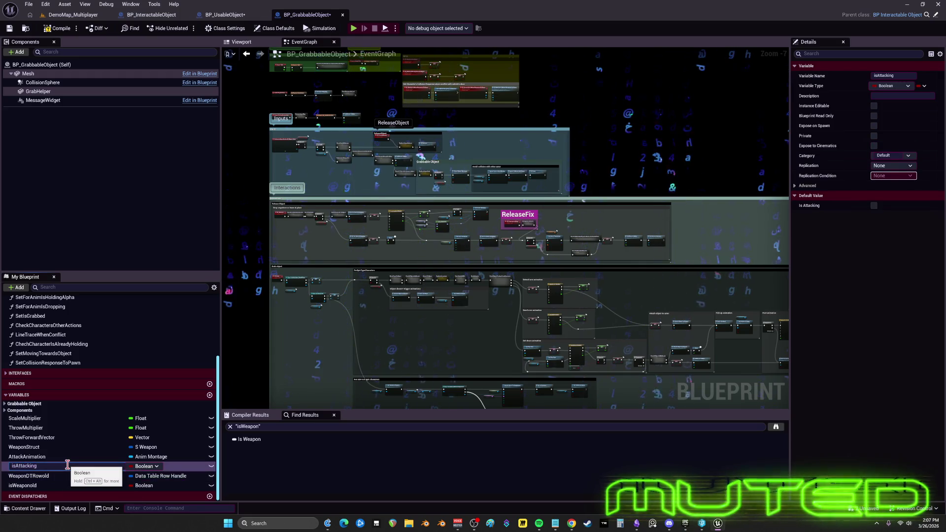
key("Return")
left_click(71, 456)
key("F2")
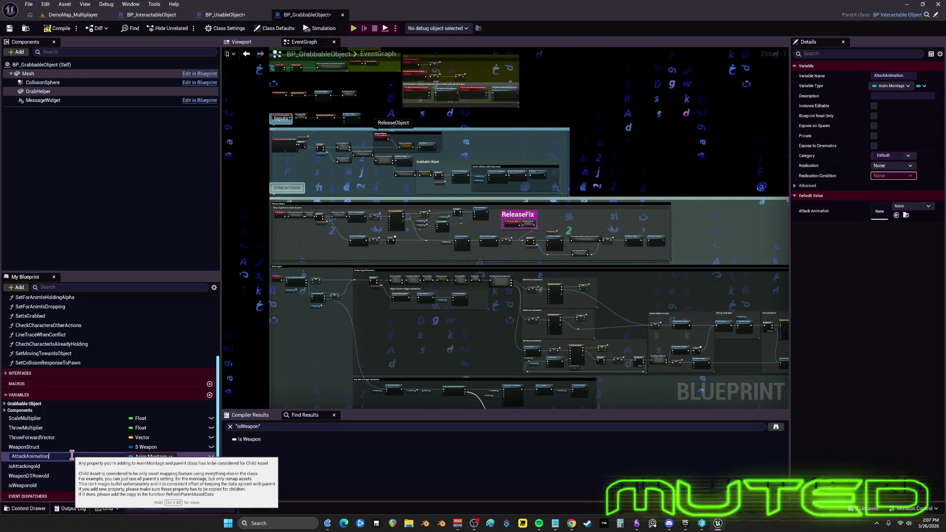
key("End")
type("old")
key("Return")
Append 'old' to the WeaponStruct, ThrowForwardVector, ThrowMultiplier and ScaleMultiplier variable names
left_click(67, 448)
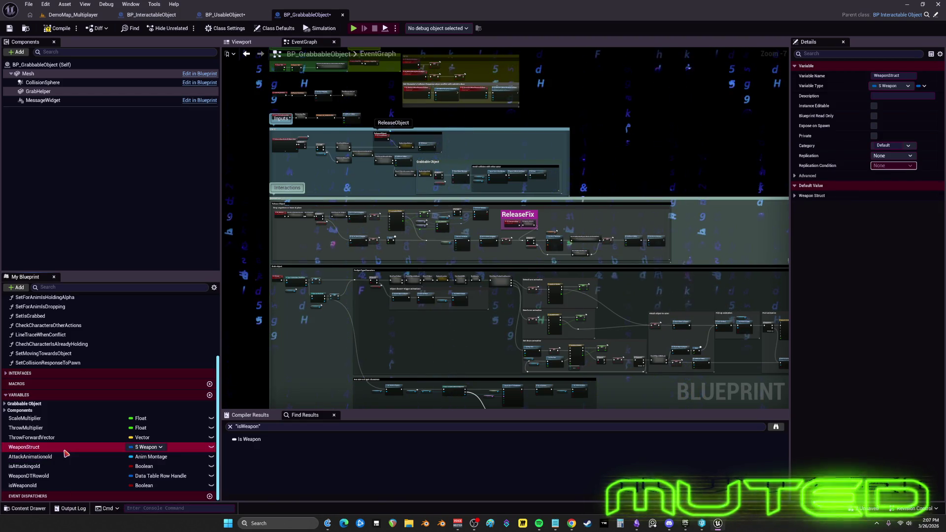
key("F2")
key("End")
type("old")
key("Return")
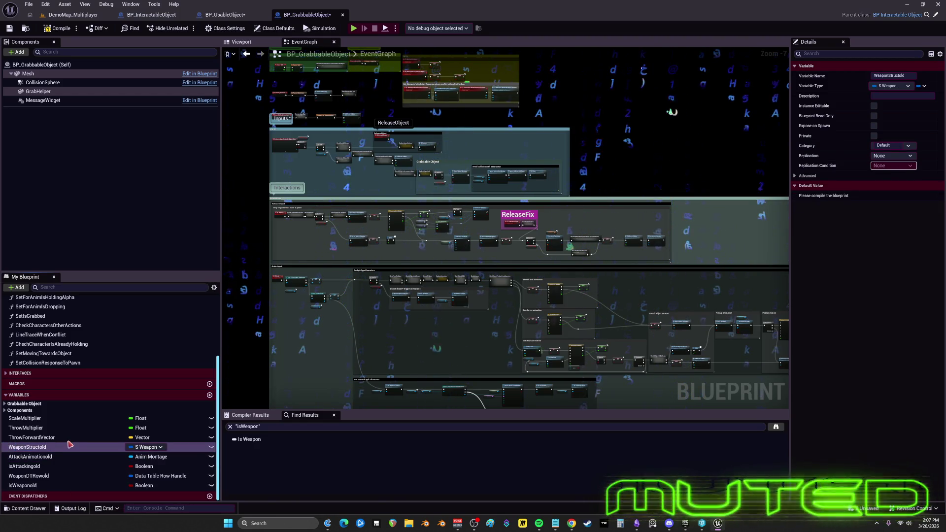
left_click(68, 439)
key("F2")
key("End")
type("old")
key("Return")
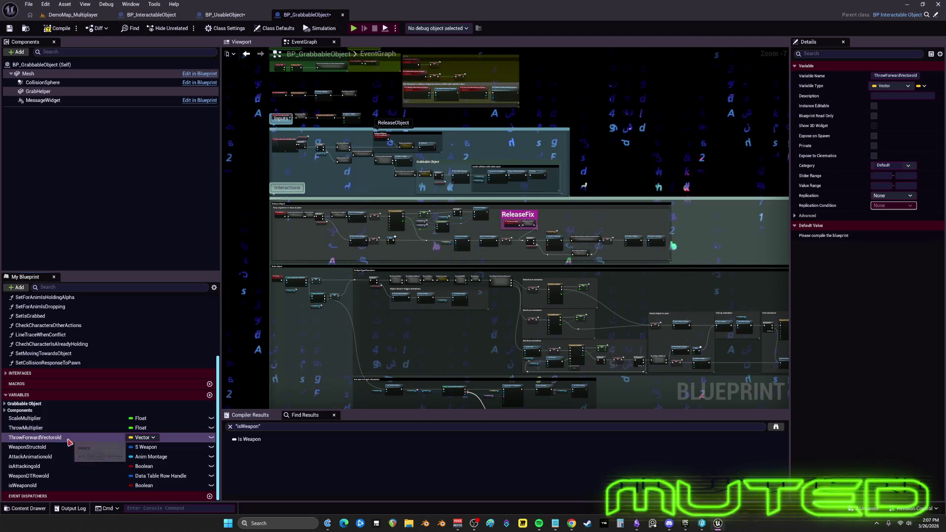
left_click(67, 430)
key("F2")
key("End")
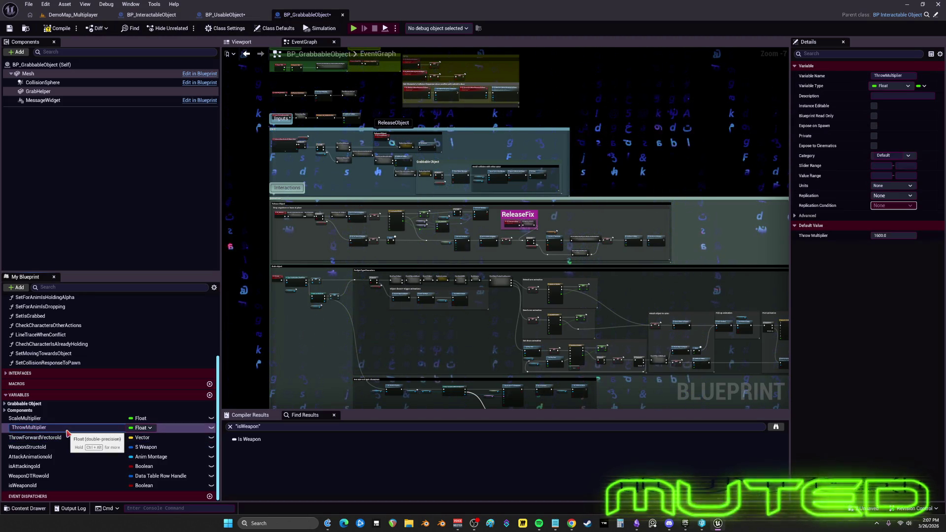
type("old")
key("Return")
left_click(90, 417)
key("F2")
key("End")
type("old")
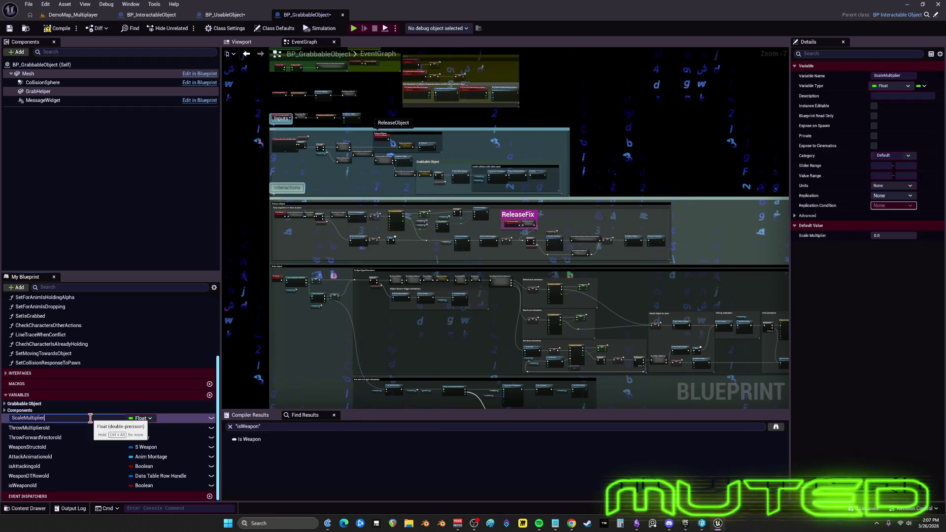
key("Return")
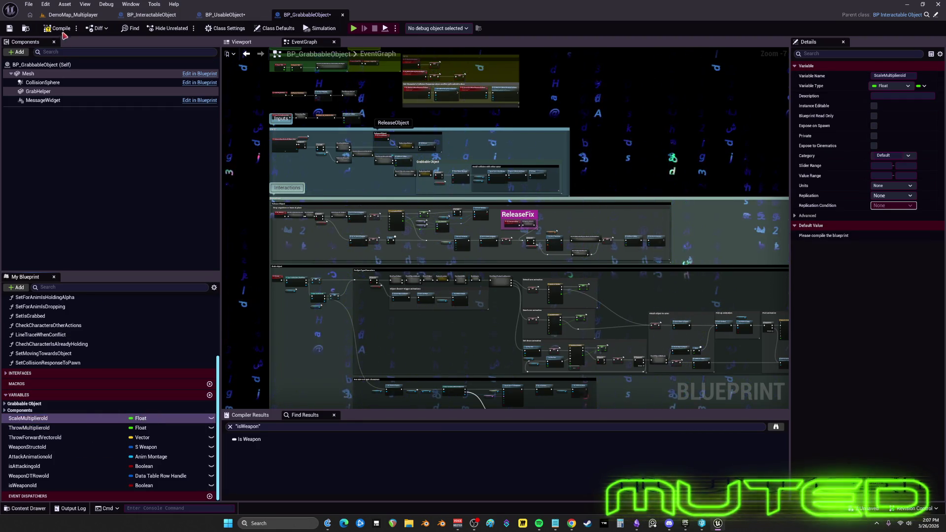
Back in BP_UsableObject, locate the SET Is Weaponold nodes and open the Subtract ScaleMultiplier collapsed graph
left_click(223, 15)
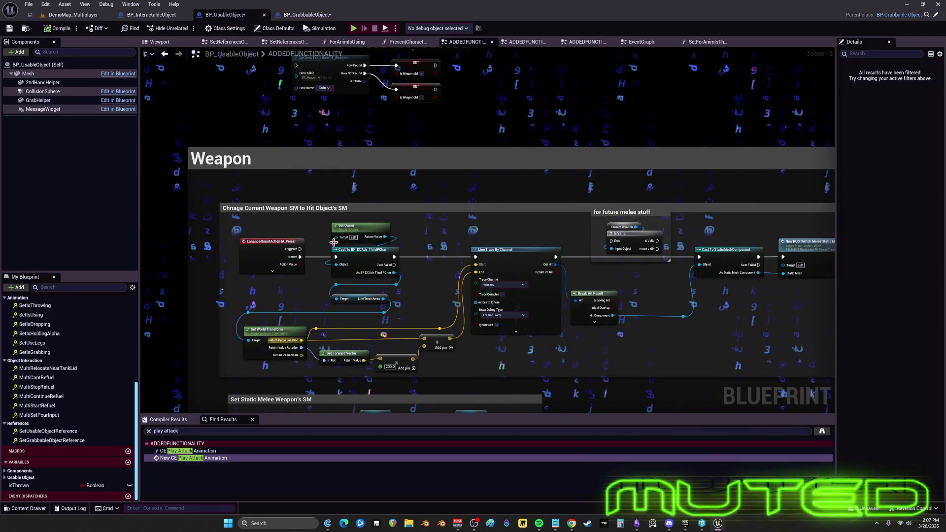
double_click(157, 459)
right_click(429, 212)
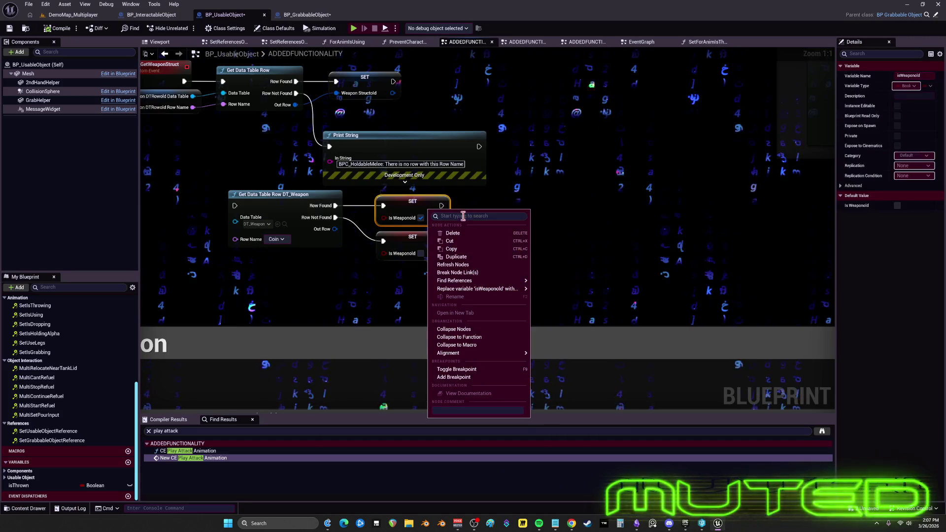
mouse_move(474, 353)
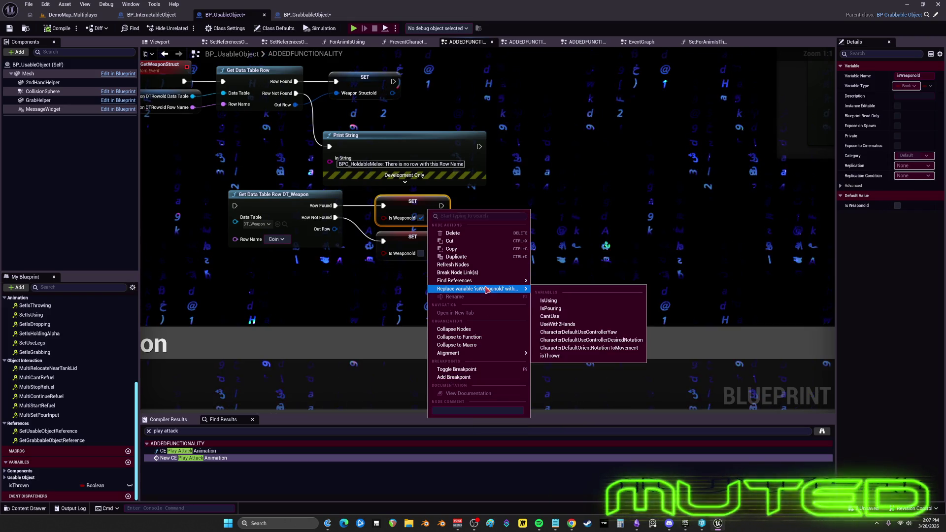
left_click(500, 243)
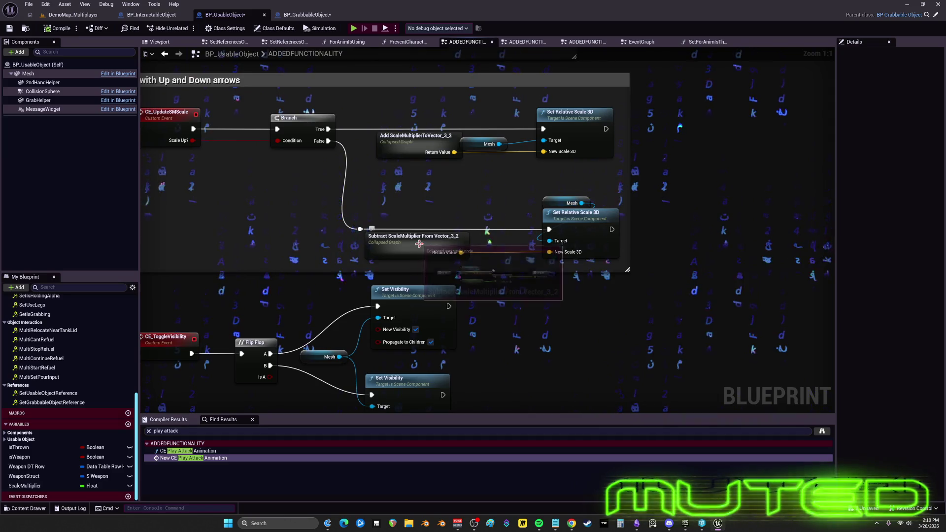
double_click(420, 246)
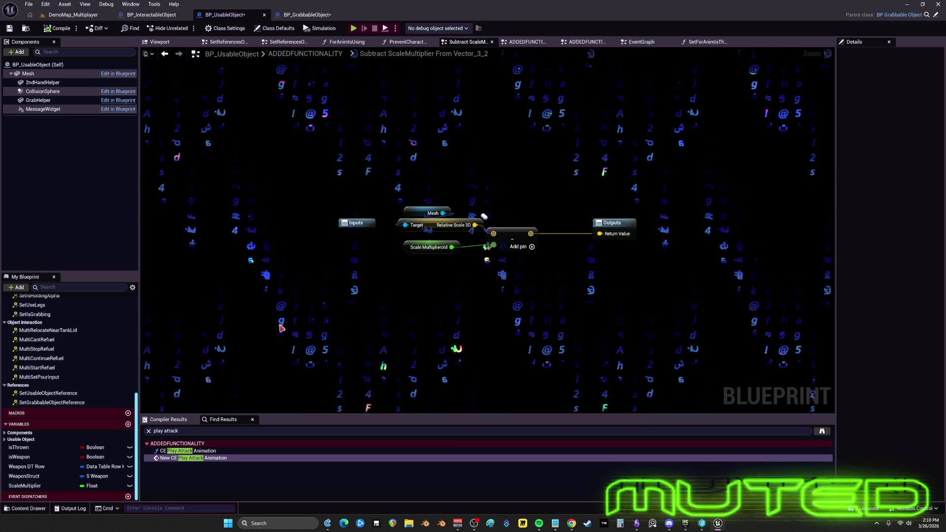
Add a ScaleMultiplier getter in the Subtract graph and trim '_3_2' from both collapsed graph names
left_click_drag(25, 486, 409, 300)
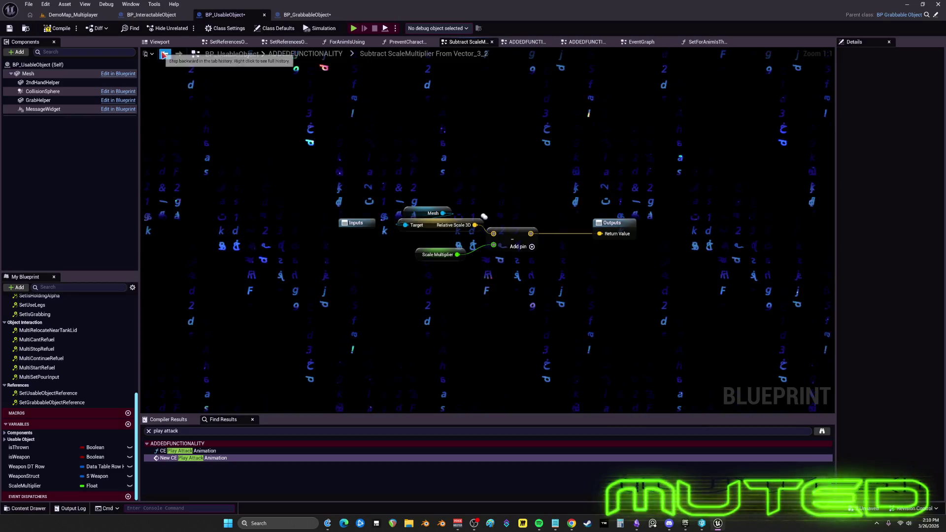
left_click(162, 58)
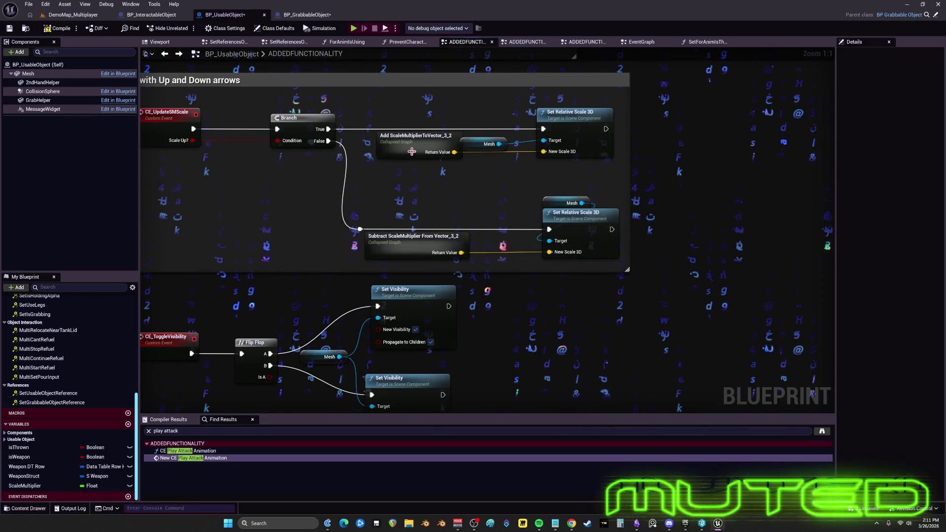
left_click(412, 152)
key("F2")
key("BackSpace")
key("BackSpace")
key("BackSpace")
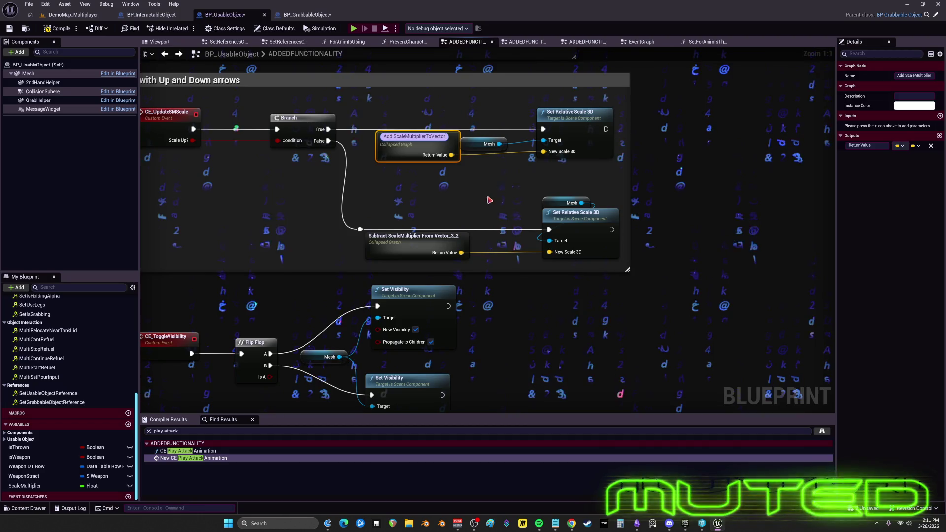
left_click(412, 244)
key("F2")
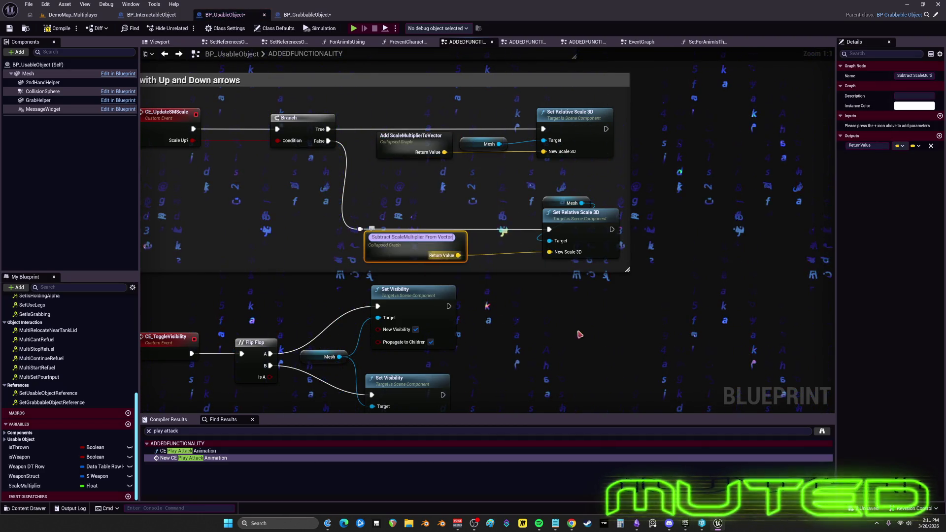
left_click(575, 328)
scroll(533, 214, "down", 6)
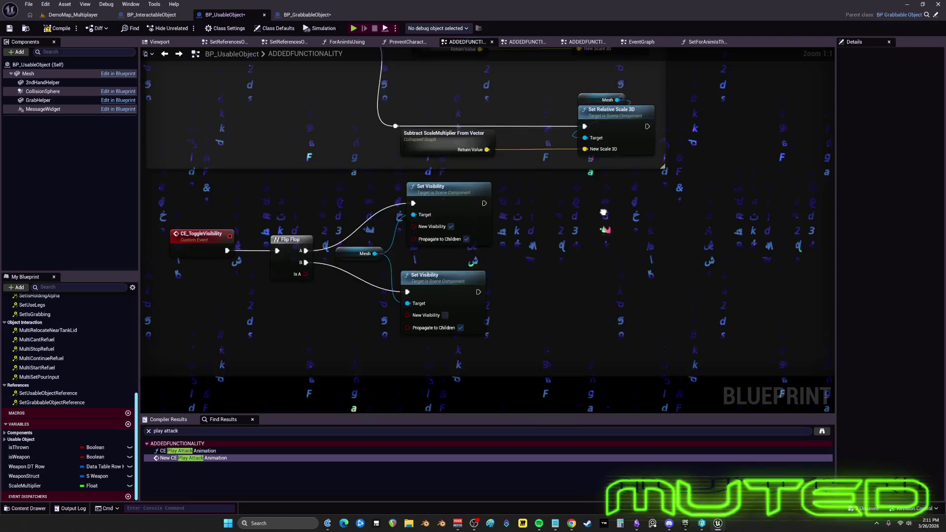
Bring the Detach and Add Impulse nodes into view and open options on the Throw Multiplierold pin
scroll(453, 284, "up", 4)
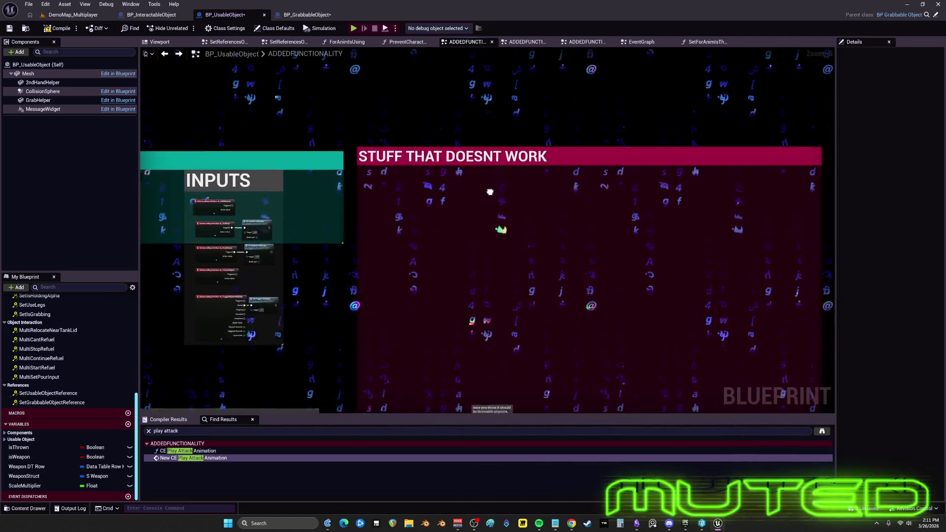
scroll(366, 213, "up", 1)
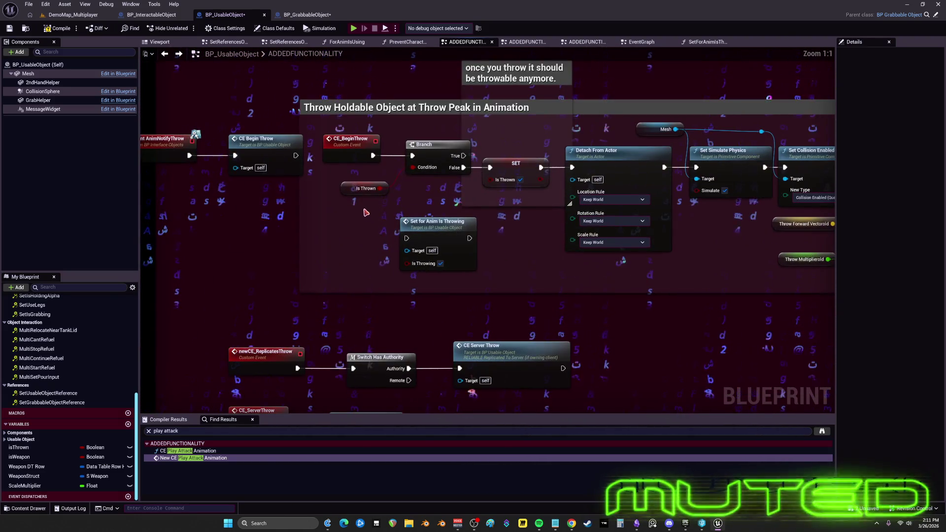
left_click(346, 190)
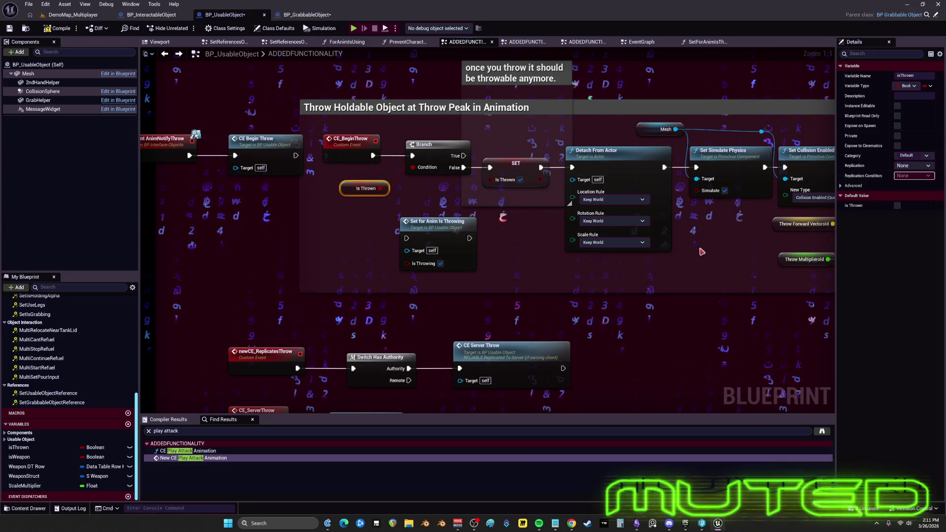
left_click_drag(702, 251, 298, 256)
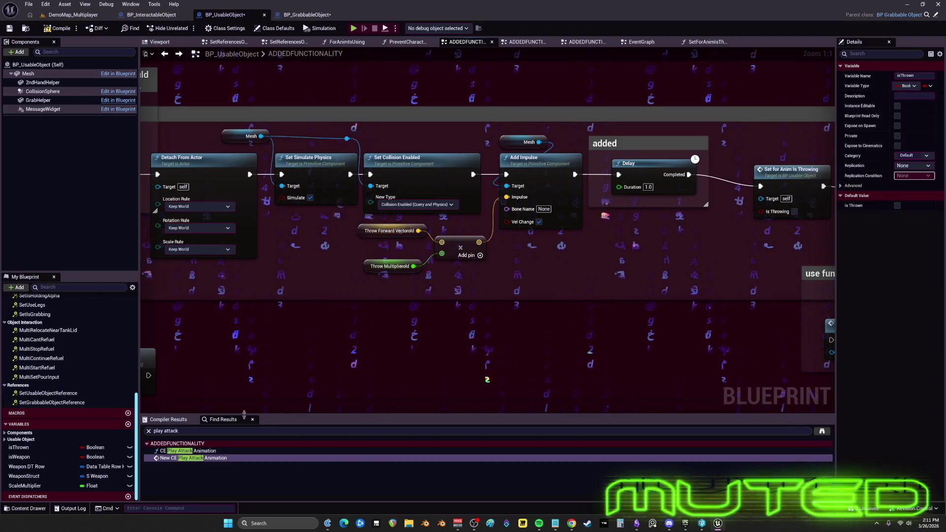
right_click(415, 269)
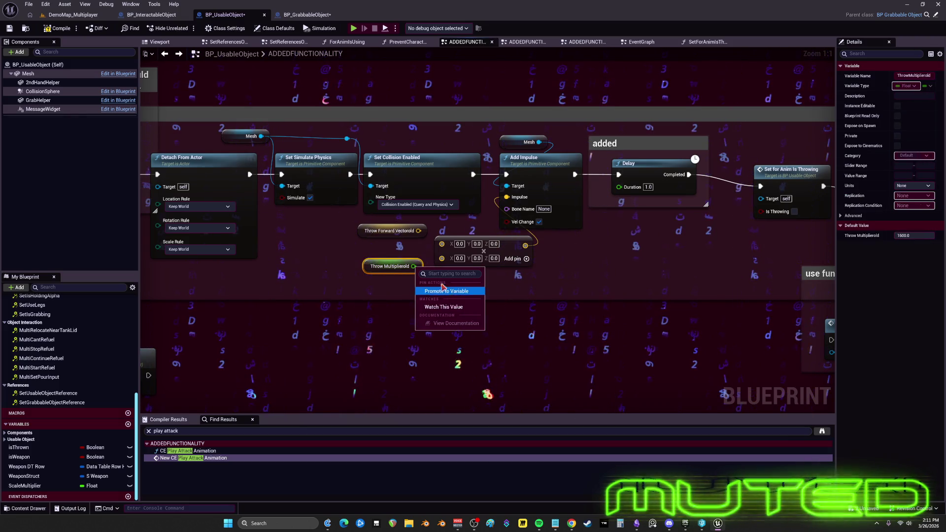
Promote the Throw Multiplierold and Throw Forward Vectorold pins to variables, naming the vector ThrowForwardVector
left_click(443, 290)
right_click(418, 231)
left_click(447, 256)
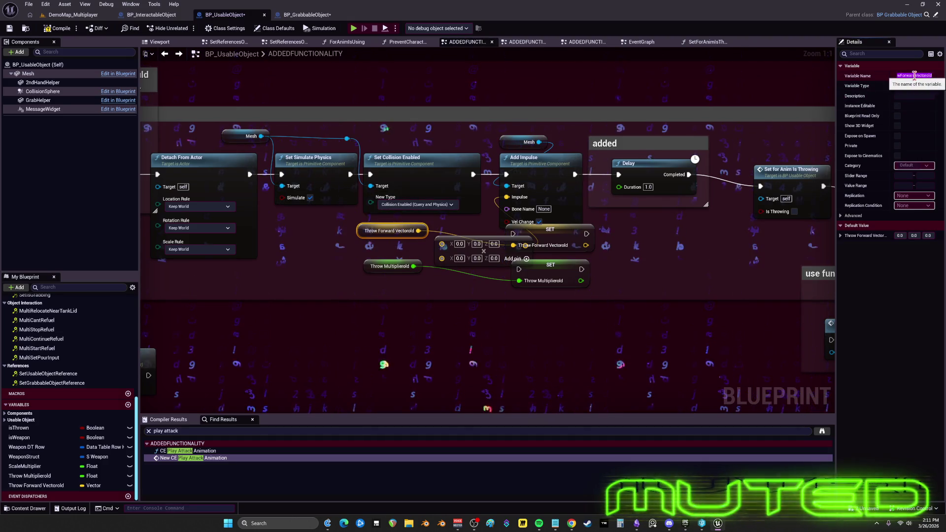
left_click(547, 237)
double_click(44, 486)
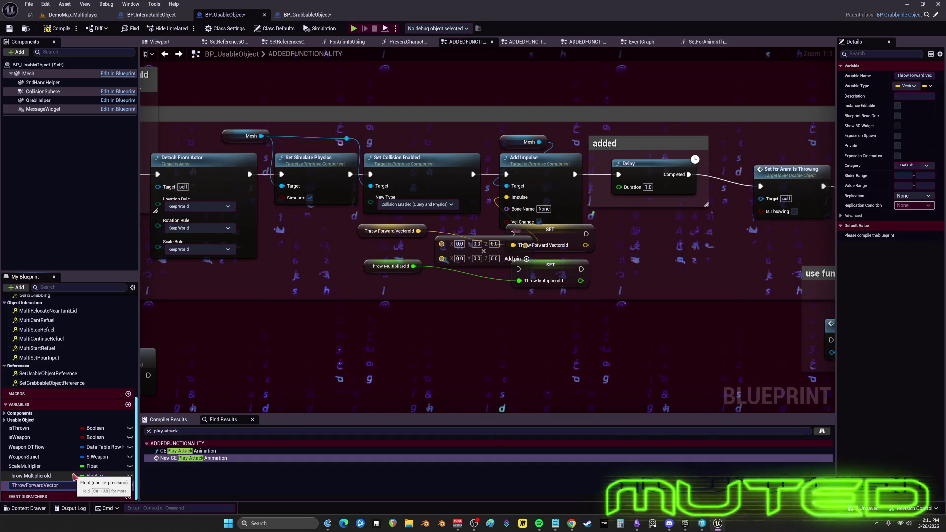
key("BackSpace")
key("BackSpace")
key("BackSpace")
key("Return")
Feed new Throw Multiplier and ThrowForwardVector getters into the multiply node and delete the old getters
double_click(56, 475)
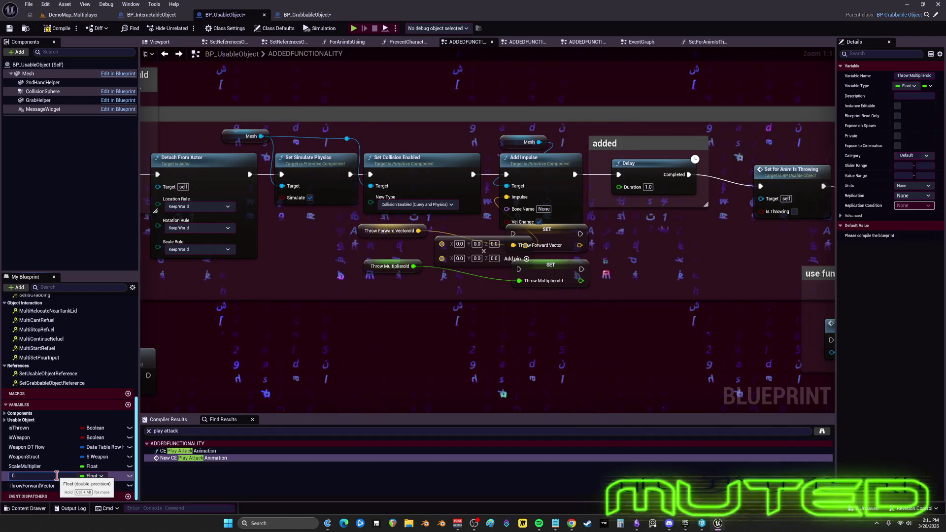
key("Escape")
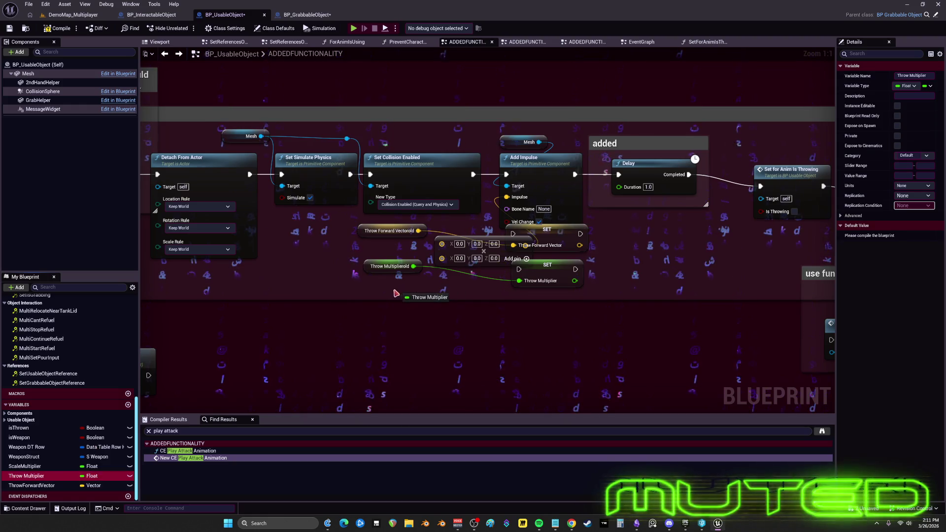
left_click(397, 308)
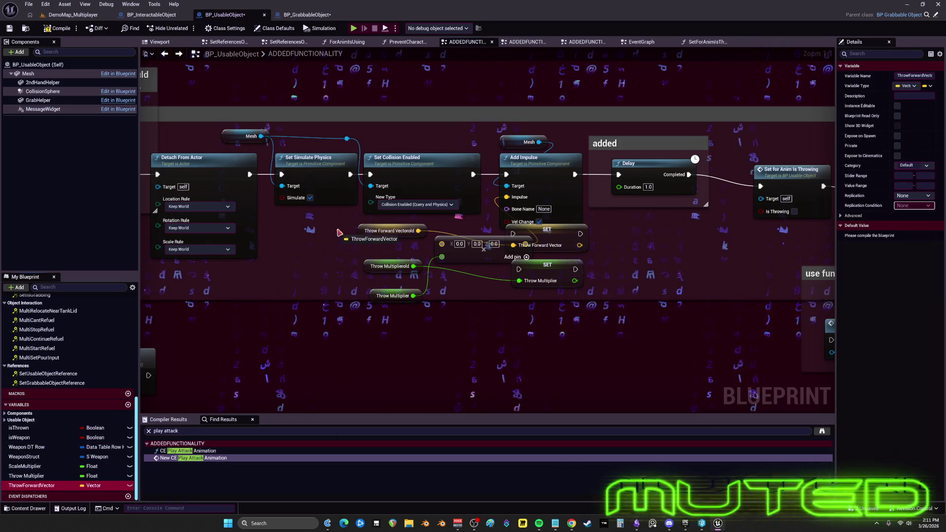
left_click_drag(443, 244, 442, 243)
left_click(389, 266)
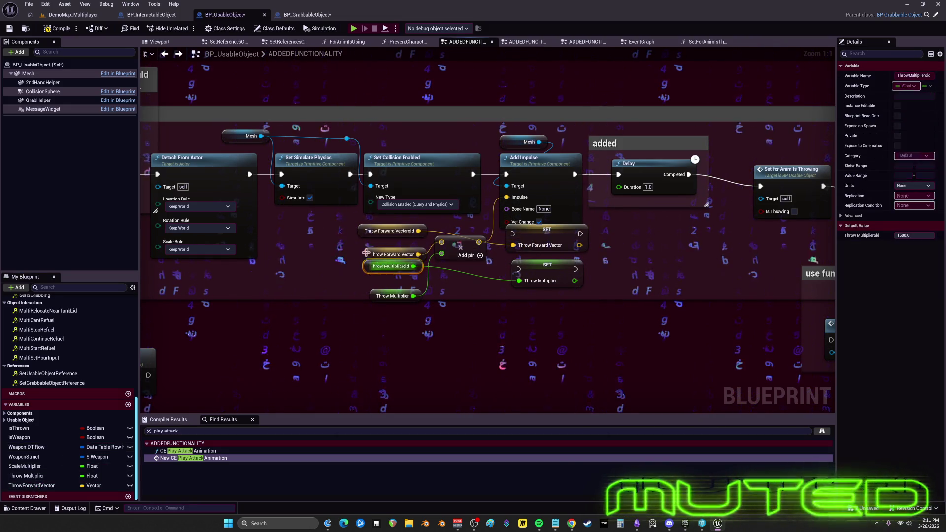
key("Delete")
left_click(397, 231)
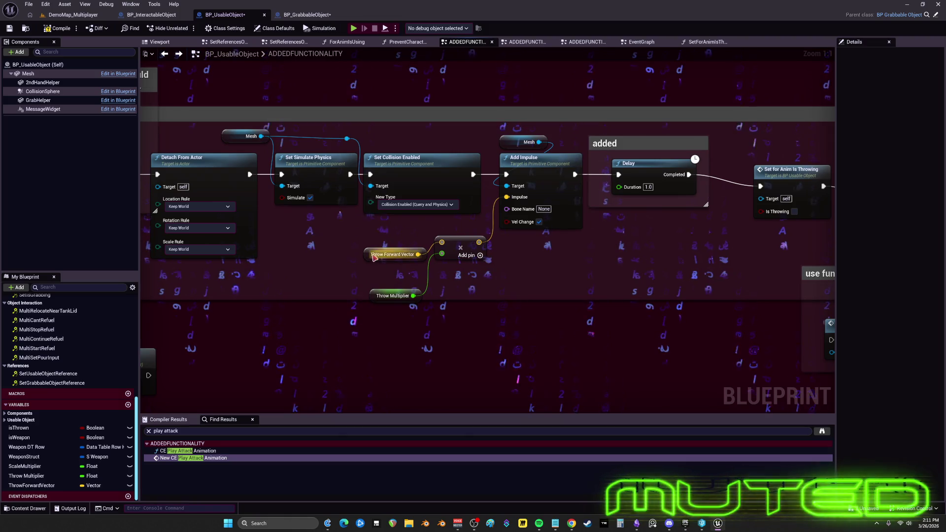
left_click_drag(374, 257, 374, 240)
left_click_drag(605, 175, 241, 195)
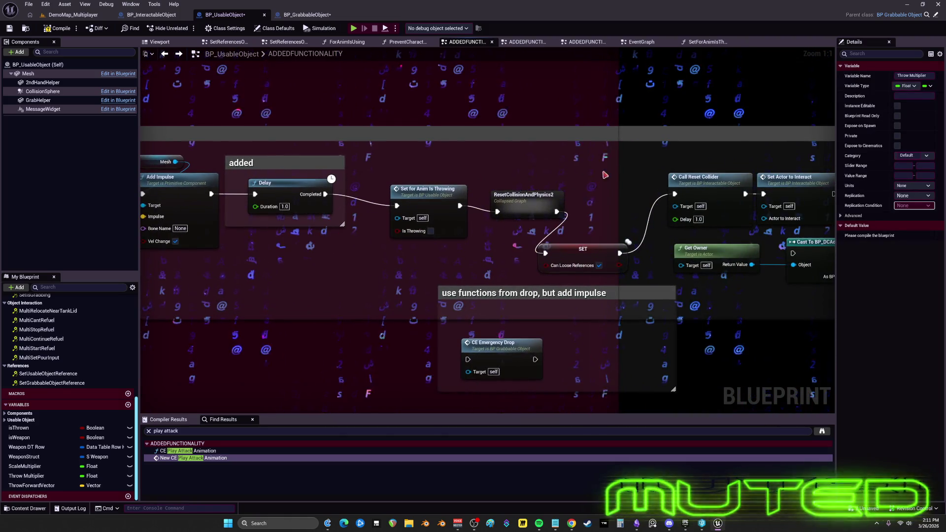
Set the 'use functions from drop, but add impulse' comment colour to pink
left_click_drag(605, 202, 429, 133)
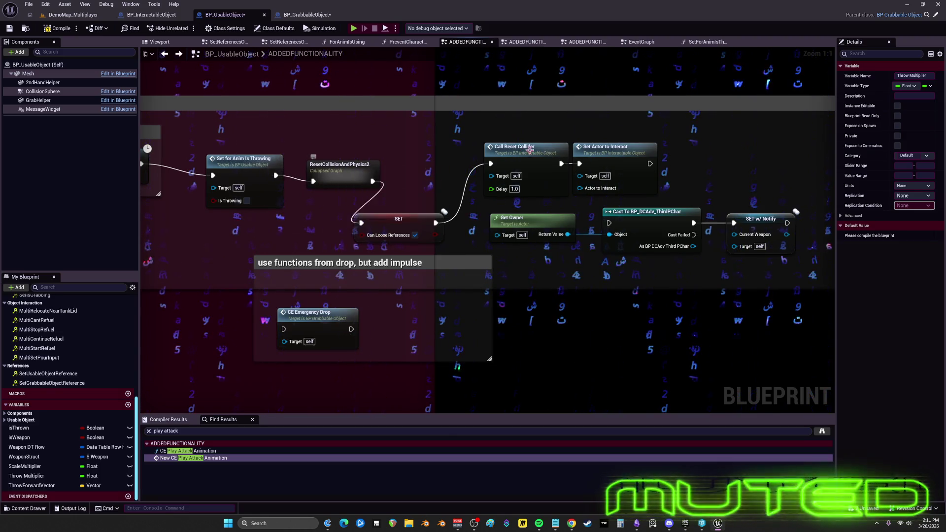
left_click_drag(719, 155, 502, 147)
scroll(398, 249, "down", 5)
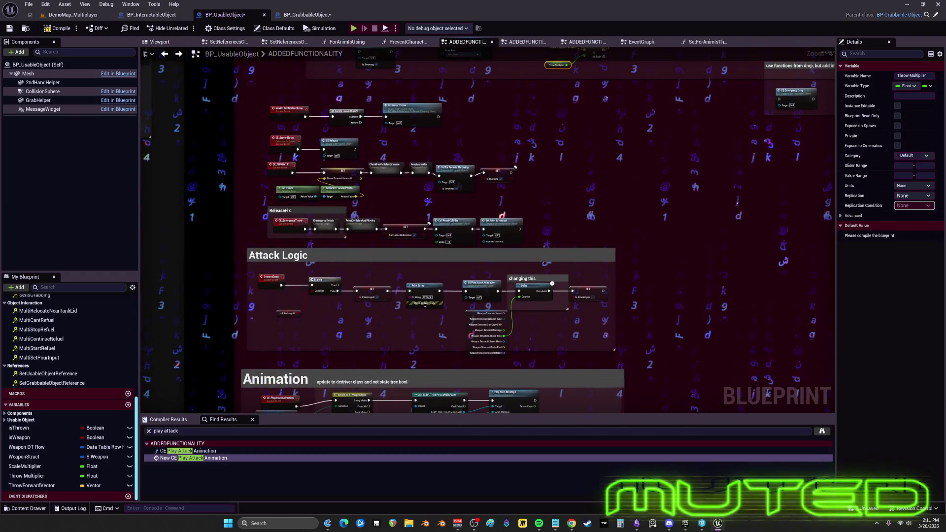
scroll(784, 82, "up", 3)
left_click_drag(784, 82, 474, 206)
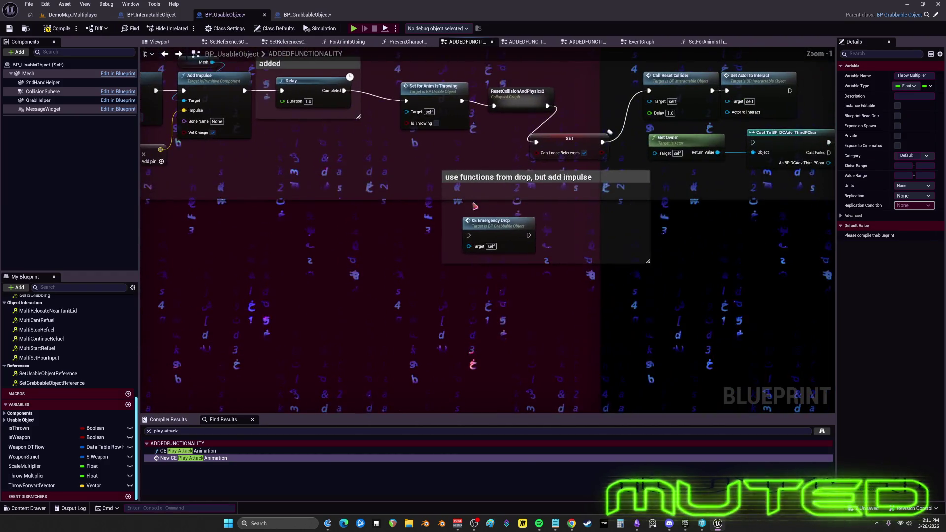
left_click(495, 186)
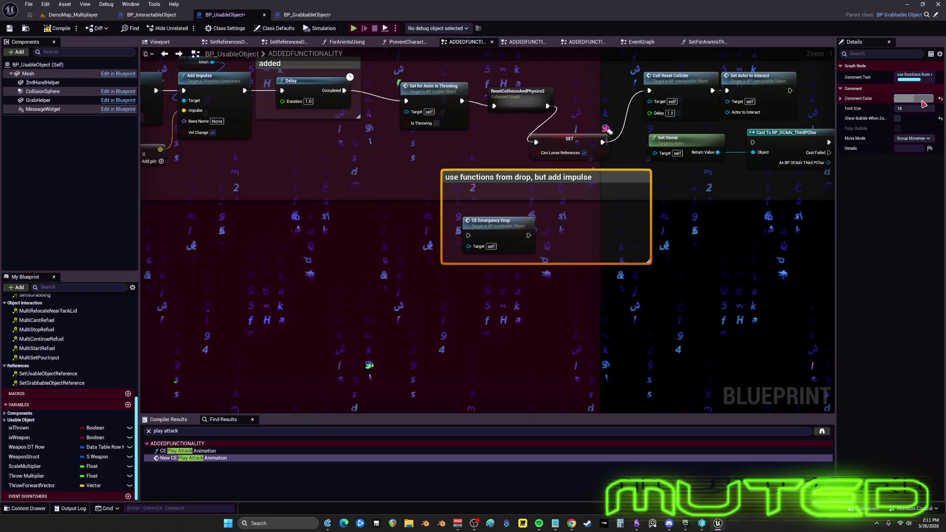
left_click(923, 104)
left_click(811, 130)
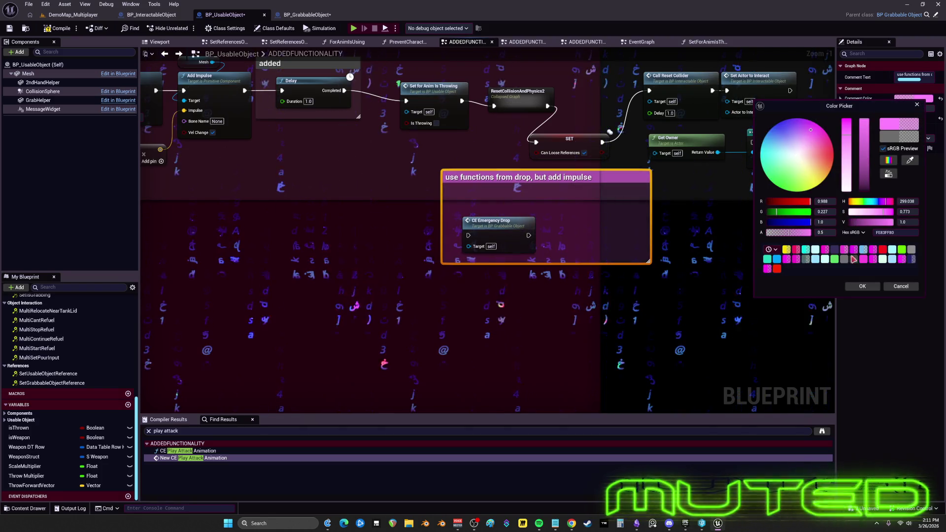
left_click(863, 285)
scroll(641, 221, "down", 3)
scroll(538, 190, "up", 4)
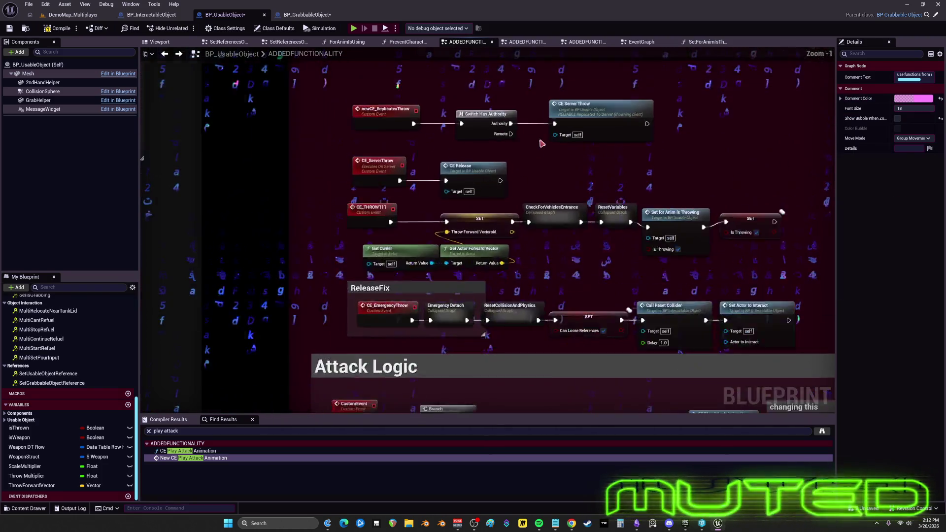
Insert a ThrowForwardVector setter between the THROW event and CheckForVehiclesEntrance
left_click_drag(481, 277, 454, 171)
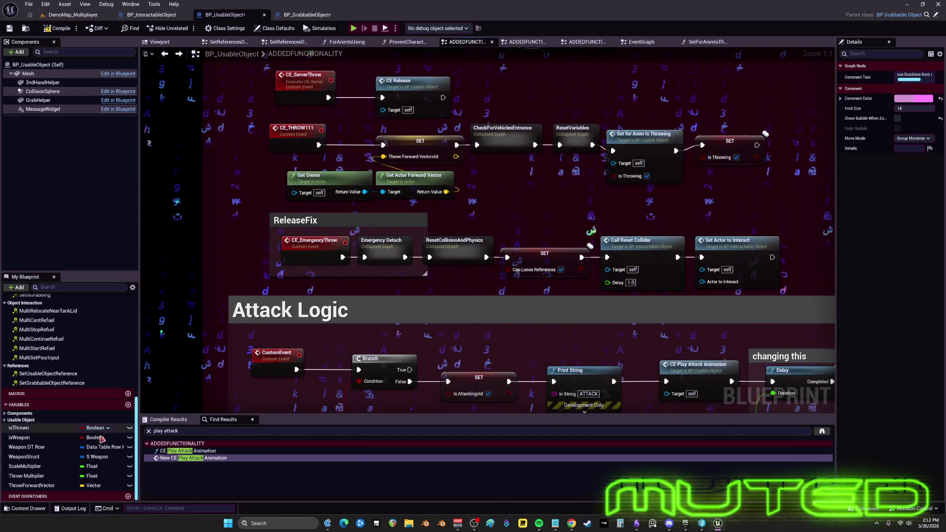
mouse_move(31, 486)
left_mouse_down()
mouse_move(444, 274)
mouse_move(516, 205)
mouse_move(370, 128)
left_mouse_up()
left_click(517, 201)
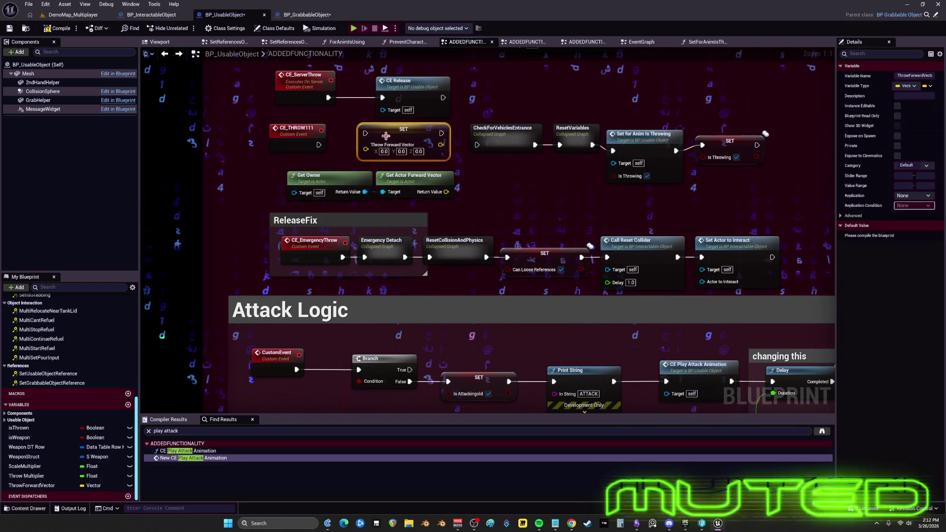
left_click_drag(319, 145, 365, 133)
left_click_drag(440, 134, 477, 145)
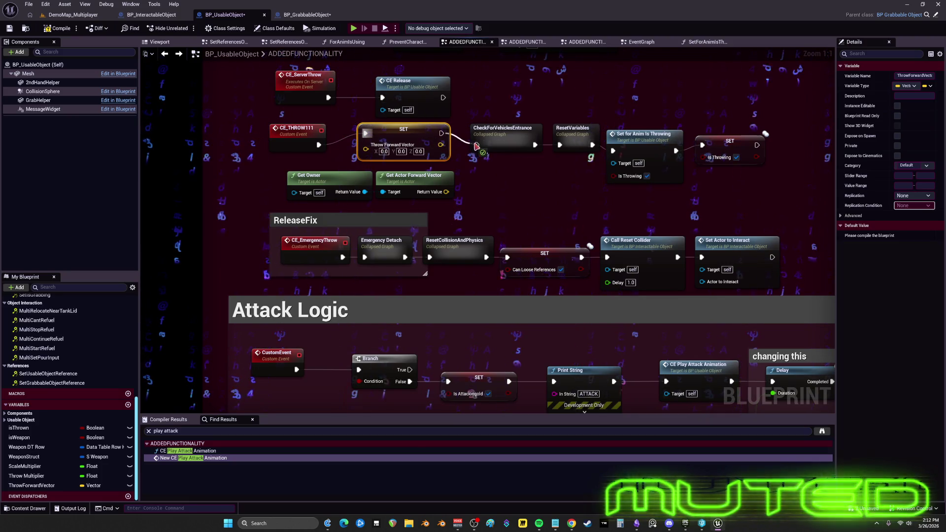
Rename the event to CE_THROW and line up the ThrowForwardVector setter
double_click(308, 146)
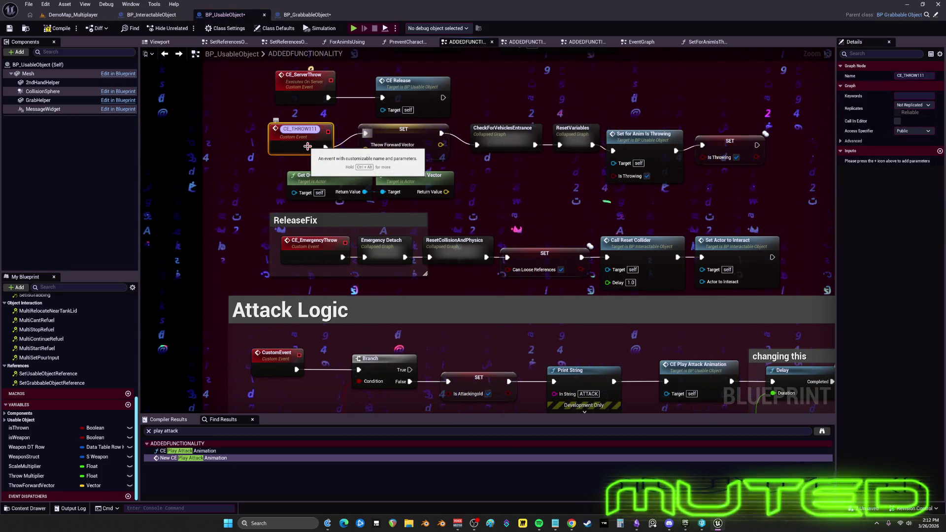
type("CE_THROW")
left_click_drag(404, 130, 403, 135)
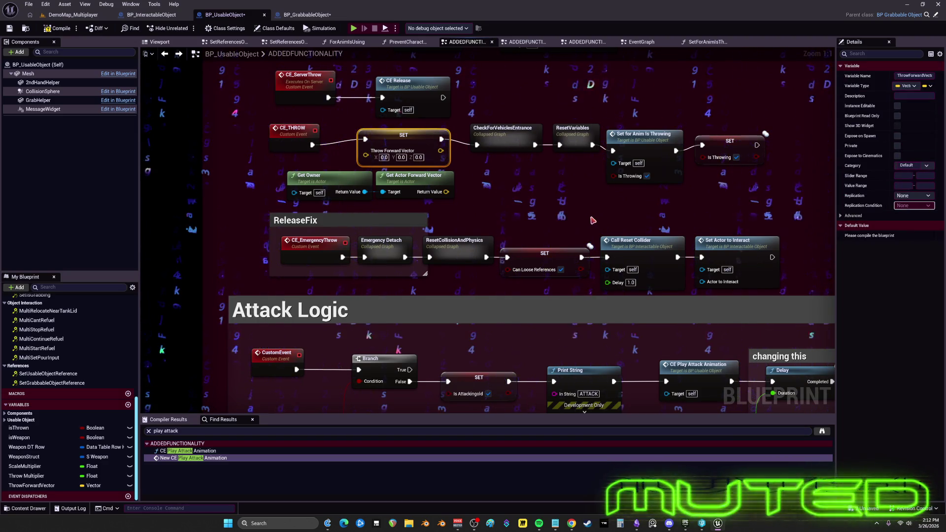
left_click_drag(606, 223, 467, 172)
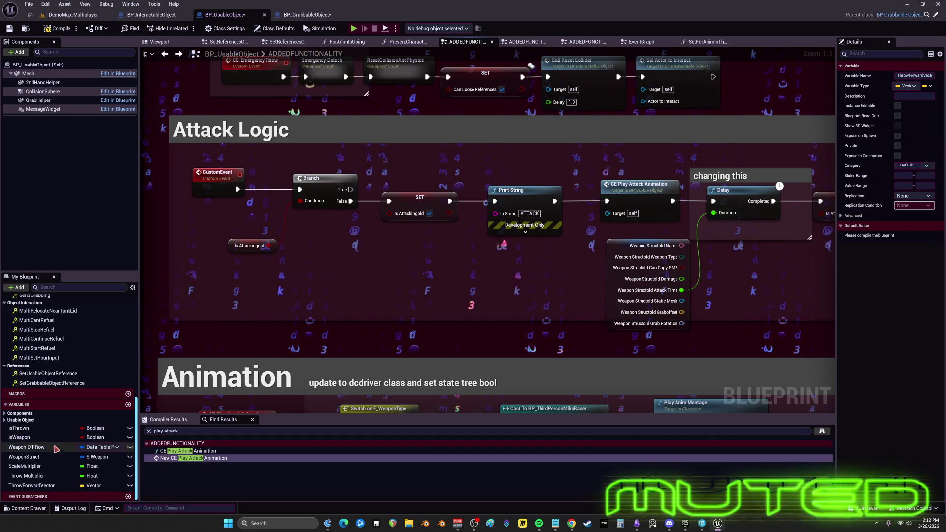
Promote the Is Attackingold value to a new Is Attacking variable and feed it into the Branch condition
right_click(272, 248)
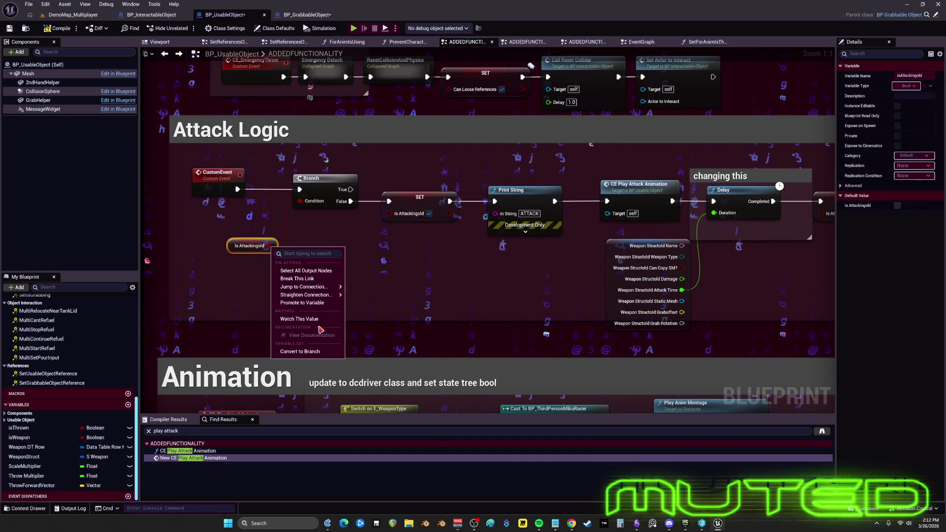
left_click(313, 304)
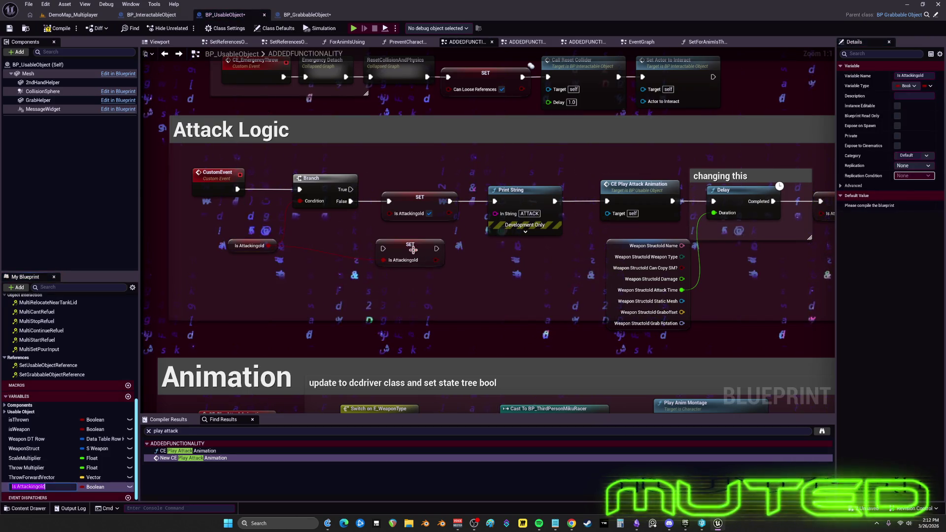
left_click(70, 478)
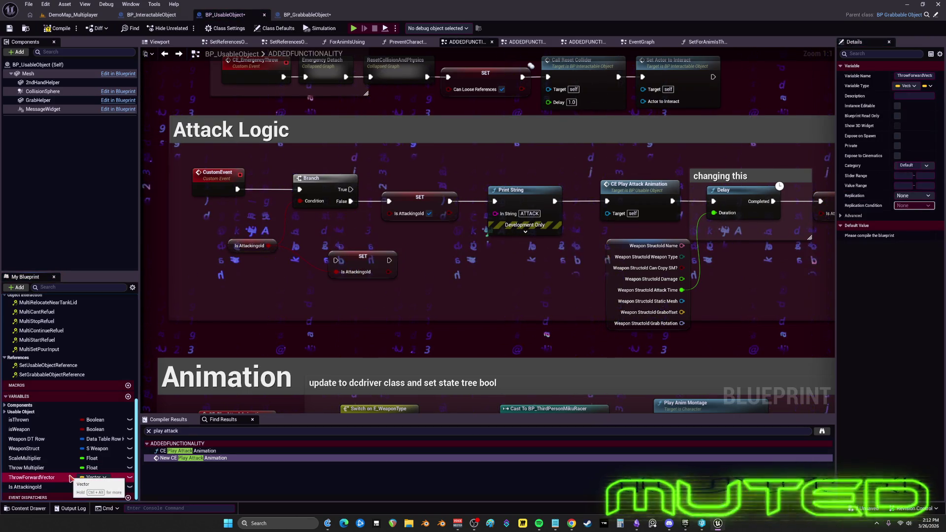
key("Down")
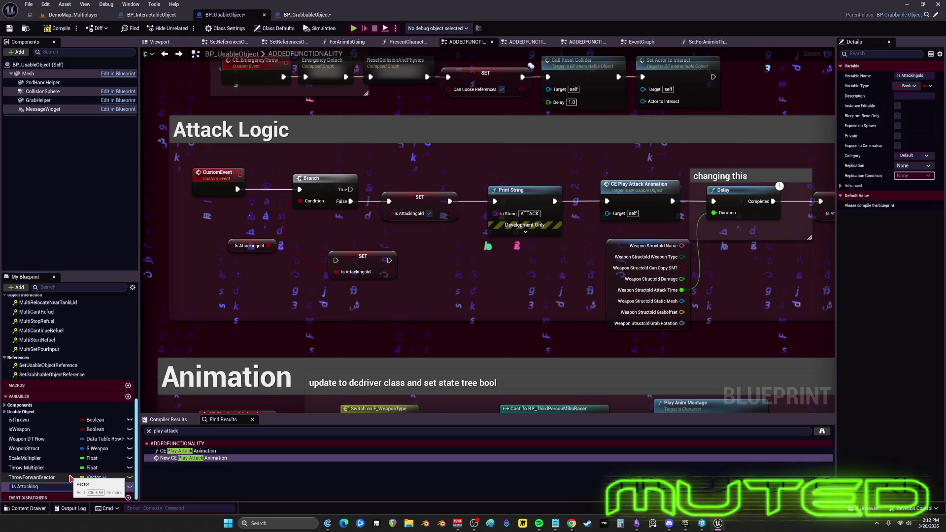
key("Return")
left_click_drag(55, 486, 242, 328)
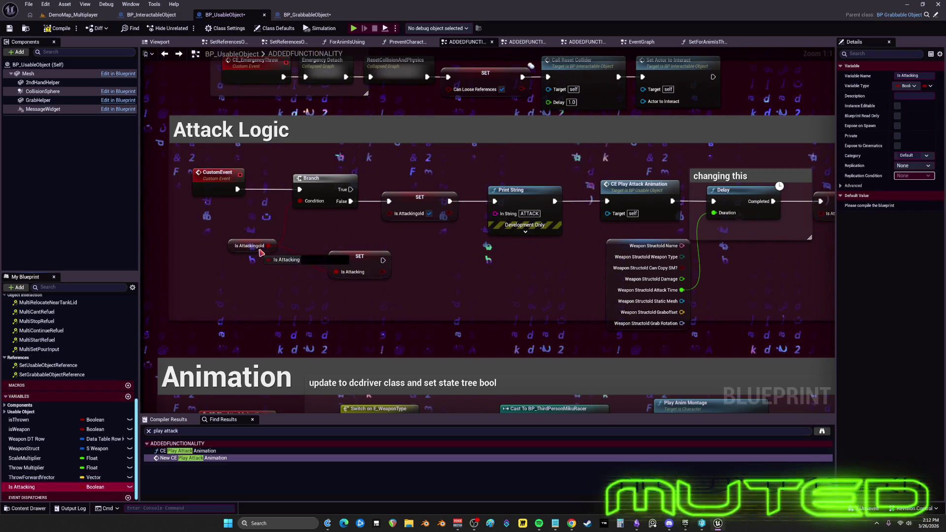
left_click_drag(379, 251, 379, 250)
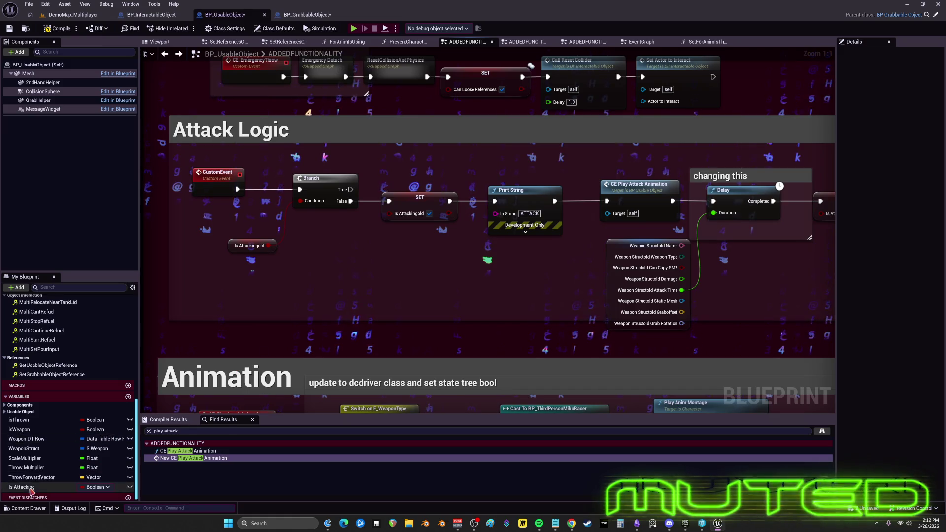
mouse_move(20, 486)
left_mouse_down()
mouse_move(291, 207)
mouse_move(302, 210)
left_mouse_up()
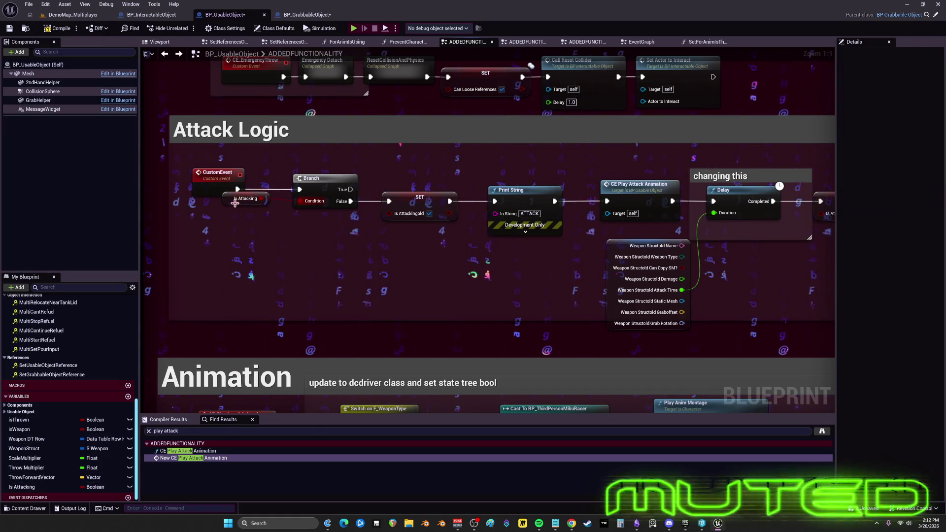
Replace the SET Is Attackingold on Branch False with a SET Is Attacking set to true
mouse_move(60, 486)
left_mouse_down()
mouse_move(403, 261)
mouse_move(407, 236)
left_mouse_up()
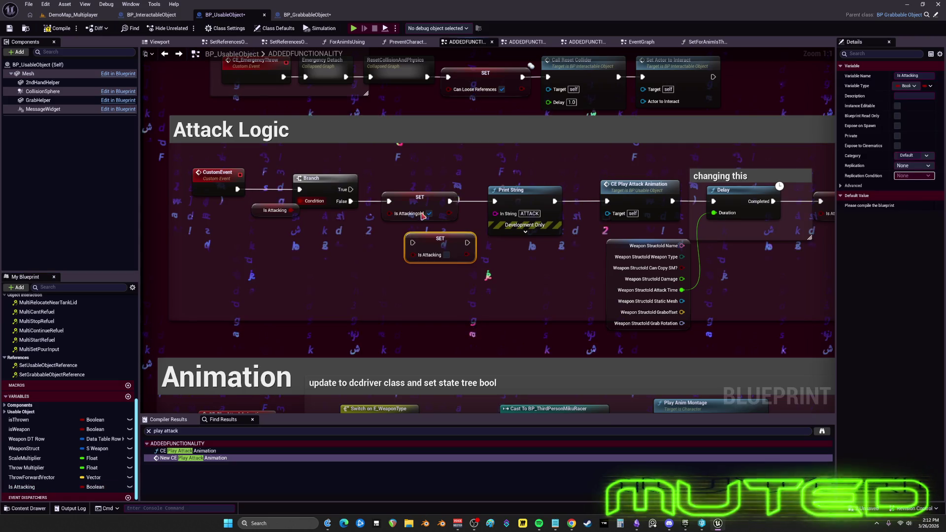
left_click(416, 197)
key("Delete")
left_click_drag(351, 201, 414, 244)
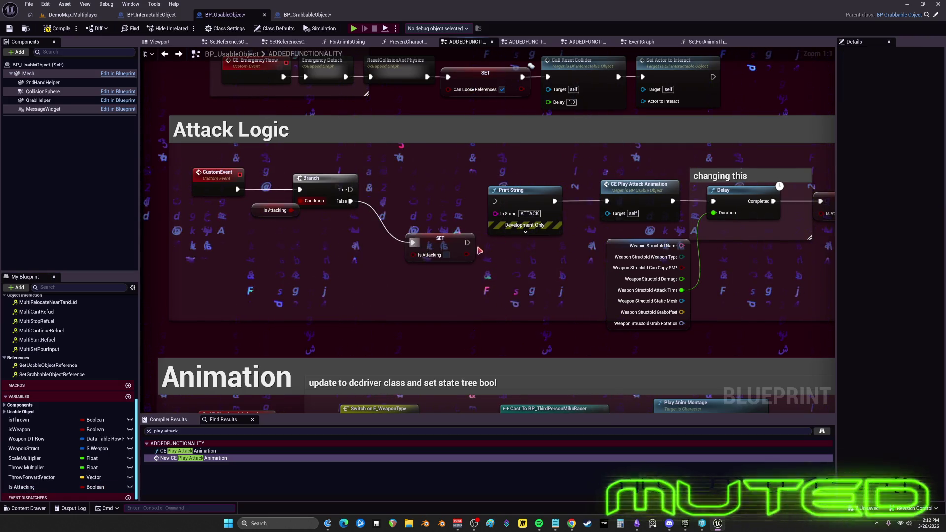
left_click(447, 255)
left_click_drag(440, 240, 409, 217)
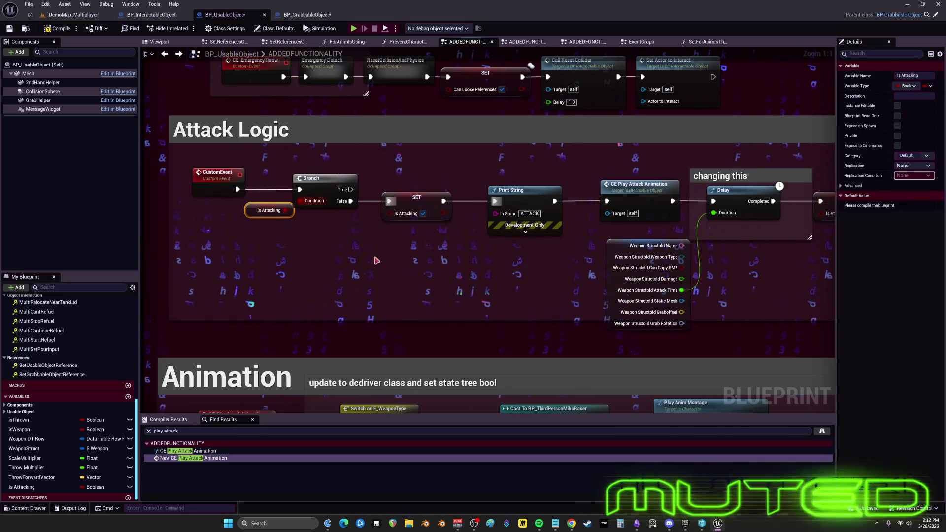
Replace the SET Is Attackingold after the Delay with a new SET Is Attacking node
left_click_drag(21, 487, 478, 228)
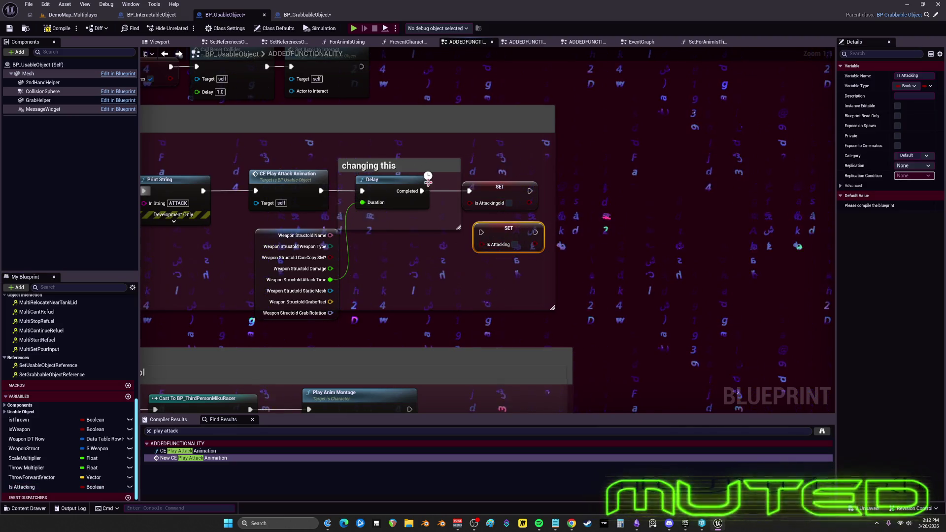
left_click(500, 188)
key("Delete")
left_click_drag(514, 238, 502, 191)
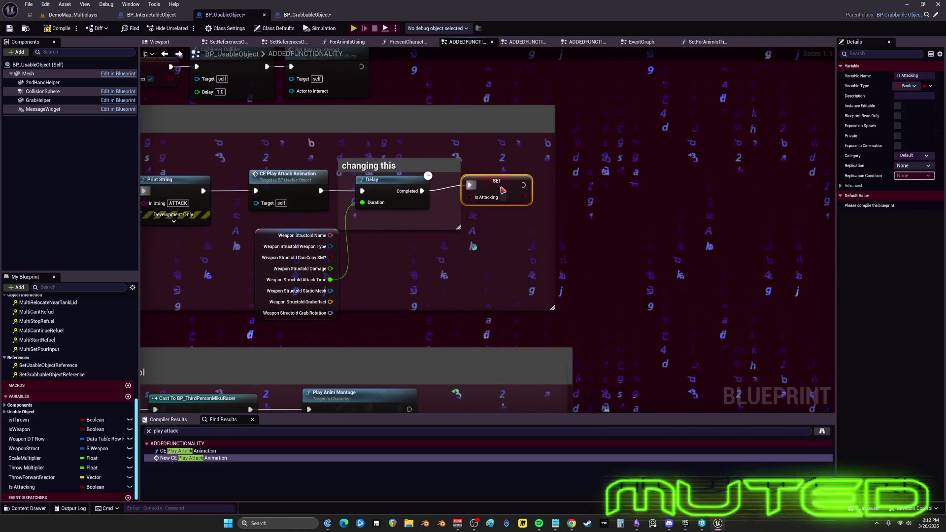
scroll(502, 191, "down", 2)
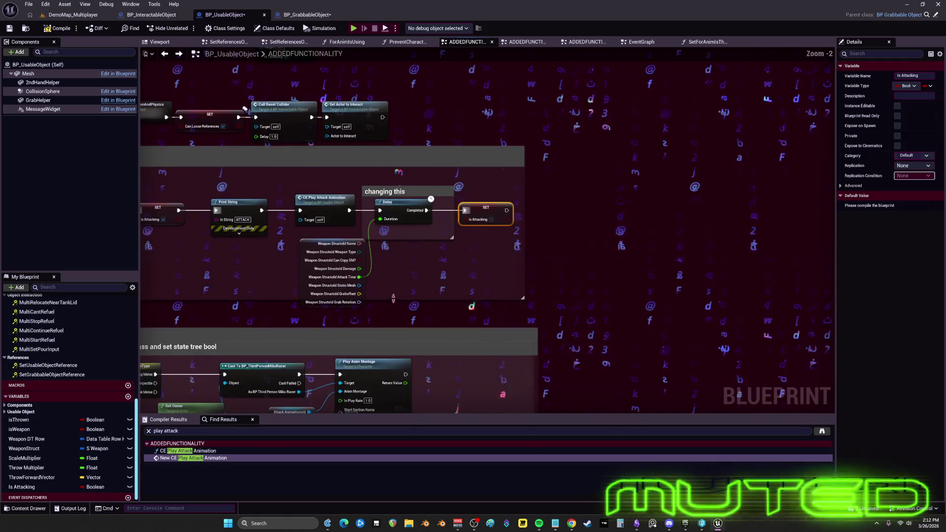
scroll(303, 333, "up", 2)
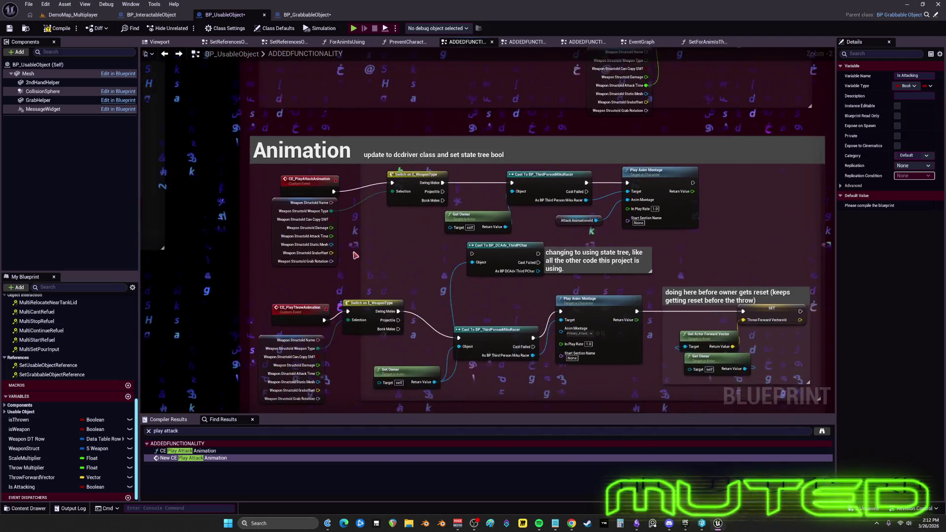
left_click_drag(577, 215, 570, 209)
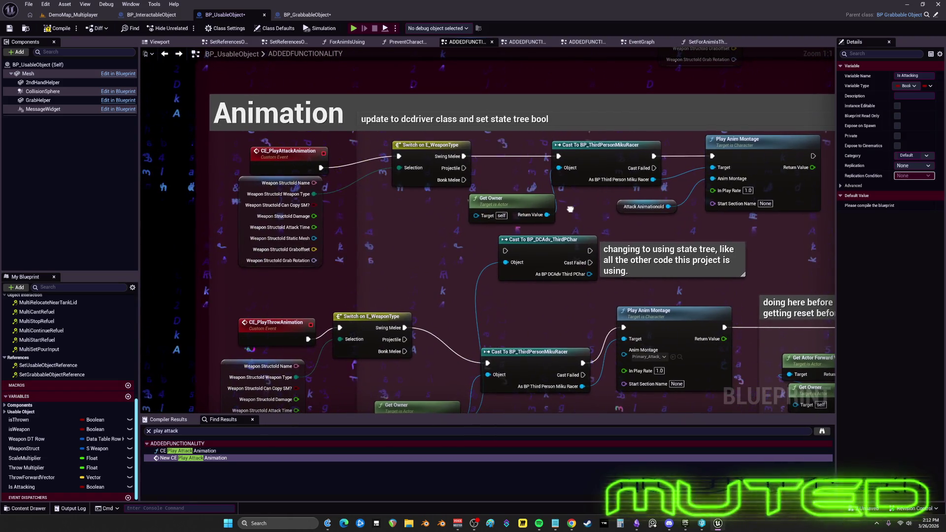
Place a Weapon Struct getter under CE_PlayAttackAnimation in place of the old Weapon Structold getter
left_click(240, 238)
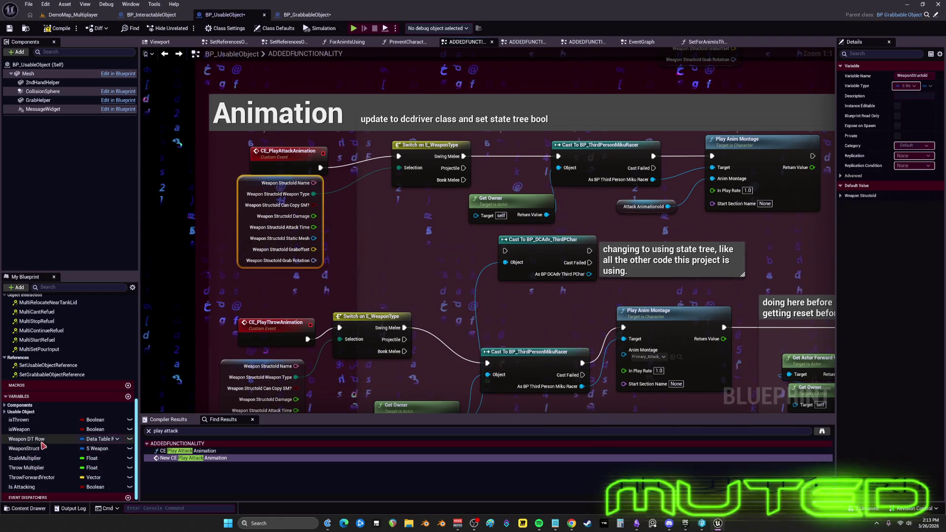
mouse_move(30, 448)
left_mouse_down()
mouse_move(316, 316)
mouse_move(358, 206)
left_mouse_up()
left_click(384, 216)
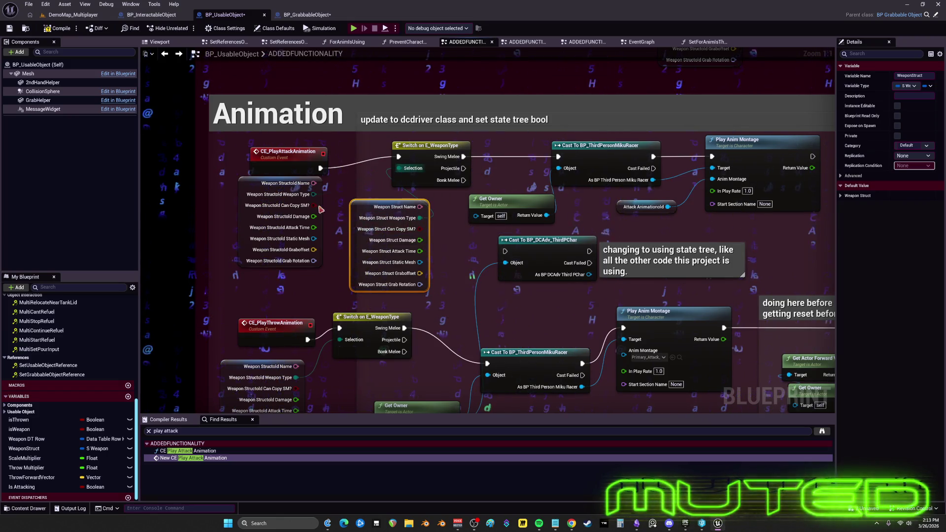
left_click_drag(365, 223, 270, 211)
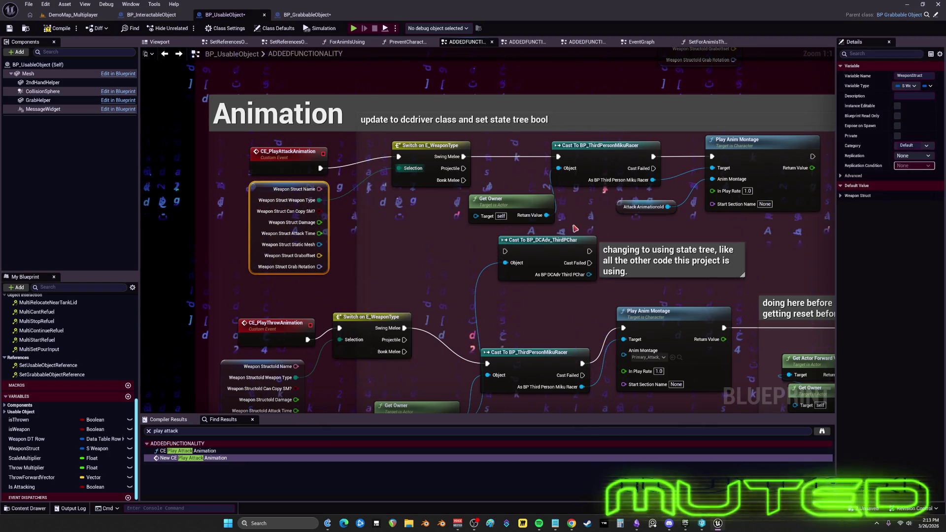
left_click_drag(632, 231, 579, 182)
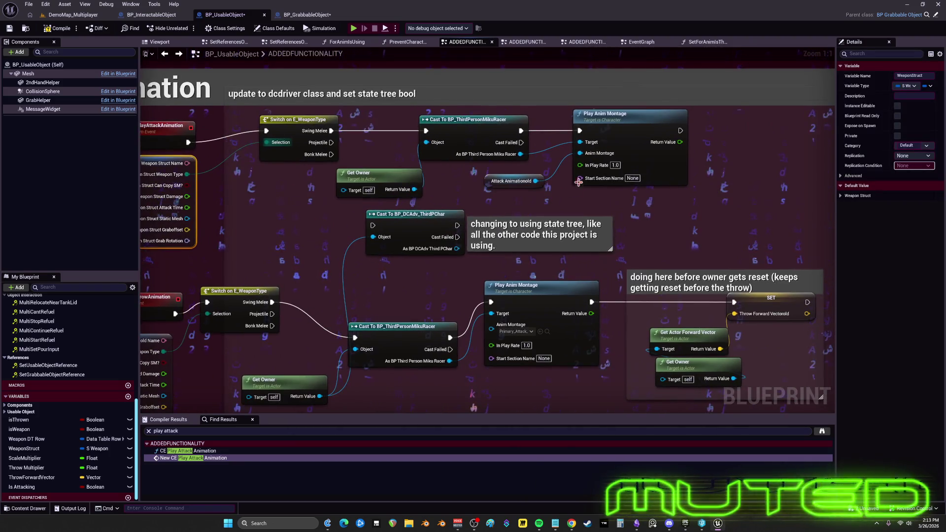
right_click(587, 158)
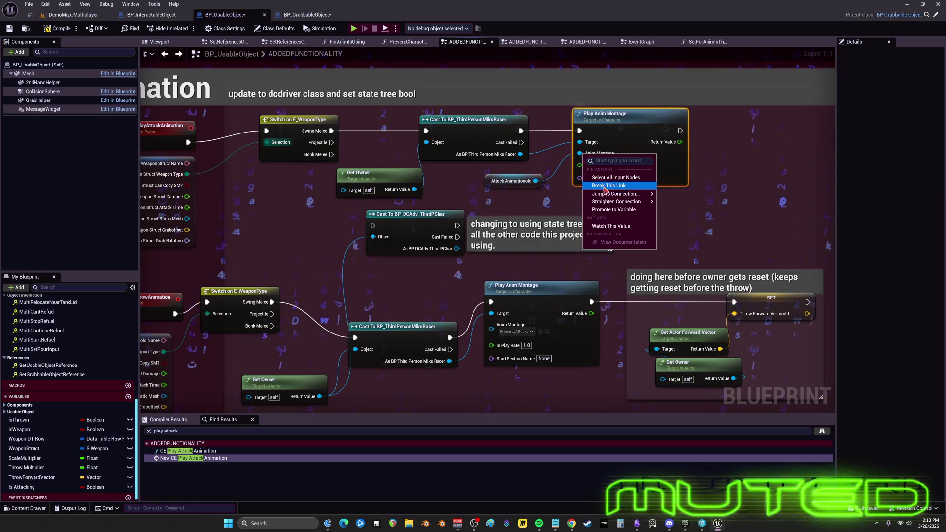
Promote the montage input to an Anim Montage variable and position its getter node
left_click(620, 210)
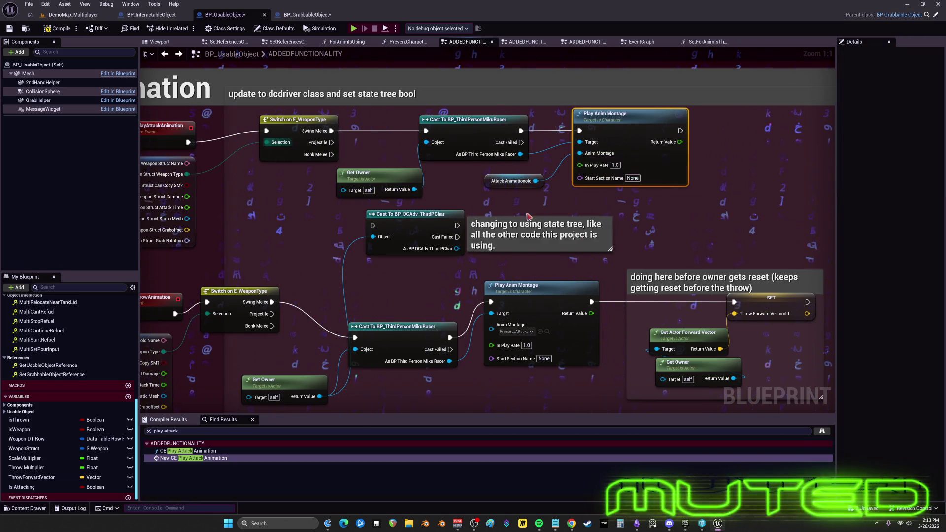
mouse_move(497, 154)
left_mouse_down()
mouse_move(542, 116)
mouse_move(496, 192)
left_mouse_up()
left_click(515, 116)
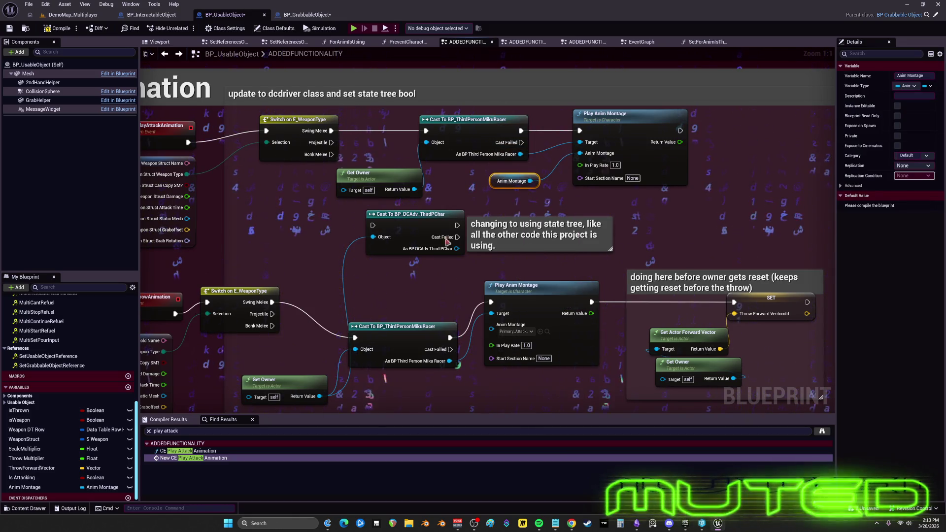
Replace the old ThrowForwardVectorold SET with a new SET ThrowForwardVector after Play Anim Montage
mouse_move(434, 298)
left_mouse_down()
mouse_move(435, 280)
mouse_move(533, 224)
mouse_move(606, 163)
mouse_move(567, 64)
mouse_move(157, 222)
mouse_move(345, 172)
mouse_move(212, 278)
mouse_move(165, 277)
mouse_move(102, 251)
left_mouse_up()
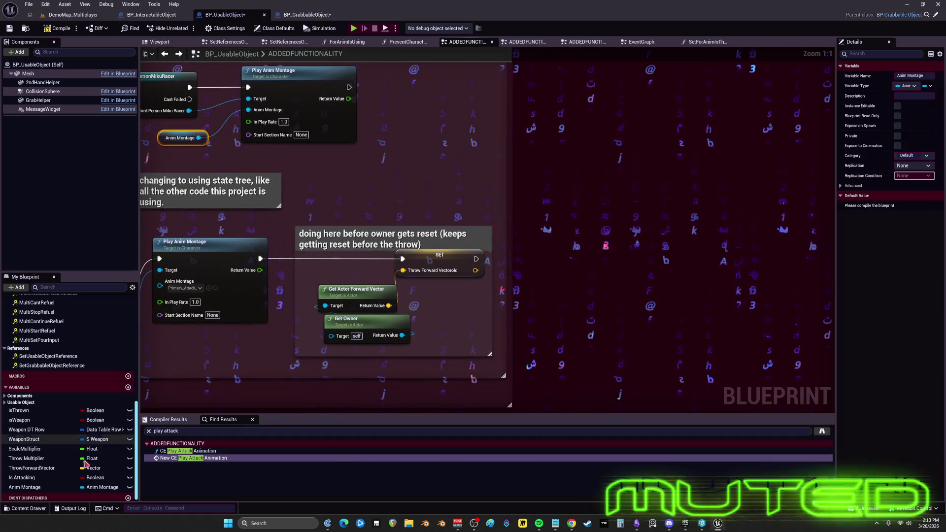
mouse_move(75, 448)
left_mouse_down()
mouse_move(414, 293)
mouse_move(419, 316)
left_mouse_up()
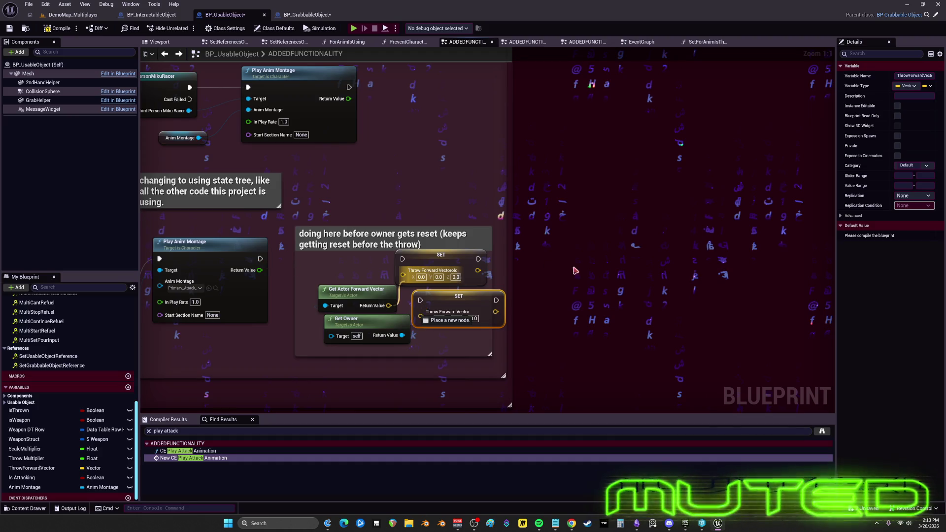
left_click_drag(506, 244, 419, 315)
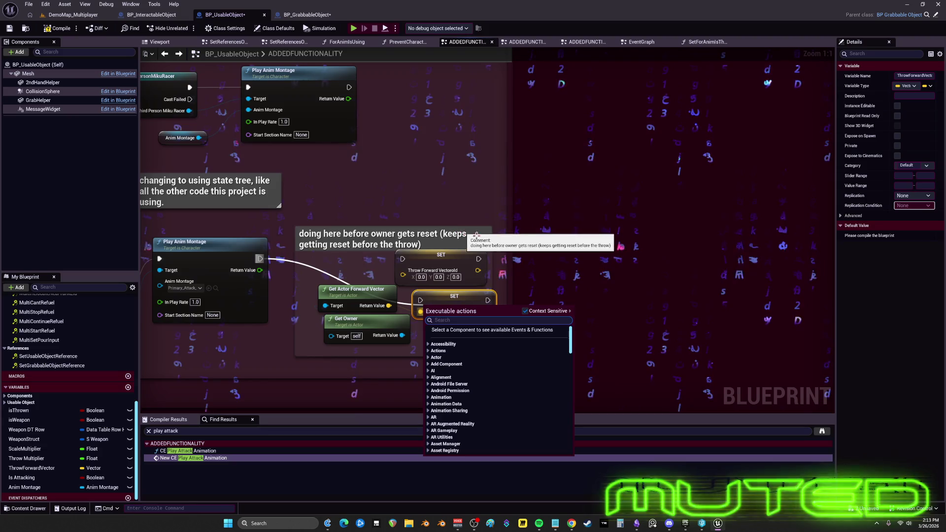
left_click(422, 270)
mouse_move(260, 259)
left_mouse_down()
mouse_move(419, 300)
mouse_move(447, 268)
left_mouse_up()
left_click(459, 273)
key("Delete")
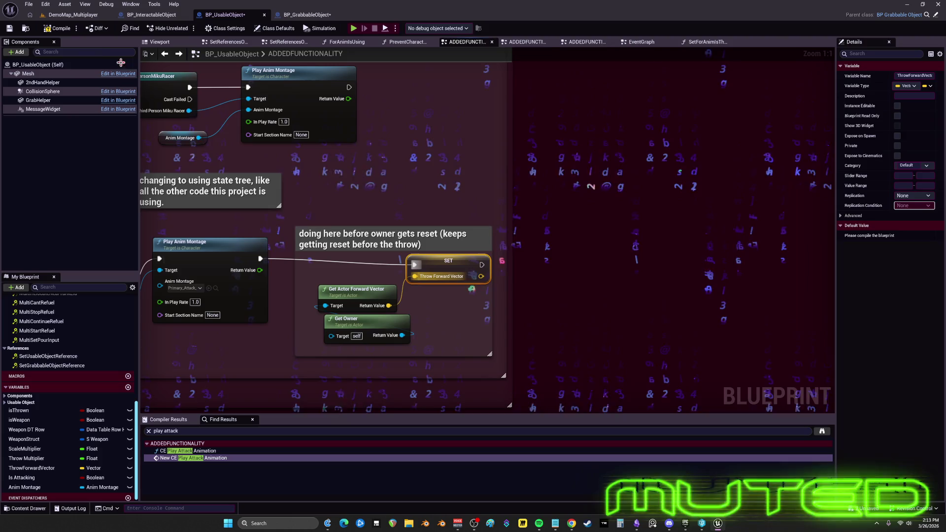
Save all blueprints, then bring up BP_InteractableObject's event graph
left_click(28, 4)
left_click(138, 62)
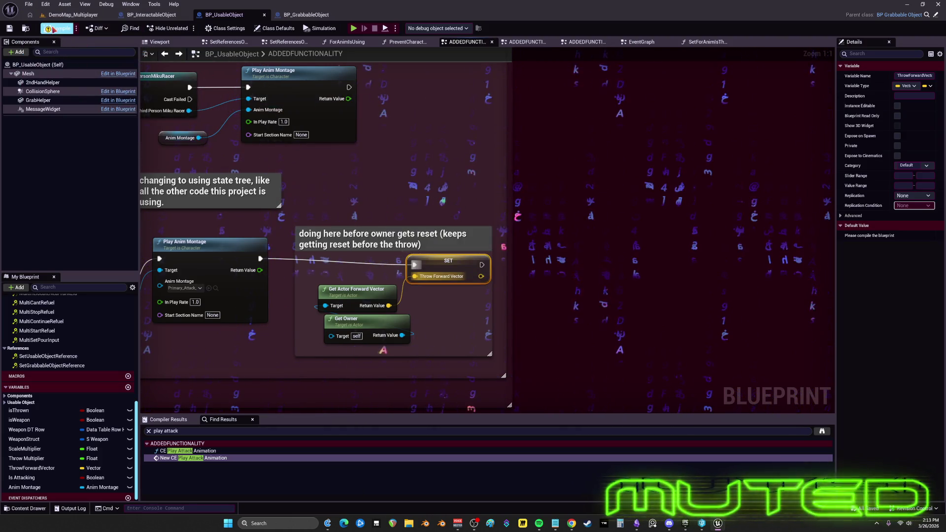
scroll(473, 236, "down", 9)
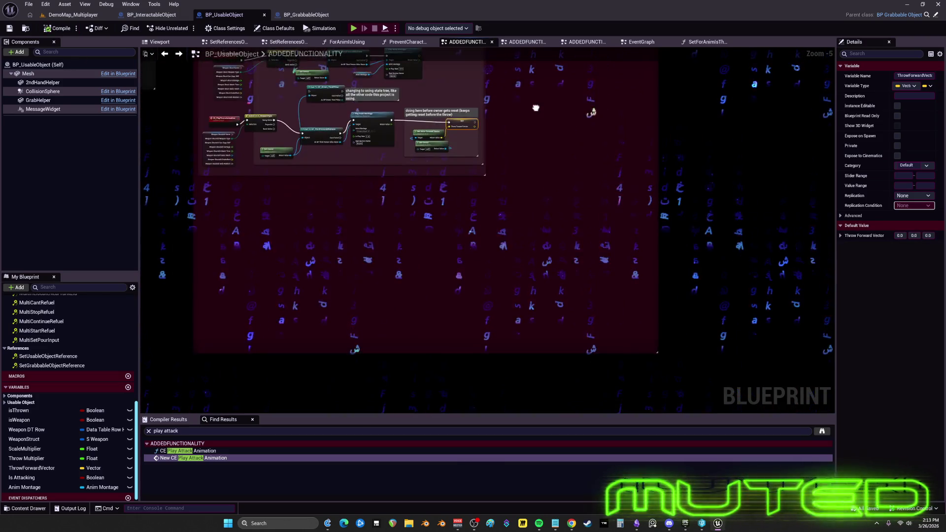
scroll(483, 269, "up", 10)
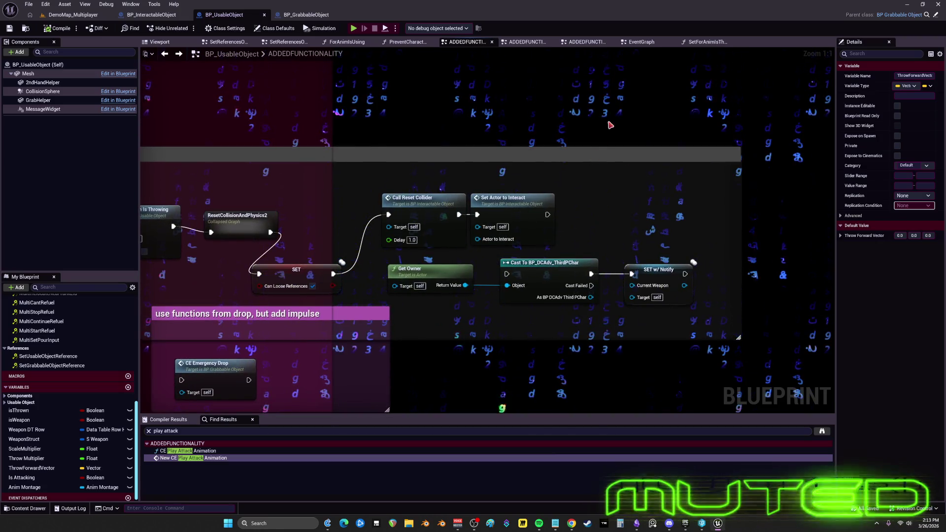
mouse_move(611, 113)
left_mouse_down()
mouse_move(591, 175)
mouse_move(641, 197)
mouse_move(706, 199)
left_mouse_up()
scroll(706, 198, "down", 4)
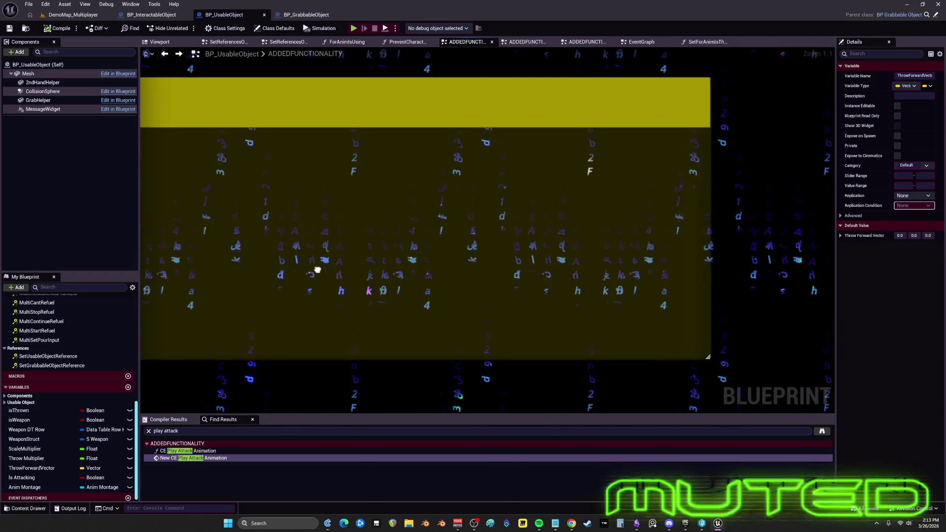
left_click(151, 14)
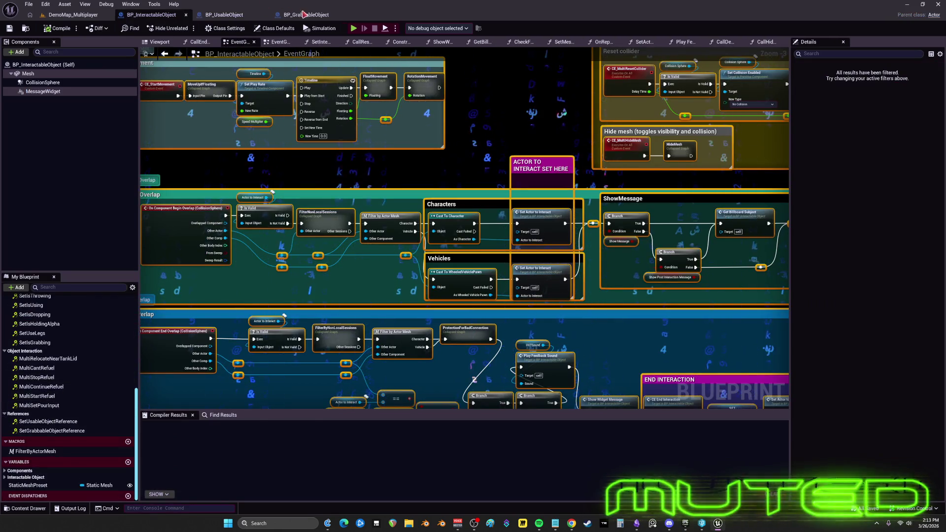
In BP_GrabbableObject, delete WeaponDTRowold, AttackAnimationold and another old variable, keeping WeaponStructold
key("ctrl+Tab")
left_click(74, 476)
key("Delete")
left_click(75, 485)
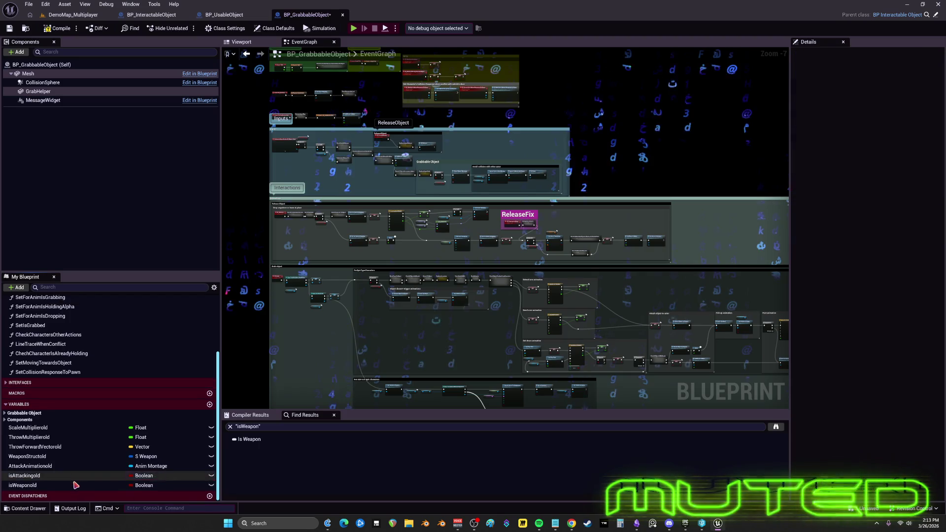
key("Delete")
left_click(75, 480)
key("Delete")
left_click(72, 478)
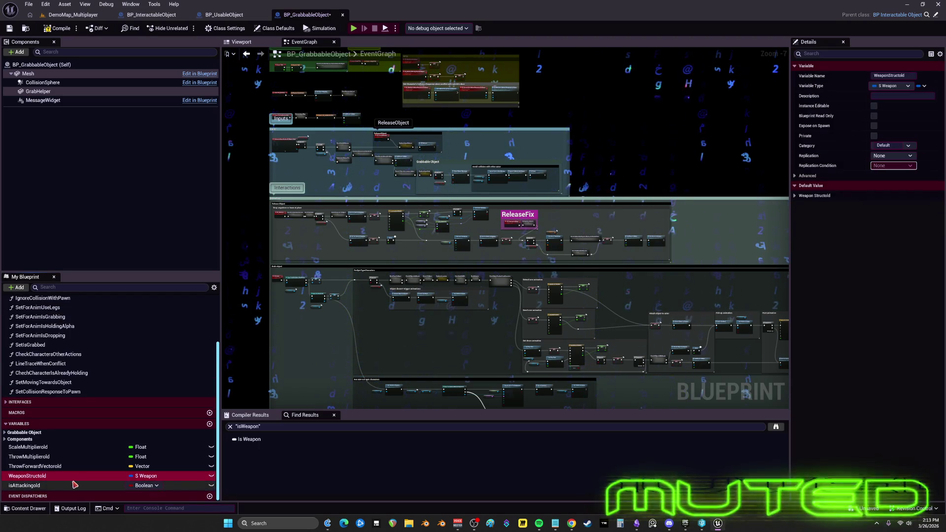
key("Delete")
left_click(546, 275)
Delete isAttackingold, ScaleMultiplierold, ThrowMultiplierold and ThrowForwardVectorold
left_click(74, 486)
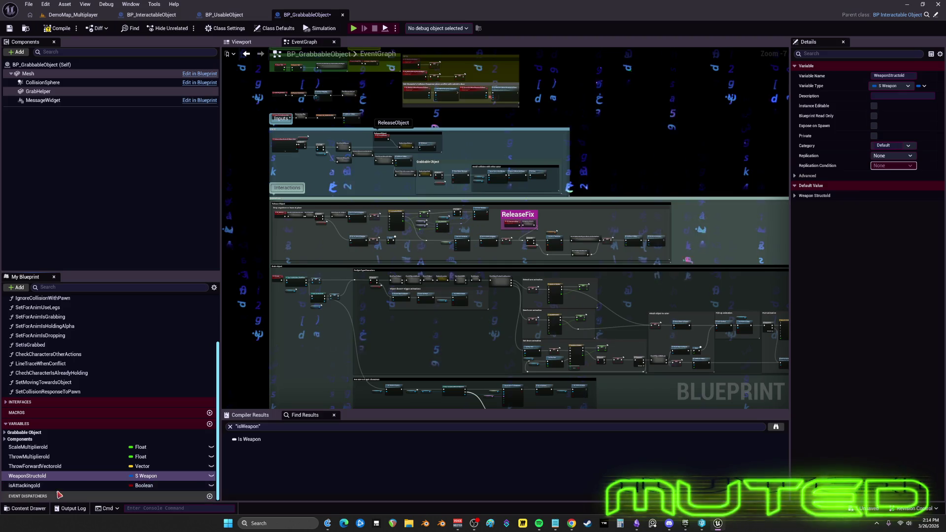
key("Delete")
left_click(61, 469)
key("Delete")
left_click(62, 475)
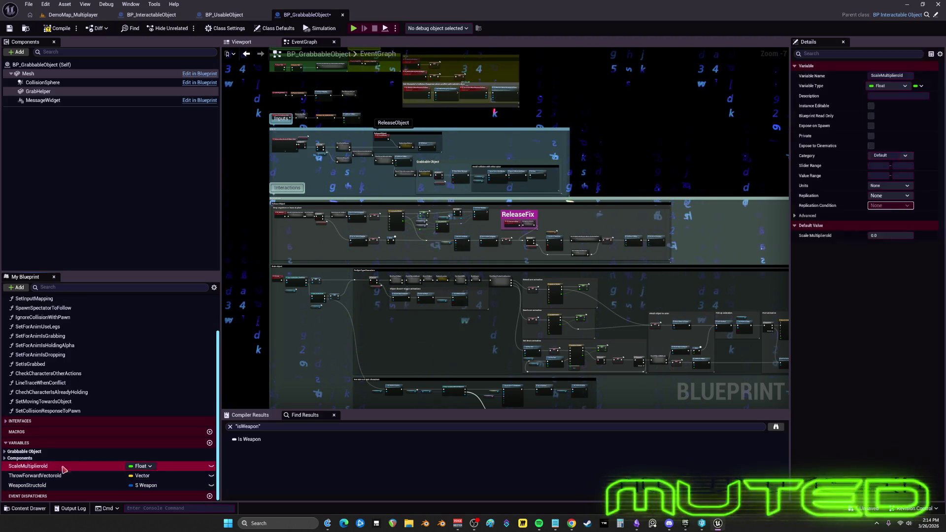
key("Delete")
left_click(63, 478)
key("Delete")
Find references to WeaponStructold by name across all blueprints
right_click(64, 487)
mouse_move(96, 450)
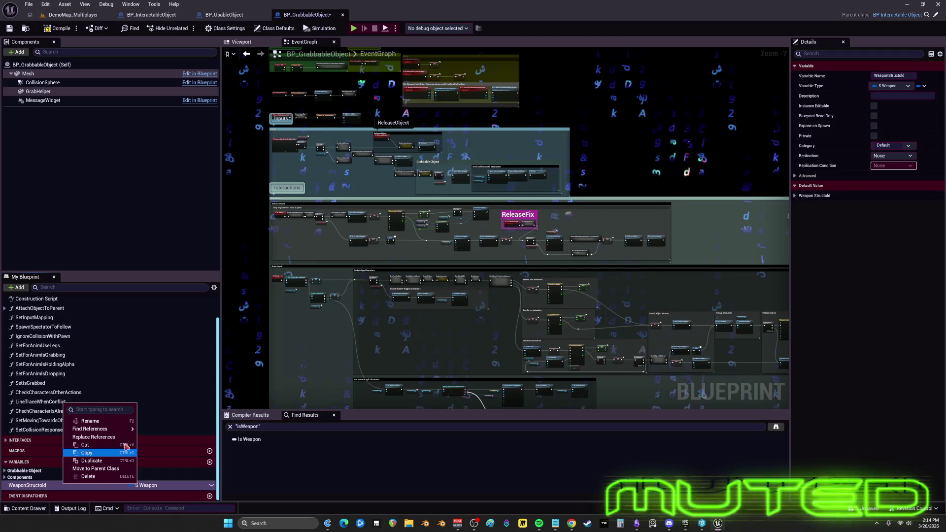
left_click(176, 440)
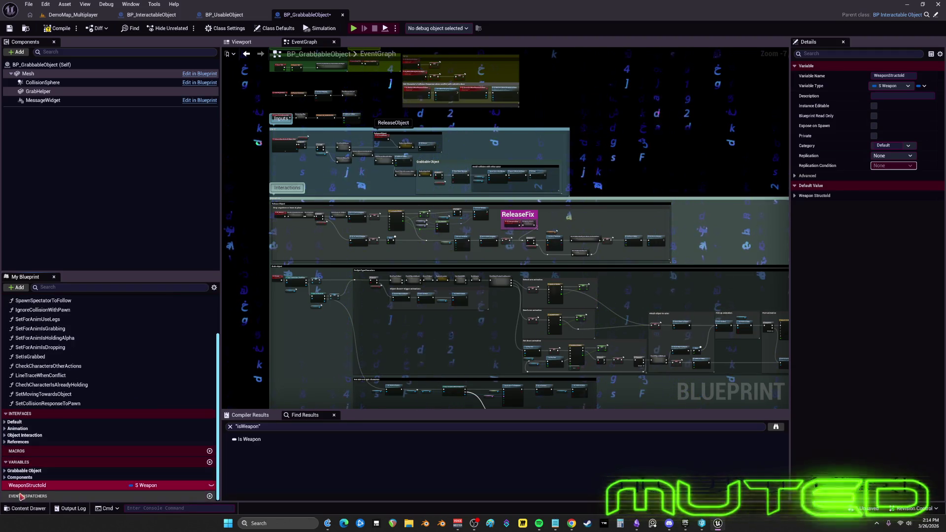
right_click(124, 484)
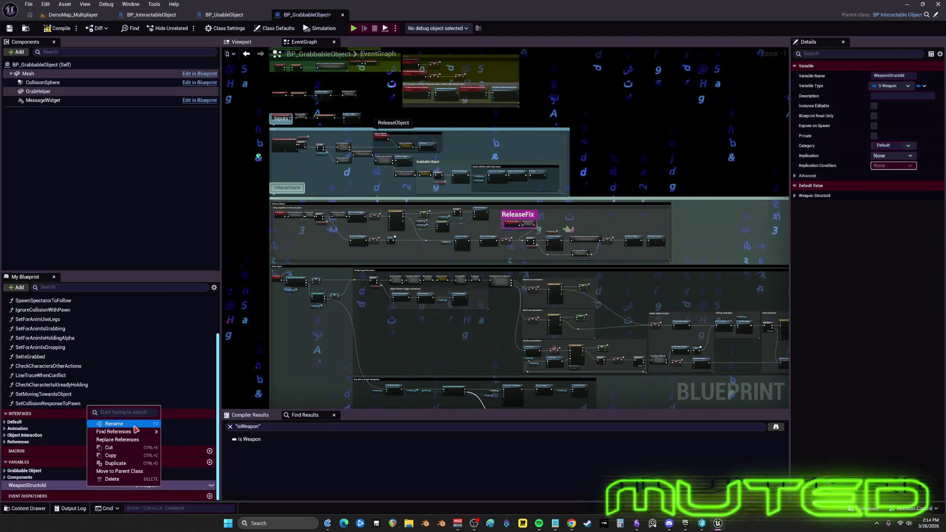
mouse_move(113, 433)
left_click(189, 443)
right_click(78, 485)
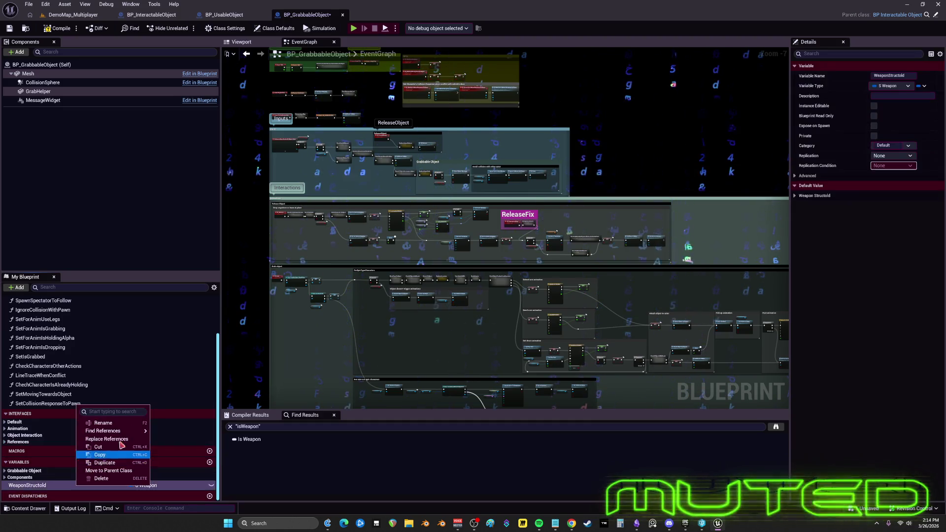
left_click(172, 443)
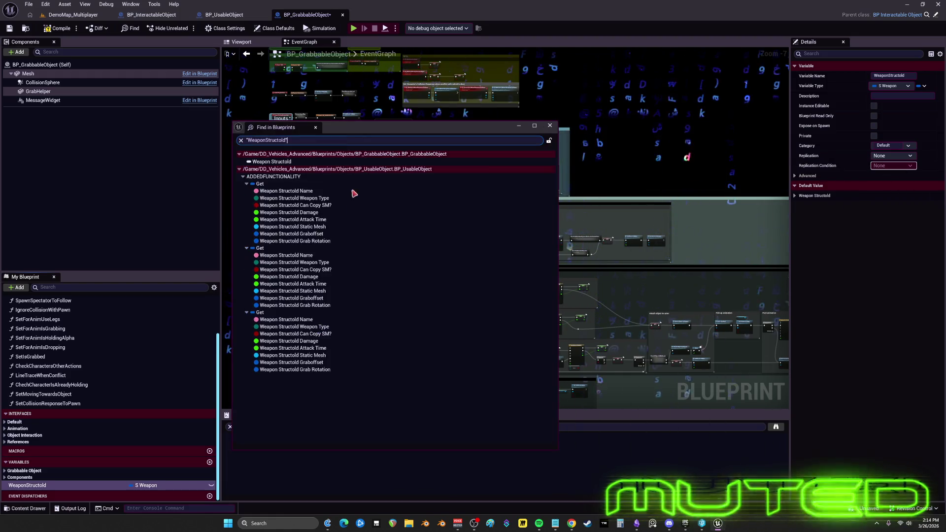
Jump to a WeaponStructold use in BP_UsableObject and compile the blueprint
double_click(288, 183)
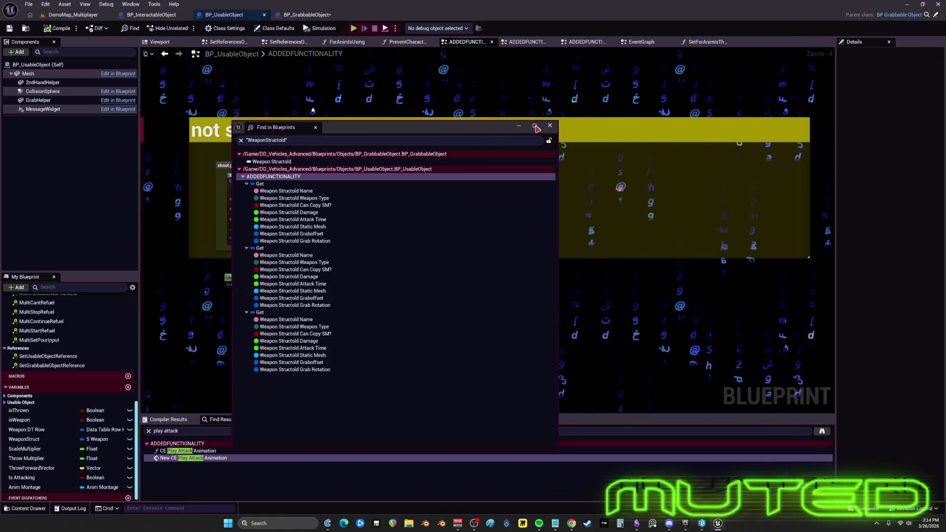
left_click(550, 125)
mouse_move(484, 239)
left_mouse_down()
mouse_move(445, 218)
mouse_move(556, 239)
left_mouse_up()
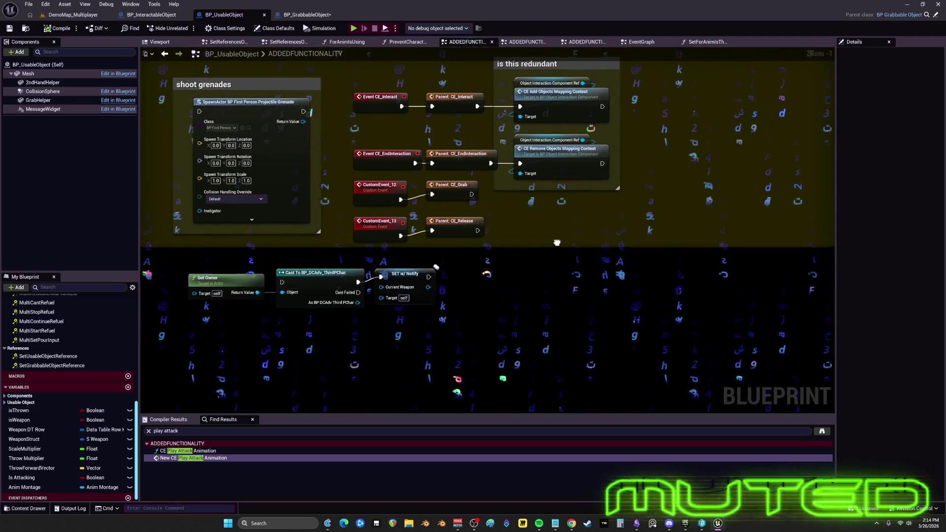
scroll(558, 241, "up", 1)
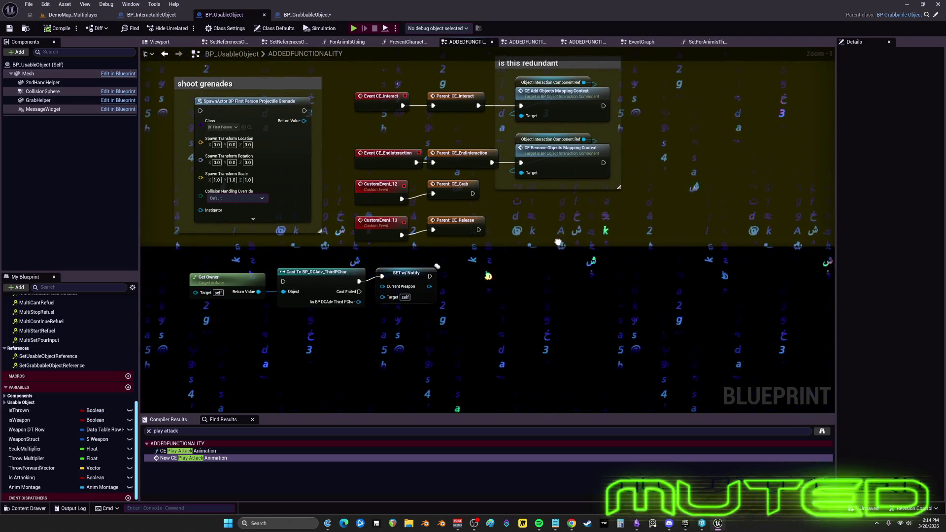
key("F7")
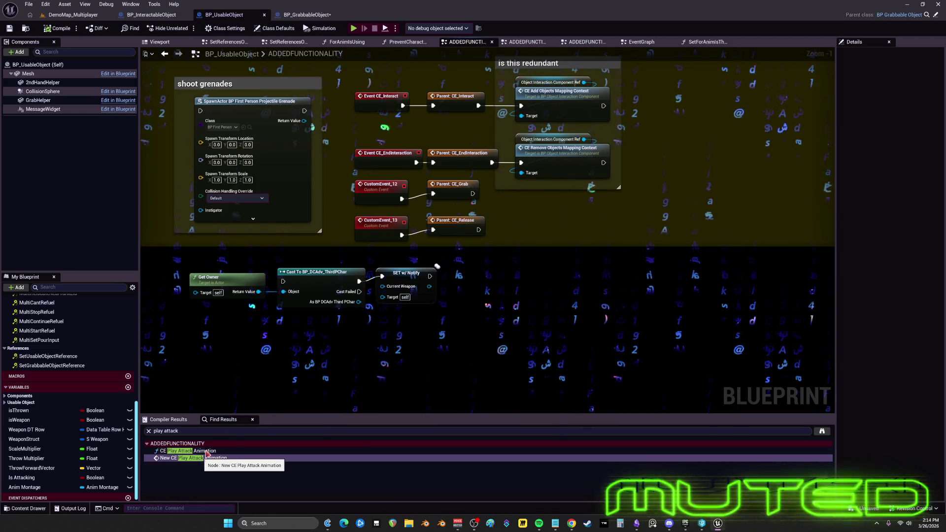
Search all blueprints for ThrowForwardVectorold
key("ctrl+shift+f")
left_click(309, 141)
type("ThrowForwardVectorold")
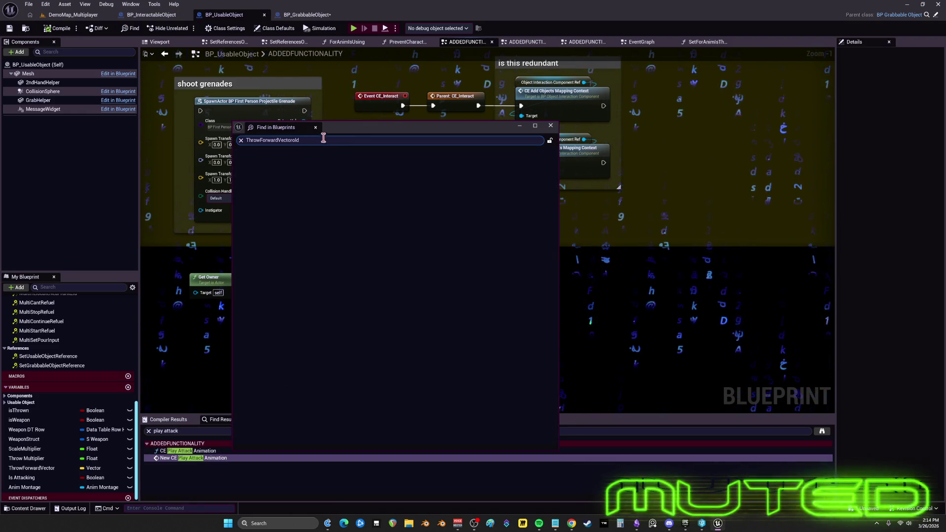
key("Return")
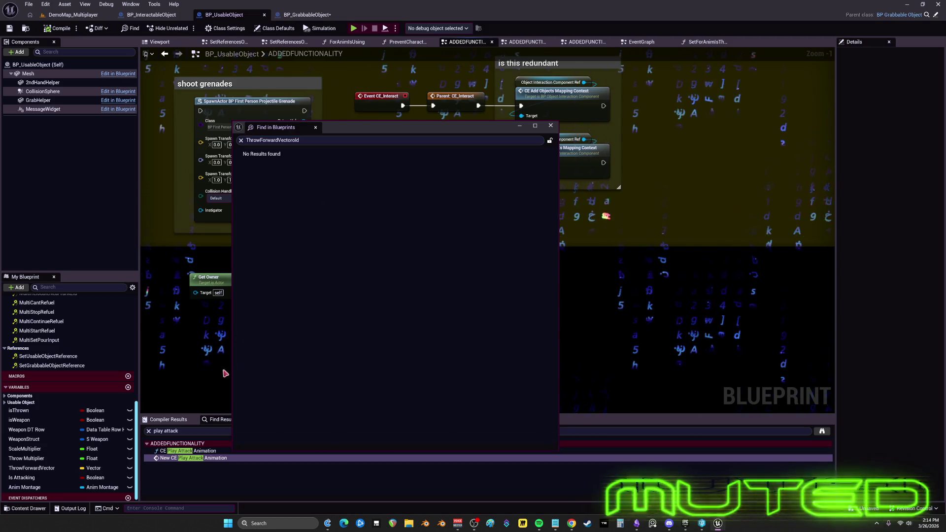
From BP_GrabbableObject, search every blueprint for WeaponStructold by name
left_click(306, 15)
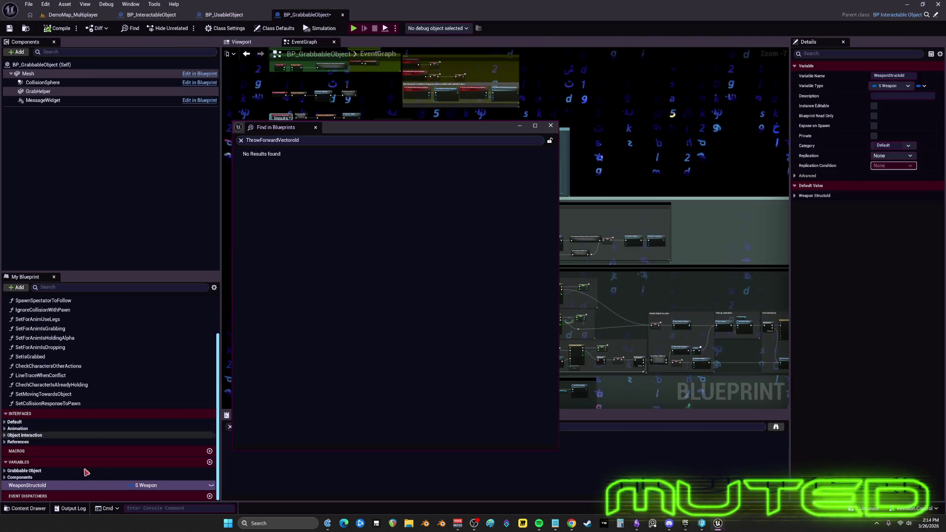
right_click(44, 486)
mouse_move(113, 434)
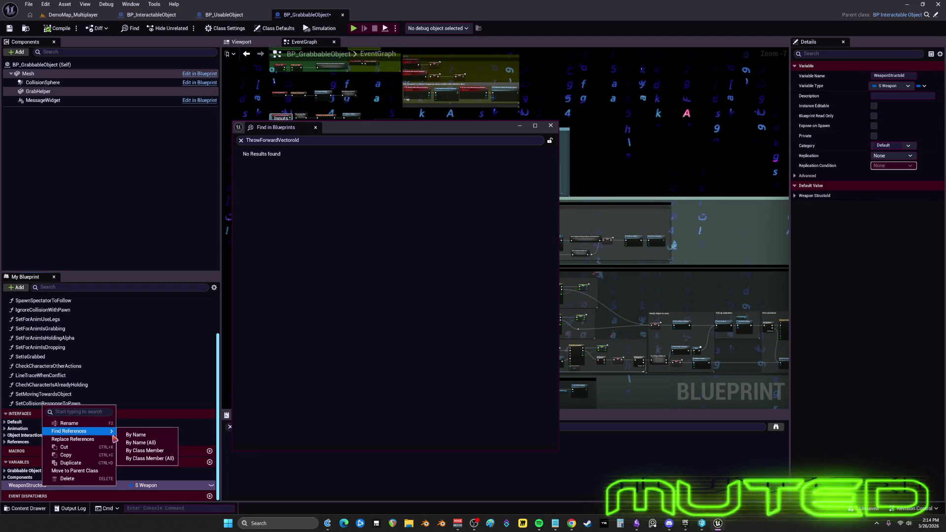
left_click(135, 450)
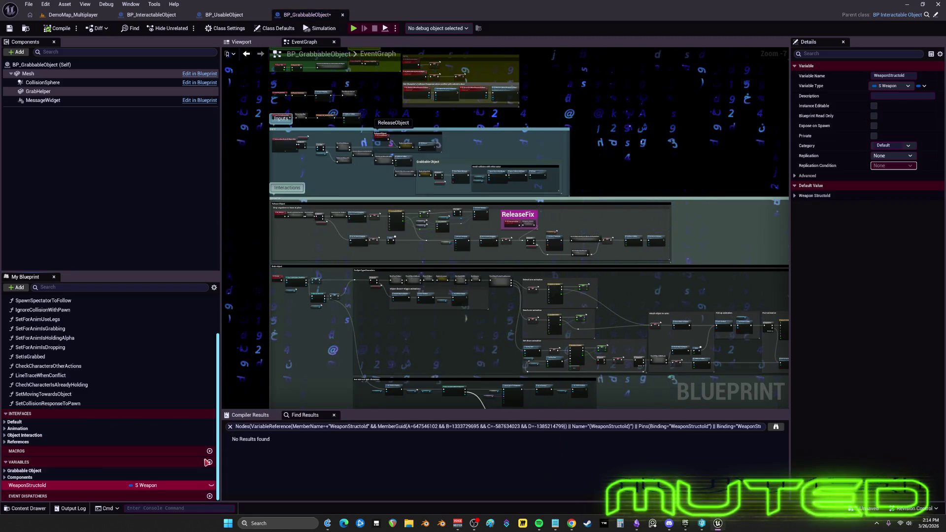
right_click(78, 491)
mouse_move(106, 436)
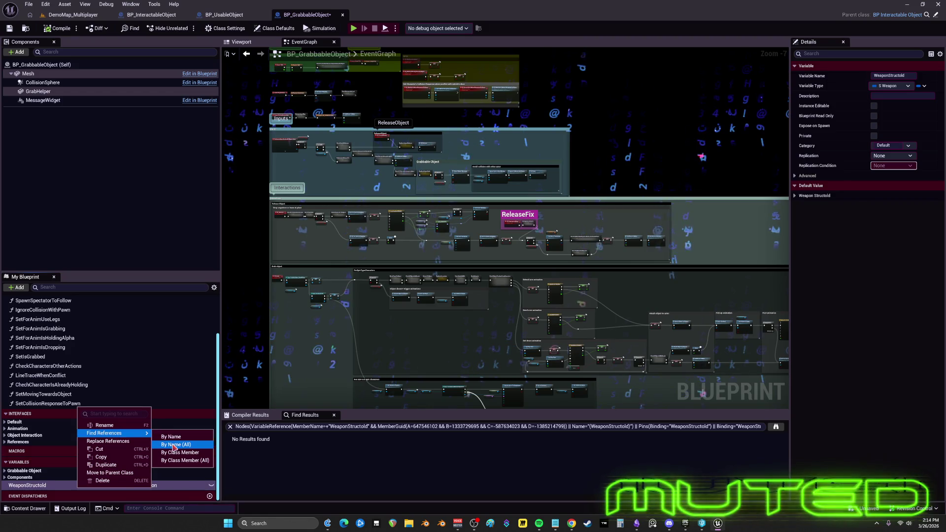
left_click(178, 447)
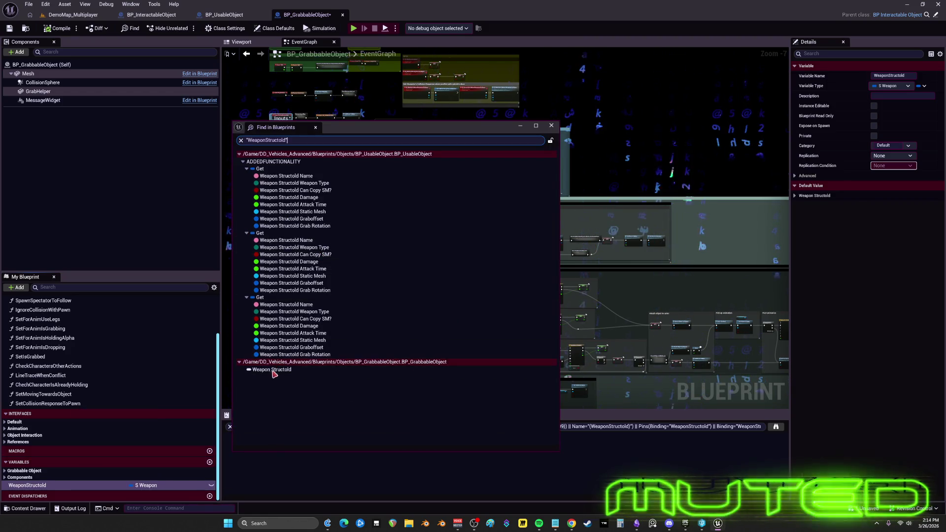
Collapse the Get result groups and jump through the WeaponStructold Get nodes
left_click(246, 233)
left_click(246, 240)
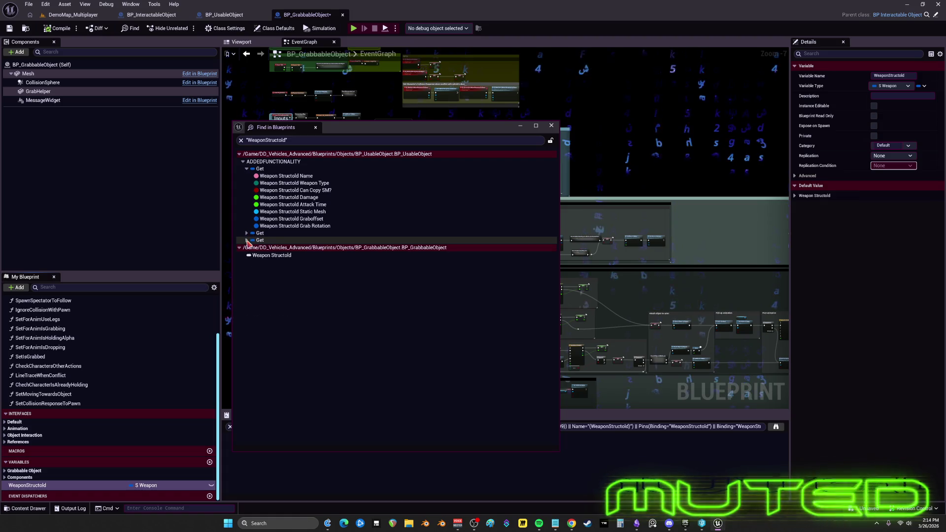
left_click(247, 169)
double_click(260, 169)
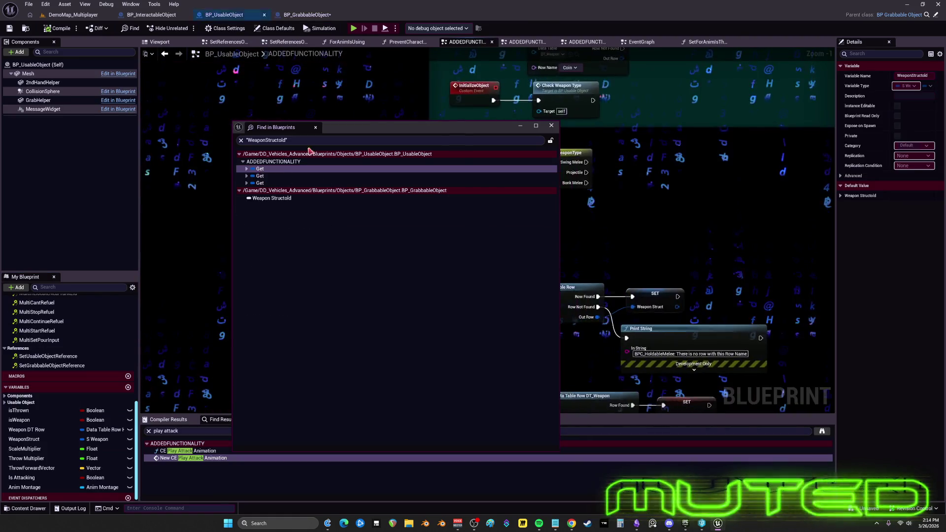
left_click_drag(379, 128, 339, 230)
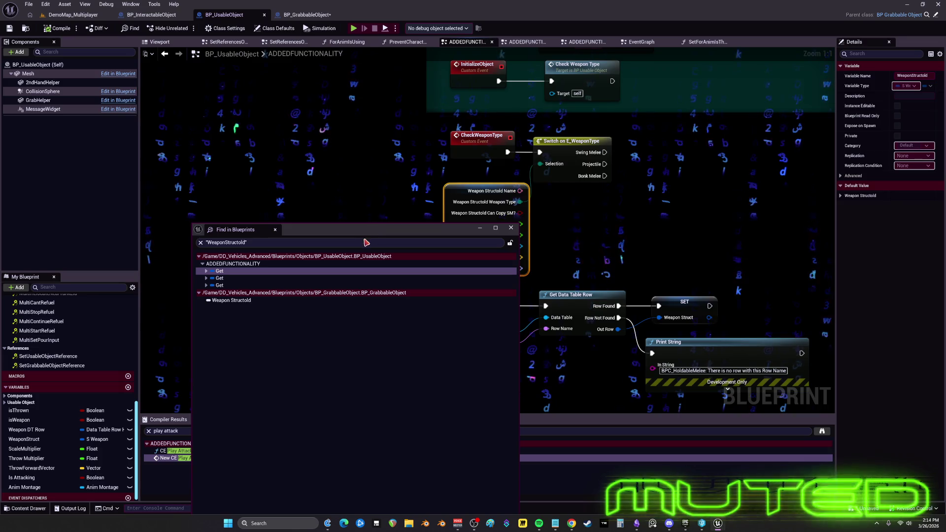
double_click(241, 279)
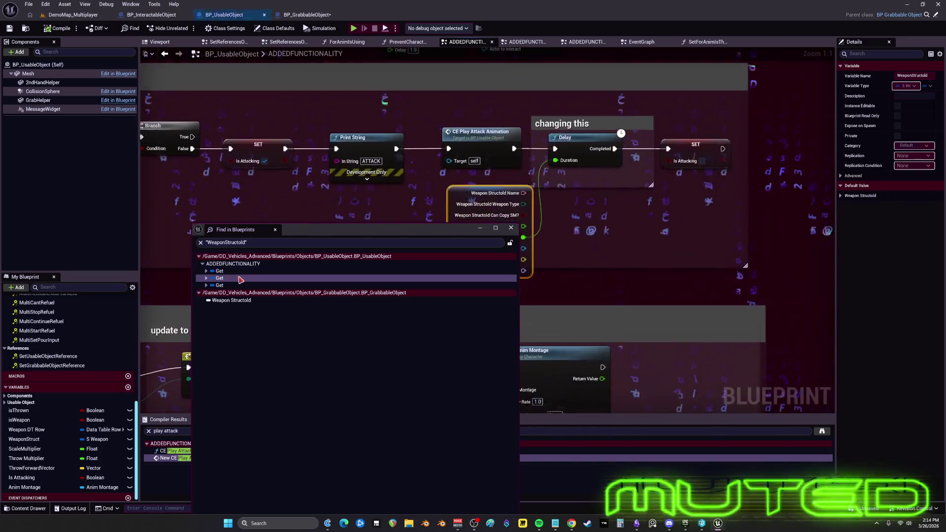
left_click(234, 286)
double_click(234, 286)
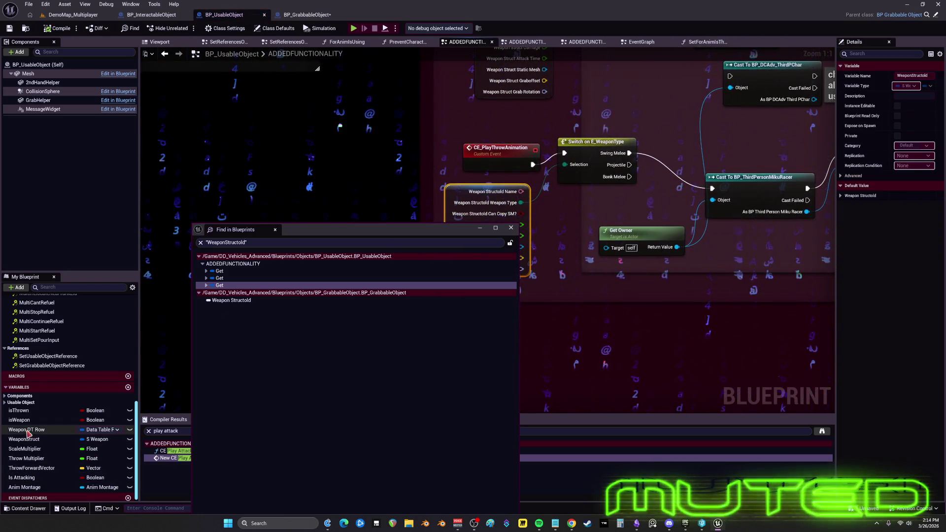
Add a split Weapon Struct getter, wire Weapon Type into the switch, and delete the old node
left_click_drag(25, 430, 481, 201)
mouse_move(83, 408)
left_mouse_down()
mouse_move(601, 181)
mouse_move(570, 173)
mouse_move(169, 331)
mouse_move(41, 440)
mouse_move(148, 345)
mouse_move(468, 197)
mouse_move(347, 194)
left_mouse_up()
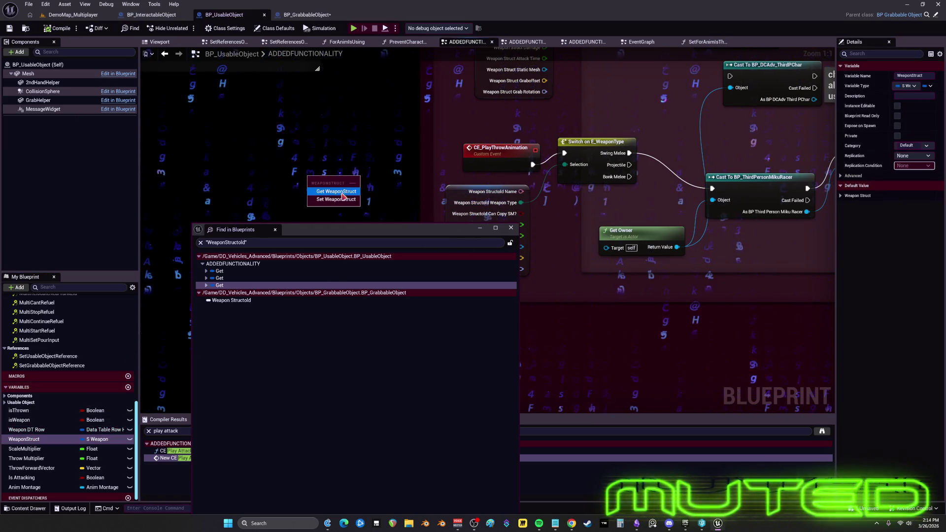
left_click(336, 191)
right_click(344, 180)
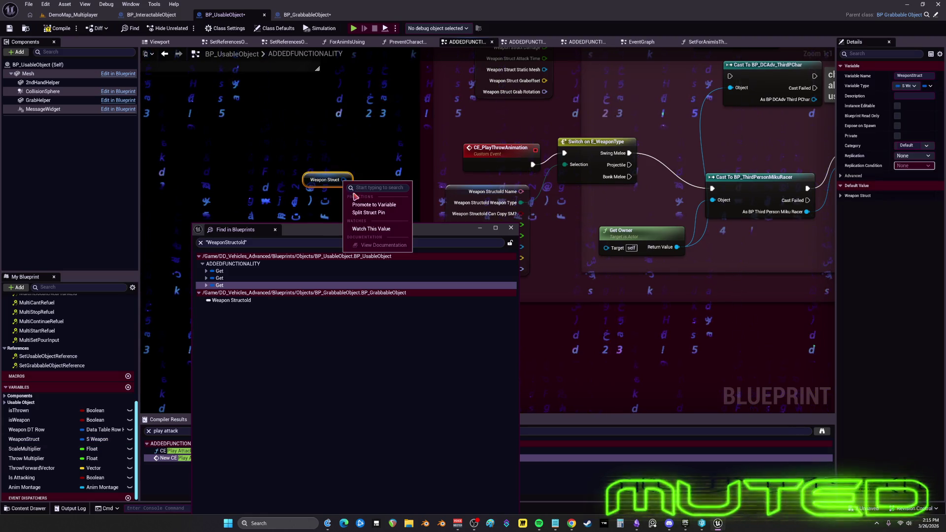
left_click(369, 210)
left_click_drag(373, 190, 565, 164)
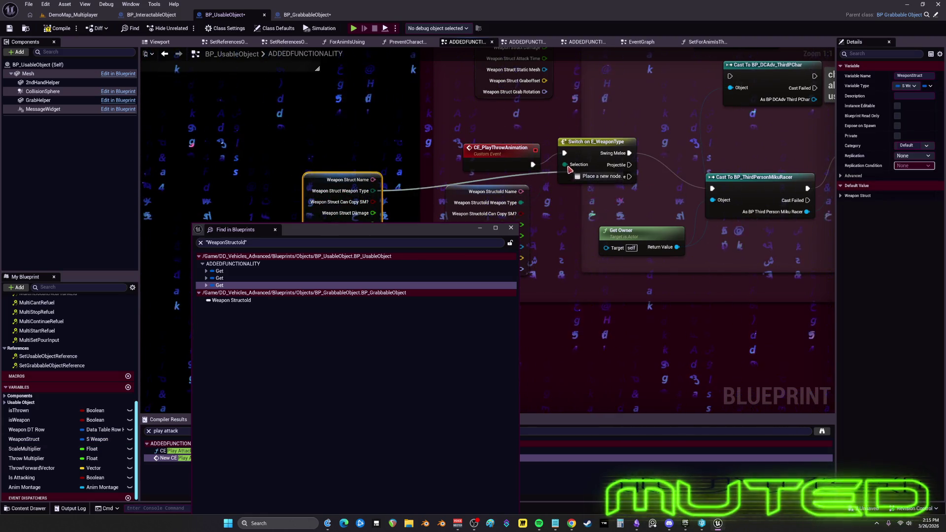
left_click(460, 202)
key("Delete")
left_click_drag(345, 196, 510, 208)
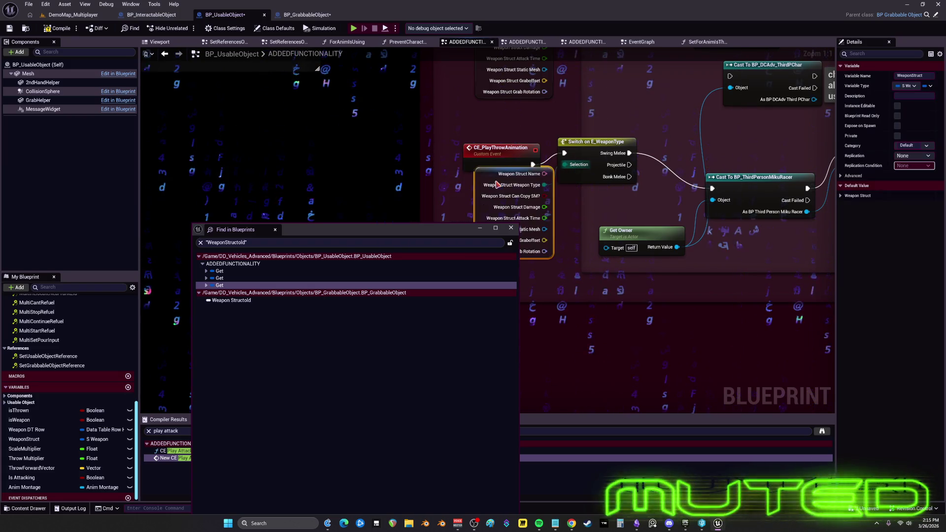
At the next reference, wire Attack Time into the Delay's Duration and remove the old getter
left_click(219, 278)
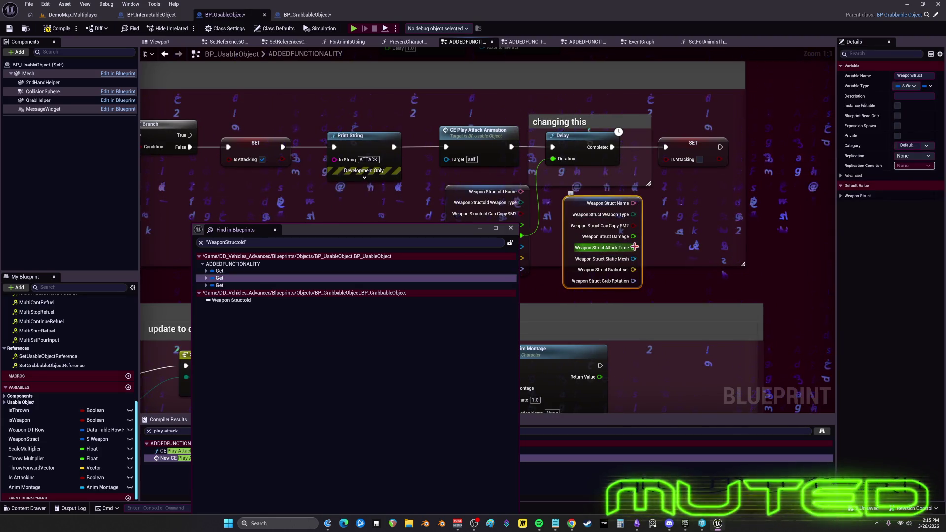
left_click_drag(457, 228, 420, 261)
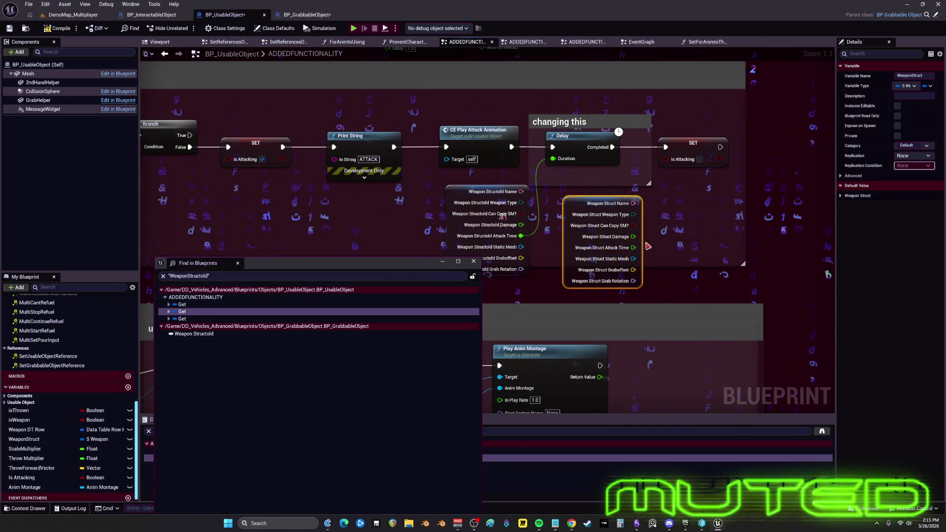
left_click_drag(633, 247, 554, 160)
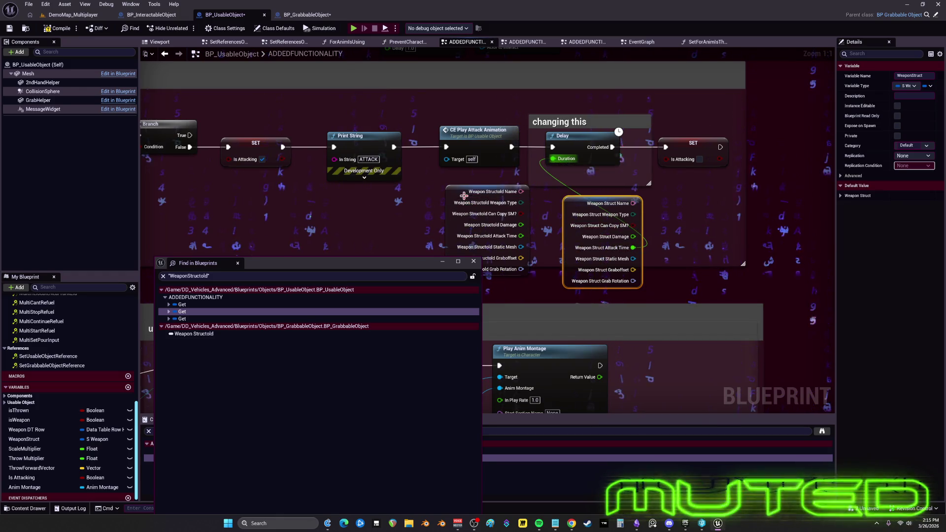
left_click(487, 207)
key("Delete")
left_click_drag(602, 237, 496, 217)
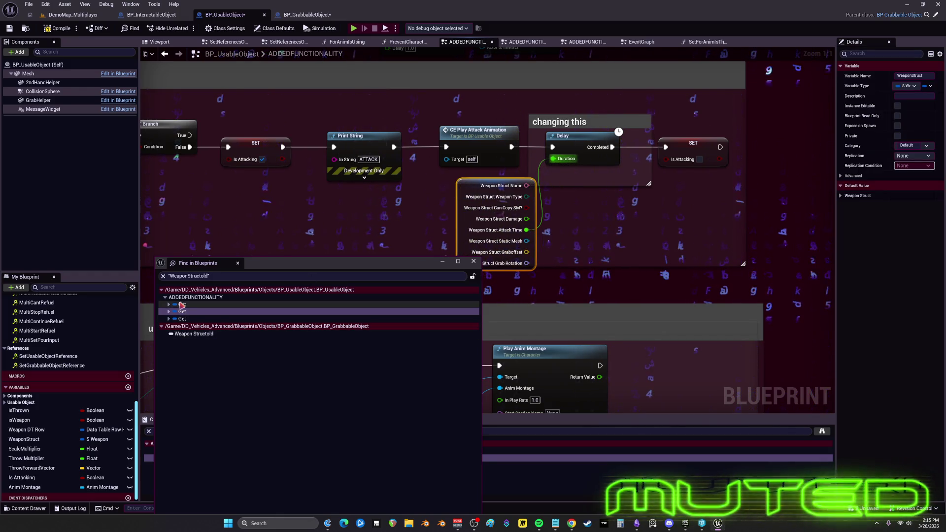
Replace the old WeaponStructId break node with Weapon Struct feeding the switch, then compile
left_click(182, 304)
key("ctrl+v")
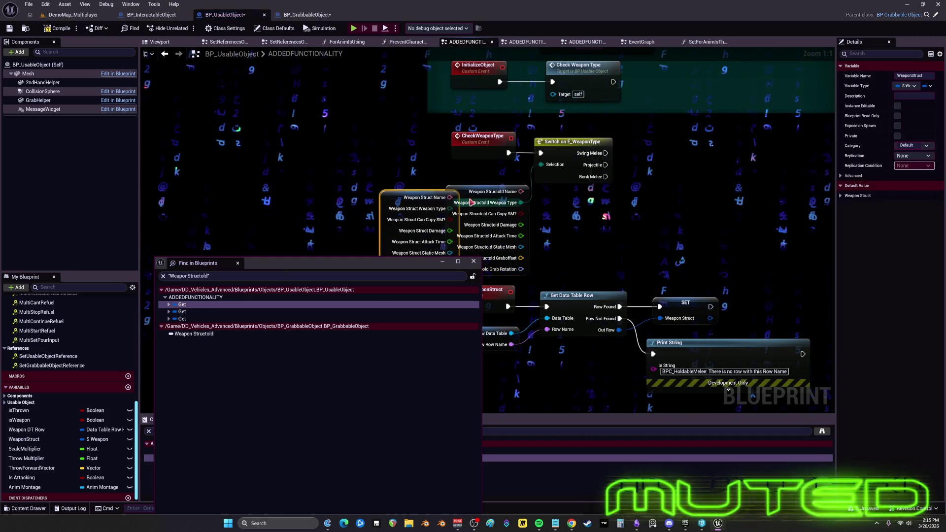
left_click(492, 217)
key("Delete")
left_click_drag(450, 208, 541, 170)
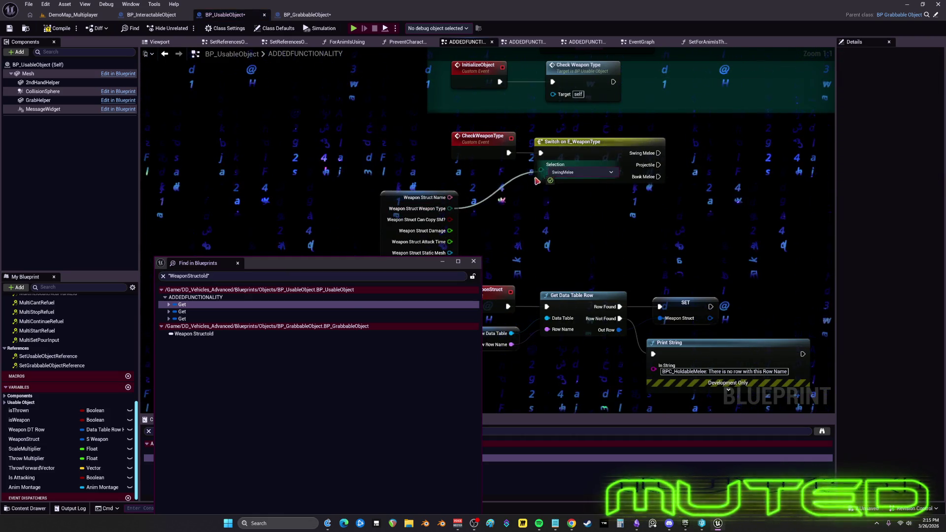
left_click_drag(393, 219, 463, 190)
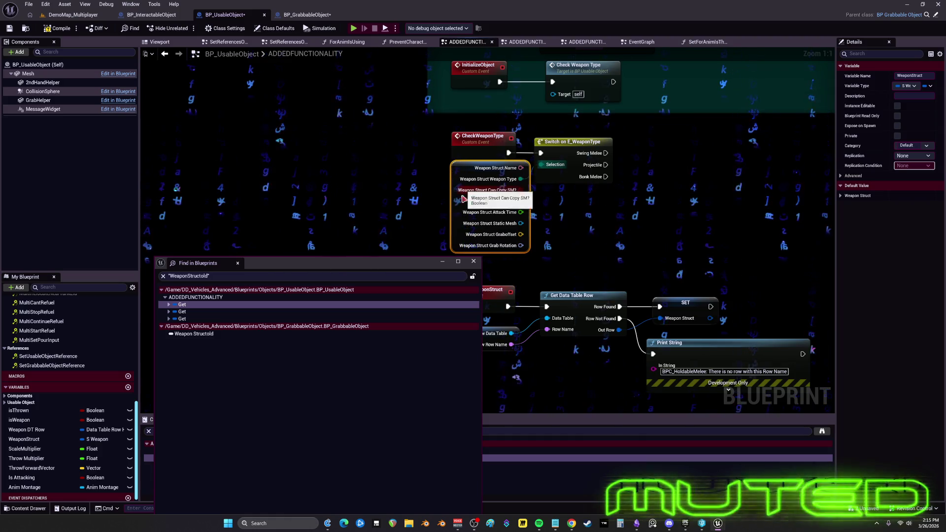
left_click(473, 261)
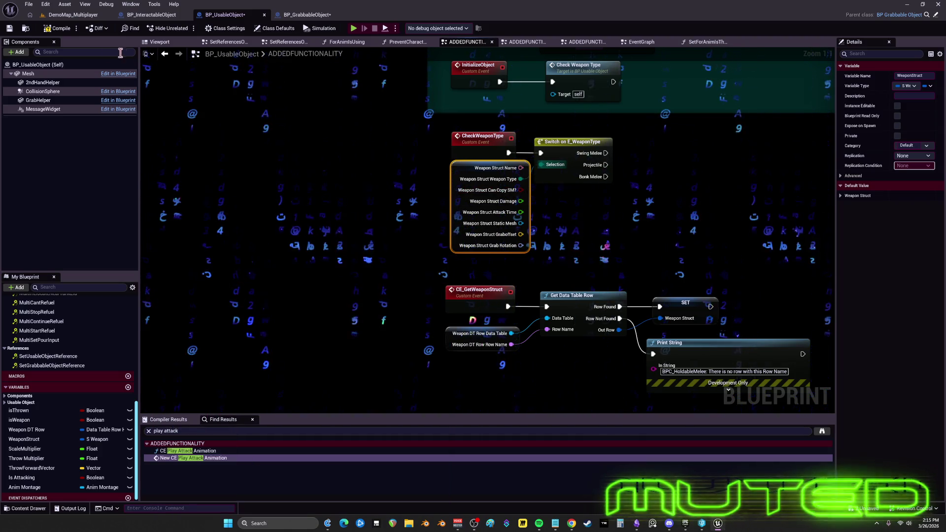
left_click(54, 28)
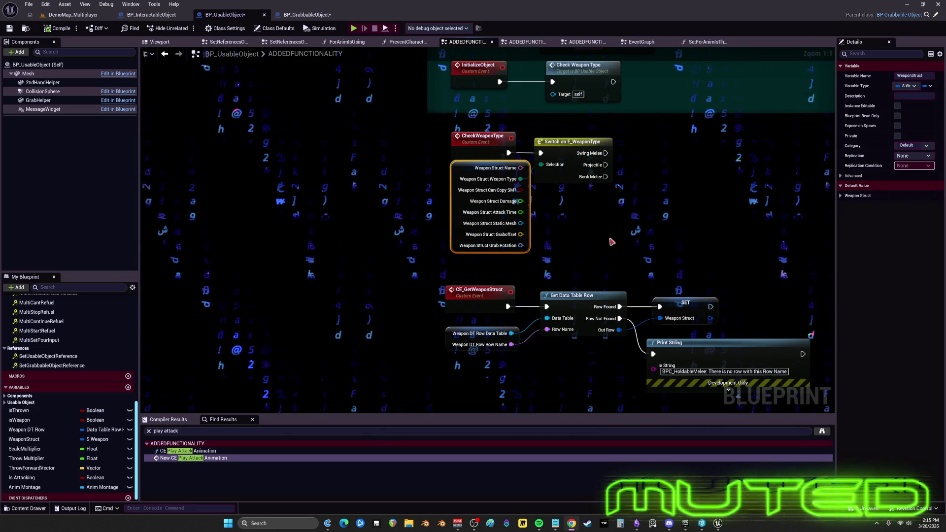
Zoom out to show the not sure lol comment box and save all blueprints
scroll(347, 291, "down", 8)
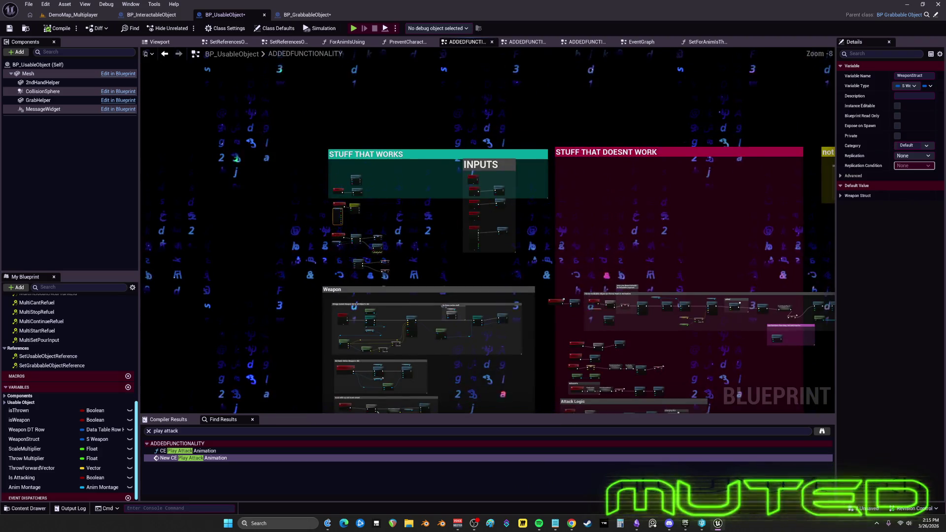
mouse_move(493, 246)
left_mouse_down()
mouse_move(302, 152)
mouse_move(296, 133)
mouse_move(329, 160)
left_mouse_up()
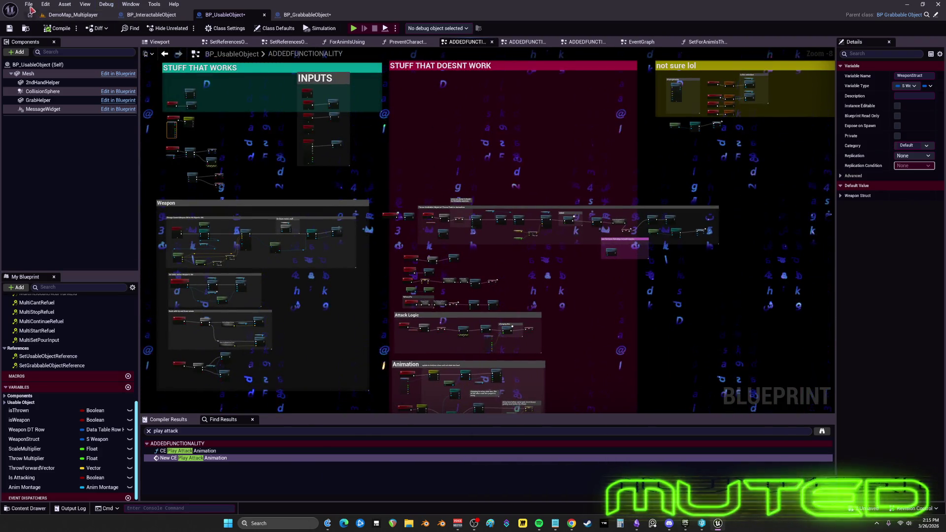
left_click(30, 5)
left_click(50, 62)
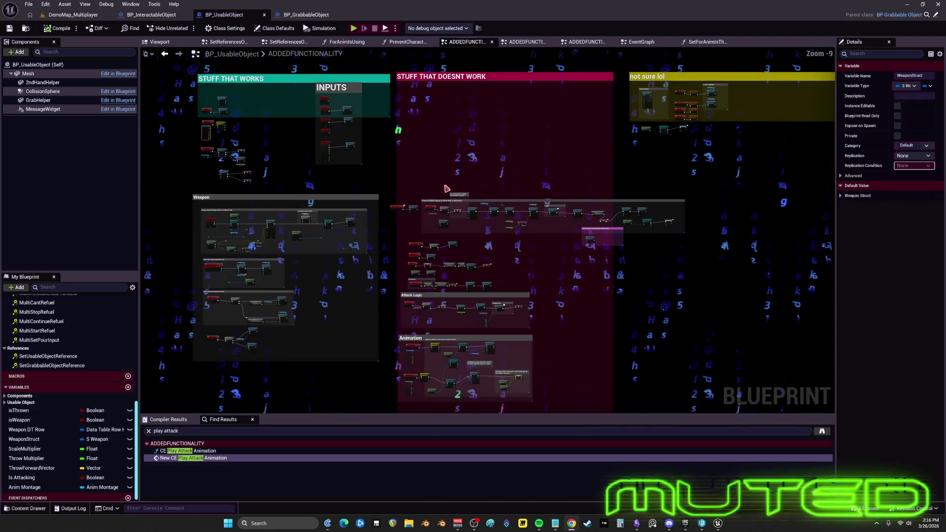
Look over BP_GrabbableObject's event graph, then return to the DemoMap_Multiplayer level editor
left_click(315, 15)
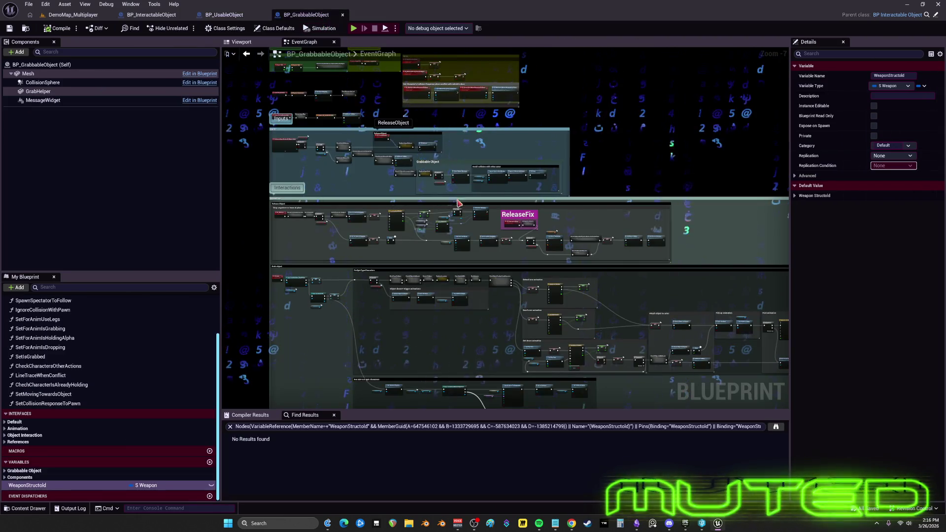
scroll(458, 207, "up", 4)
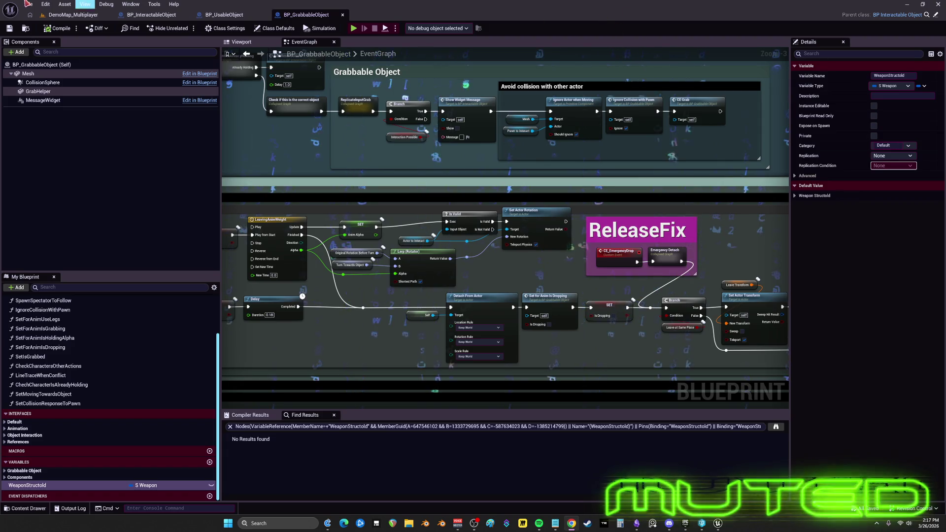
left_click(65, 16)
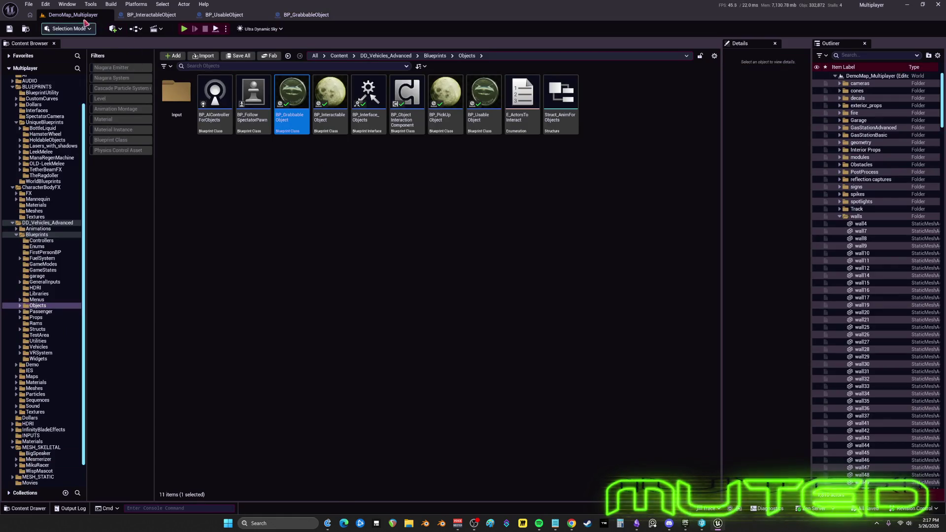
Open a floating Viewport 1 and focus the camera on the gold coin
left_click(67, 4)
mouse_move(115, 77)
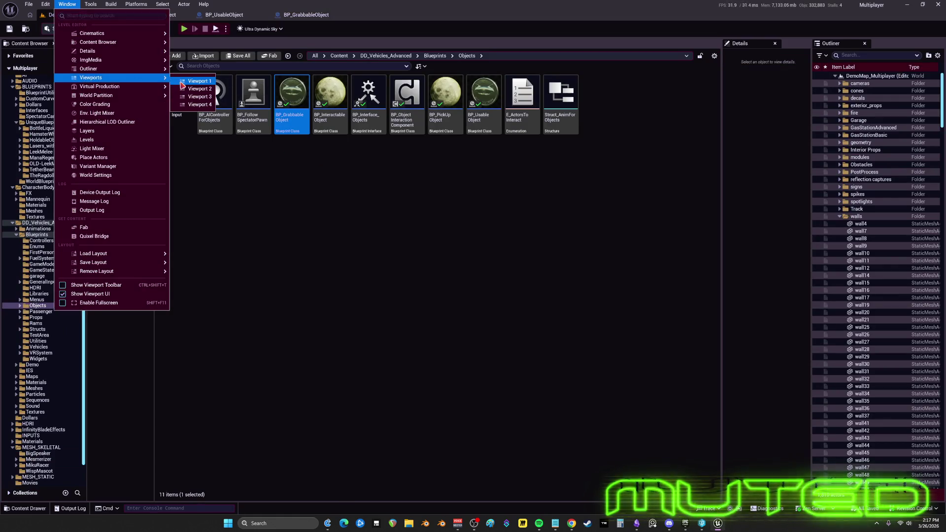
left_click(182, 82)
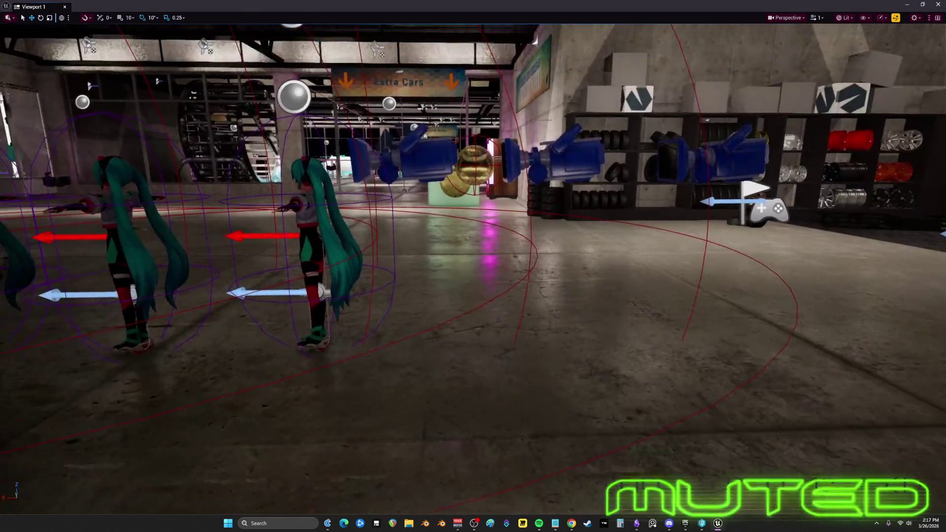
left_click(454, 190)
key("f")
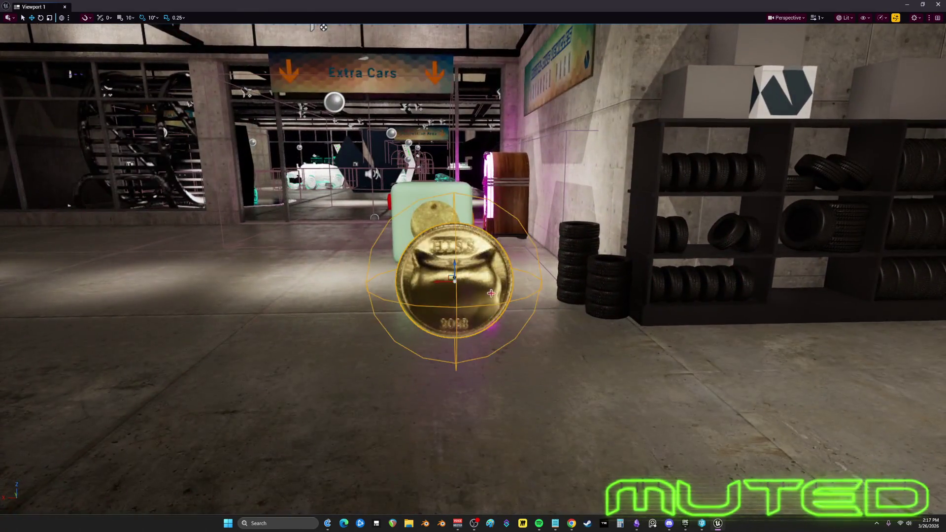
left_click_drag(490, 293, 296, 296)
mouse_move(323, 7)
left_mouse_down()
mouse_move(363, 257)
mouse_move(364, 164)
left_mouse_up()
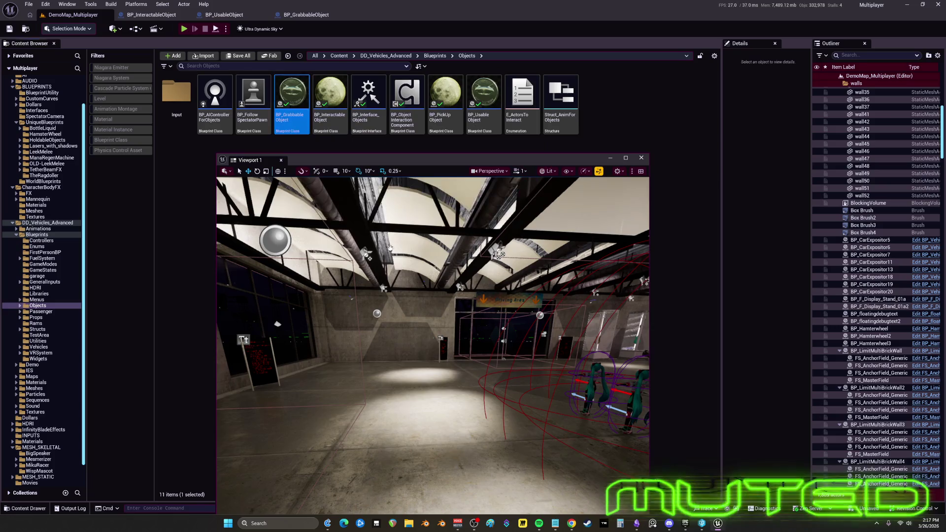
Place a BP_GrabbableObject coin on the floor, raise it, and inspect its GrabHelper component
left_click_drag(402, 423, 402, 422)
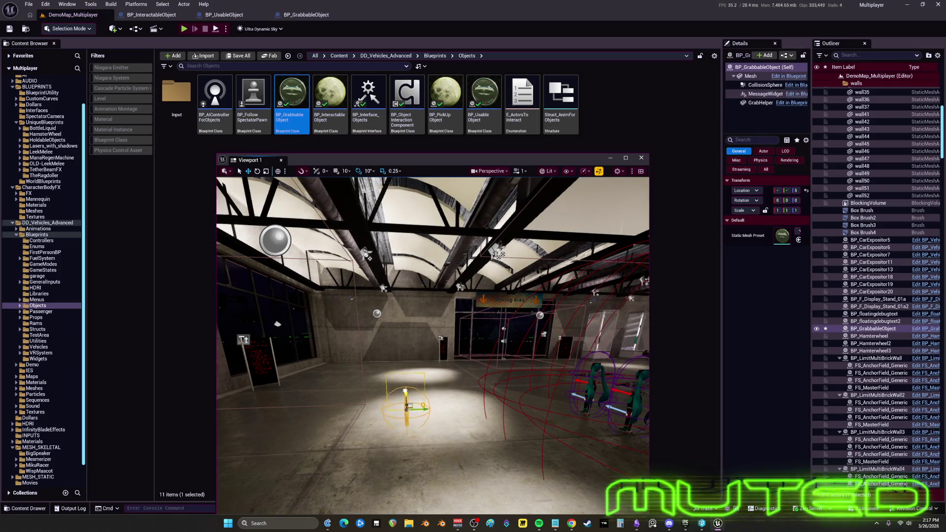
key("w")
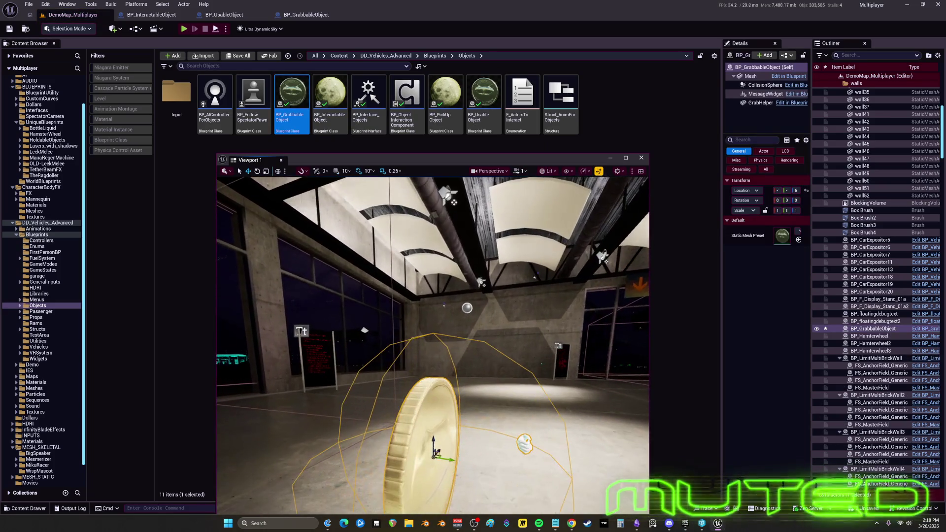
left_click_drag(434, 438, 435, 398)
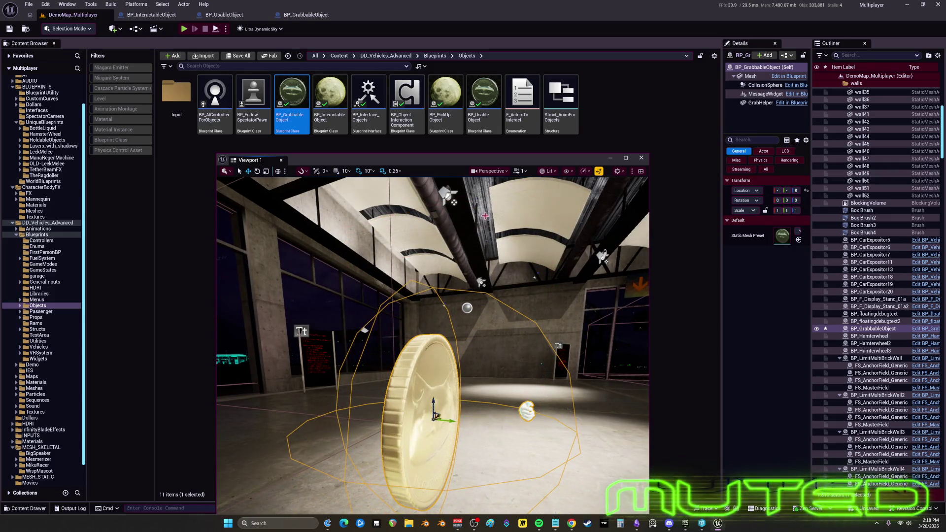
left_click_drag(345, 161, 153, 102)
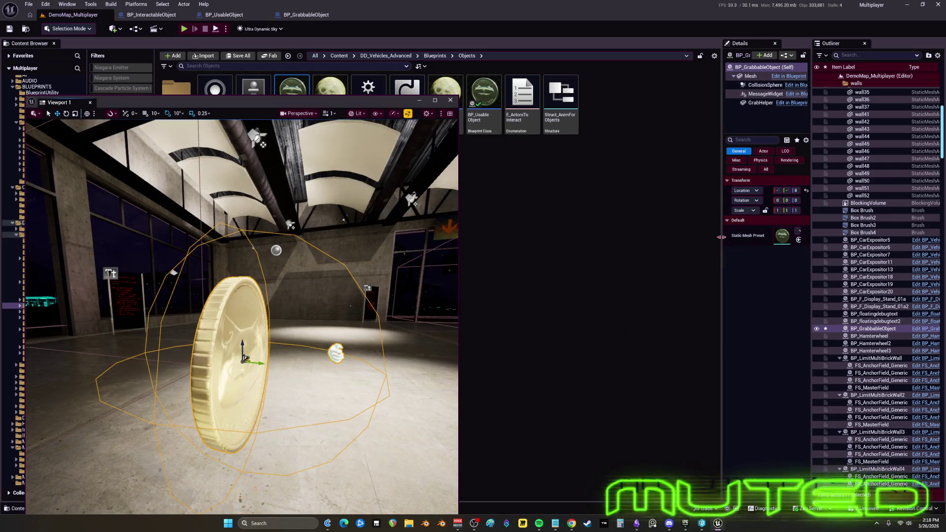
left_click_drag(721, 237, 550, 237)
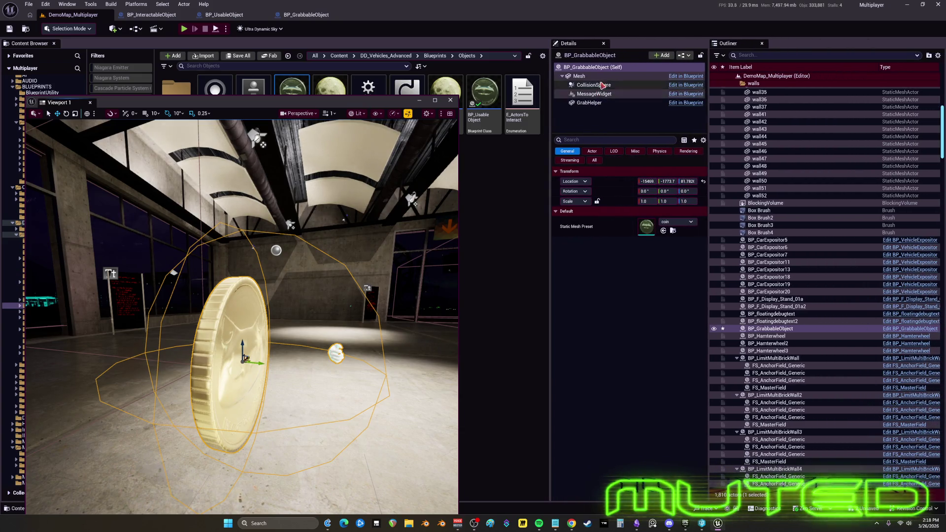
left_click(588, 103)
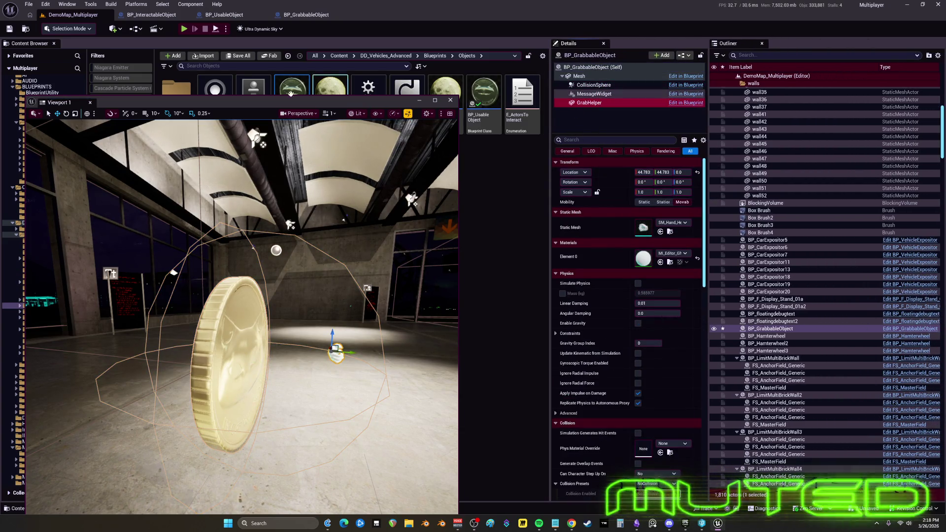
Clear the selection and start a Play-In-Editor session
left_click_drag(291, 102, 484, 73)
key("Escape")
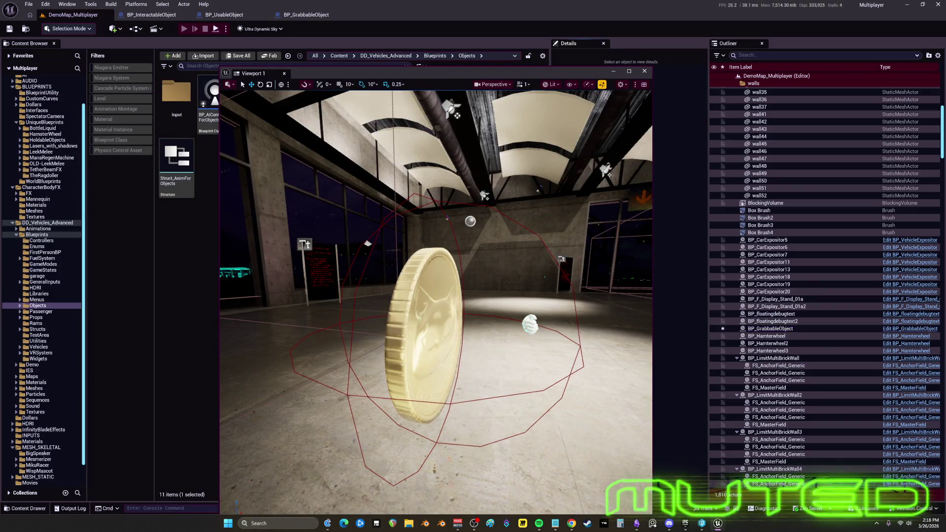
key("alt+p")
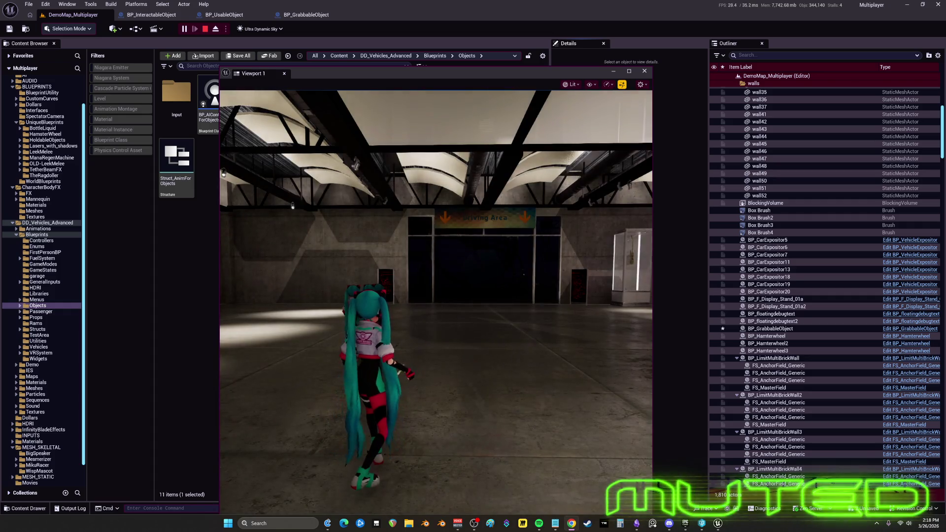
Move the character in the running game, end the play session, and close Viewport 1
left_click(436, 296)
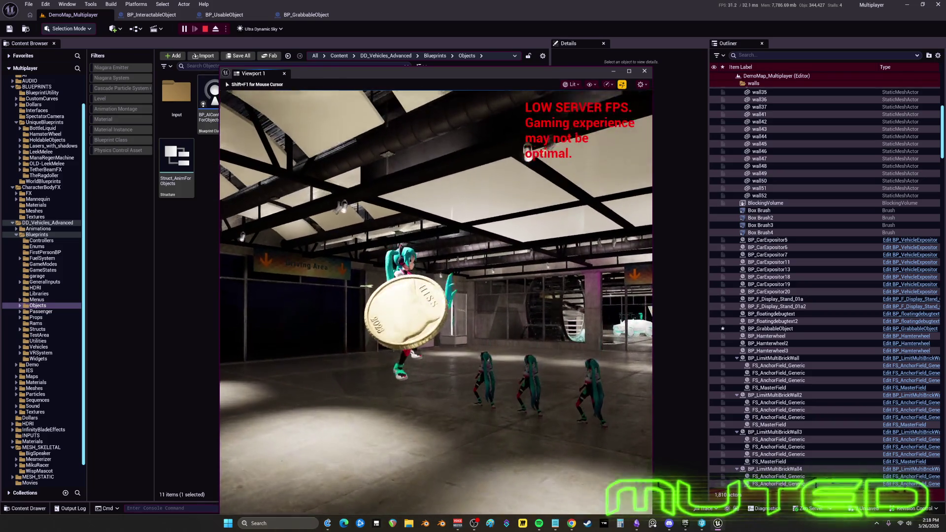
key("w")
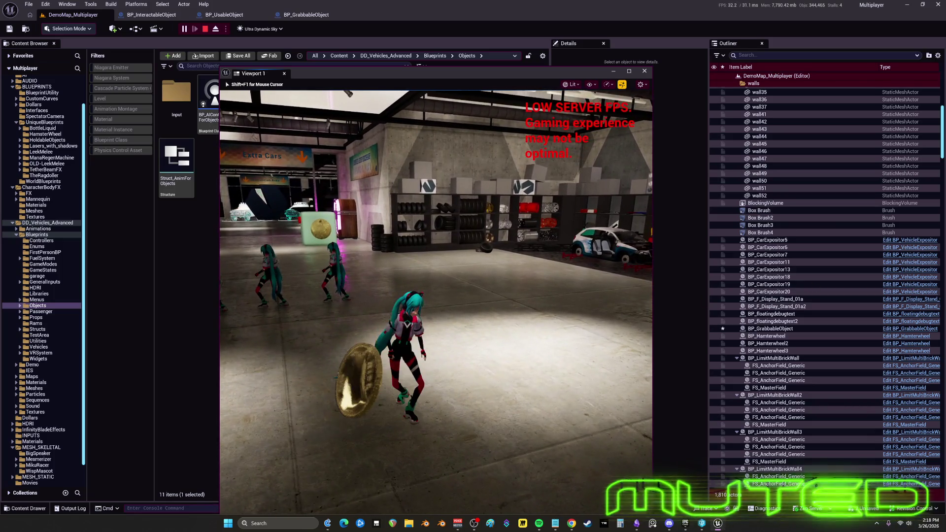
key("Escape")
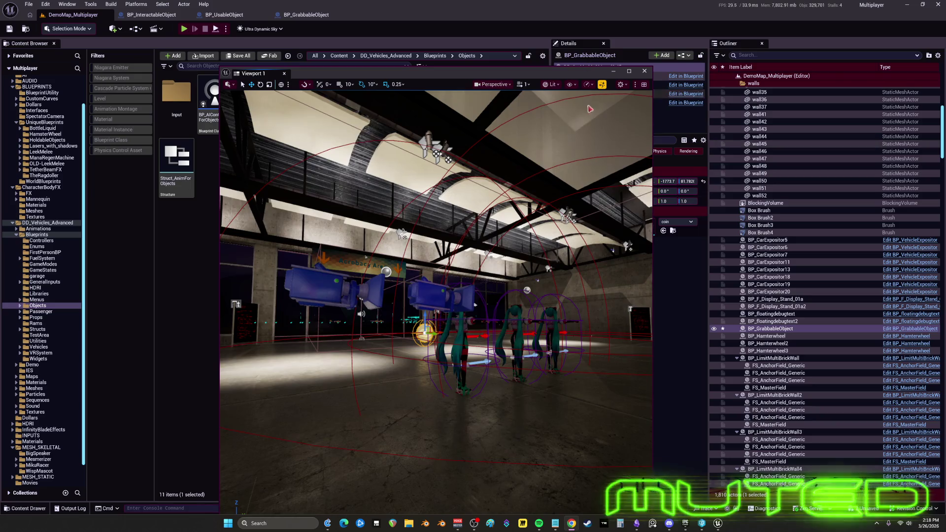
left_click(644, 72)
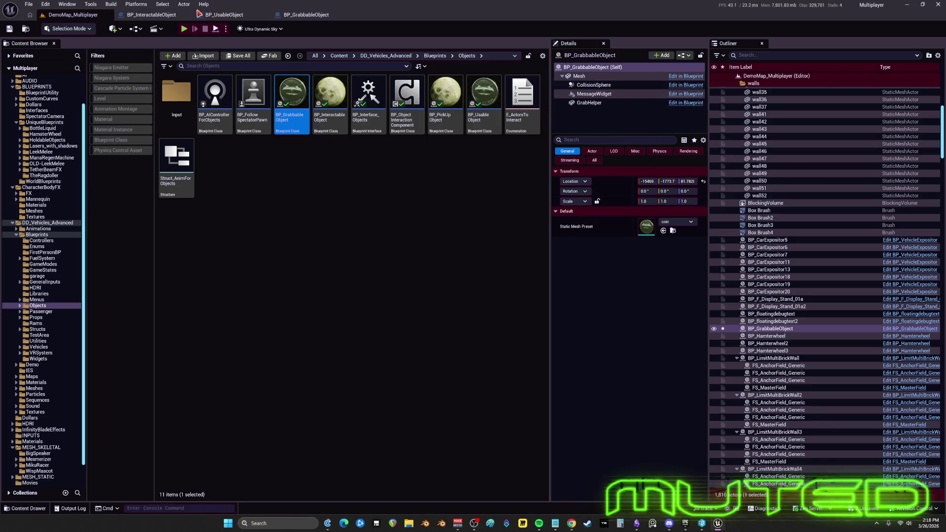
Cycle through the blueprint tabs and settle on BP_UsableObject's input graph
left_click(152, 15)
left_click(224, 15)
left_click(306, 15)
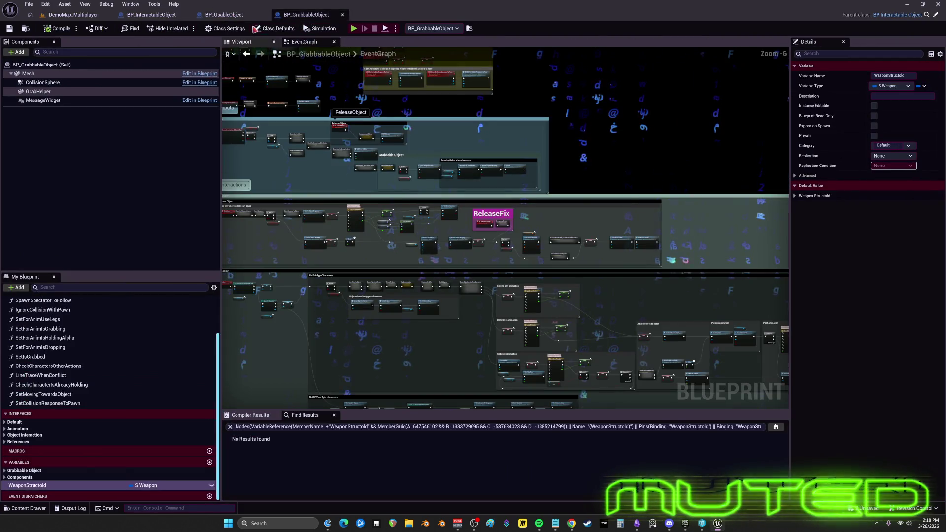
left_click(224, 15)
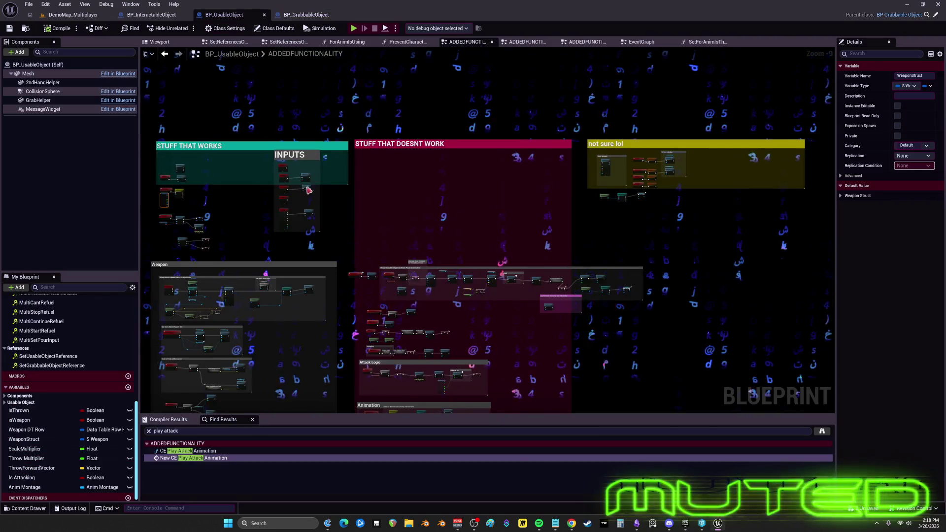
scroll(323, 160, "up", 10)
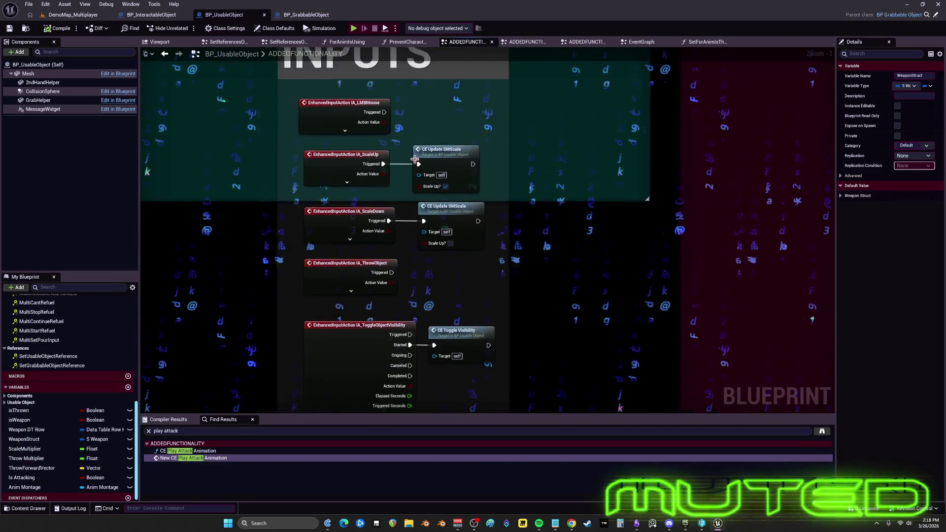
Add breakpoints to both the scale-up and scale-down CE Update SMScale nodes
left_click(337, 164)
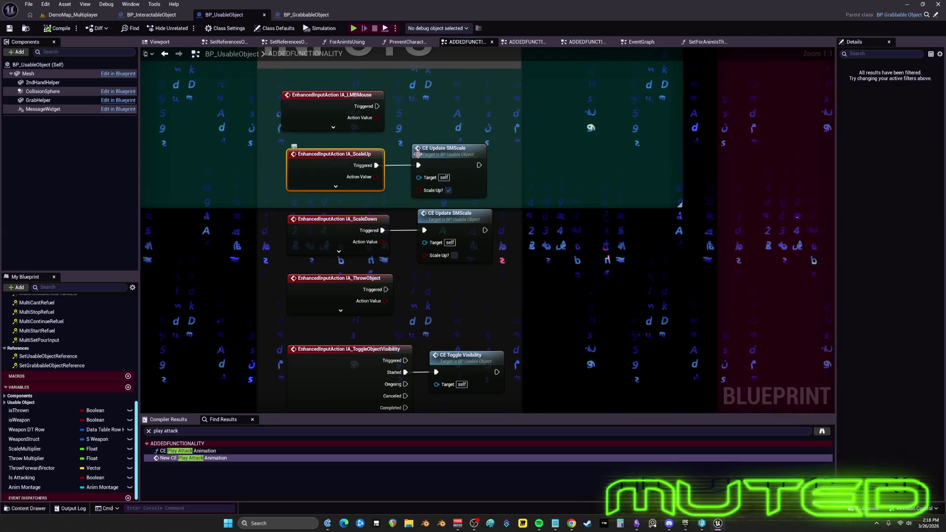
right_click(435, 155)
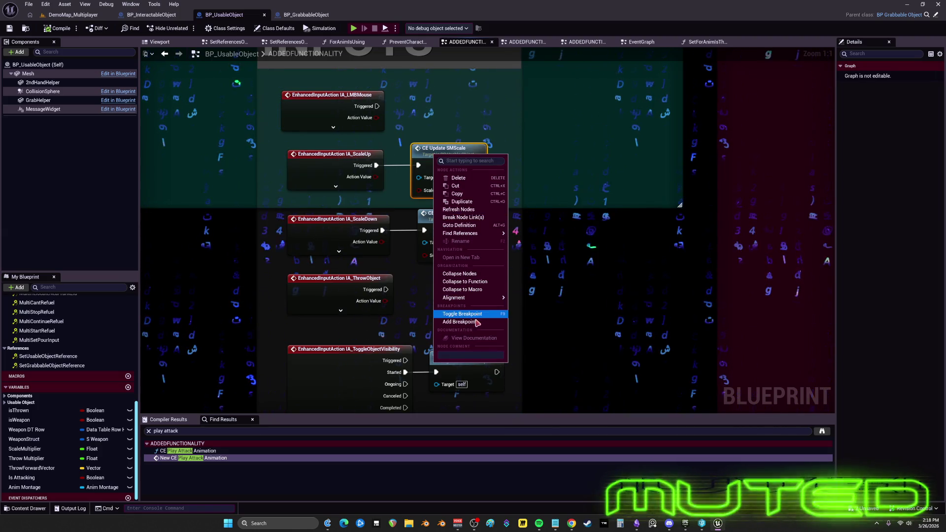
left_click(459, 321)
right_click(440, 221)
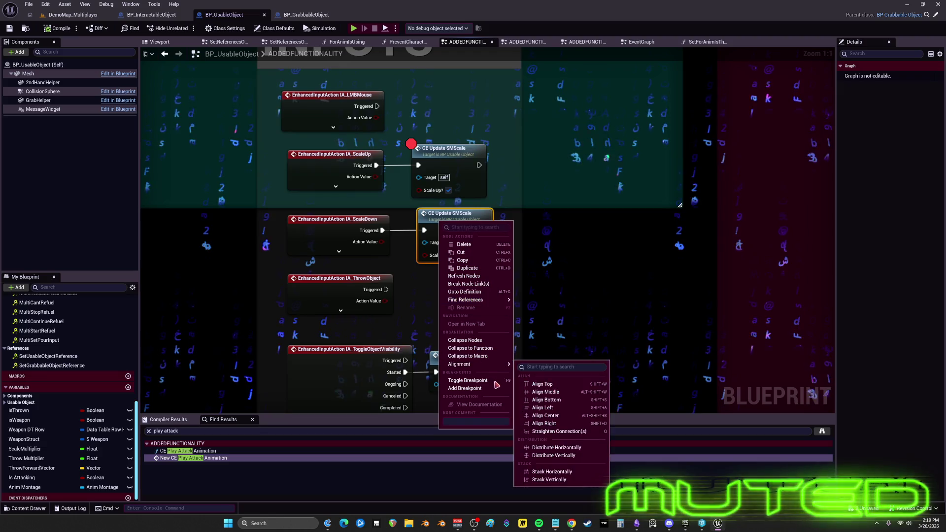
left_click(486, 389)
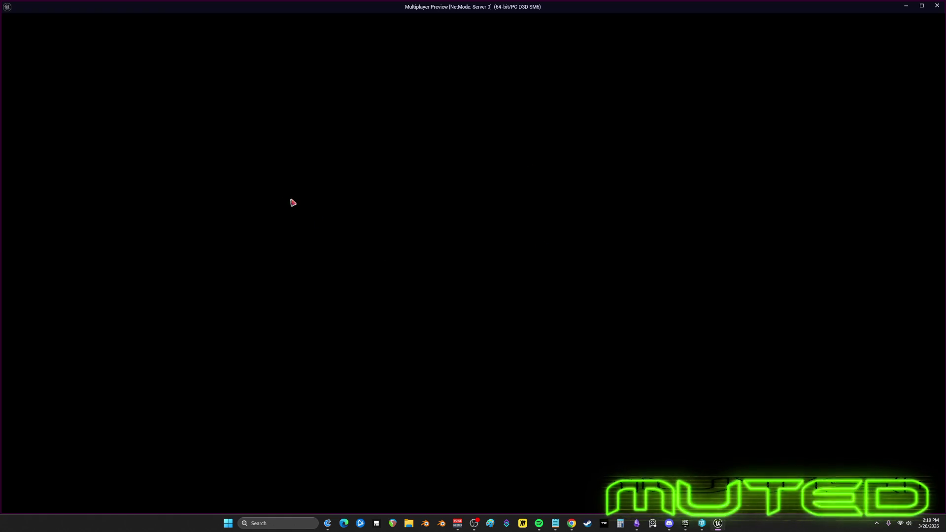
Run the character over to the coin in the play session, then exit with Escape
key("w")
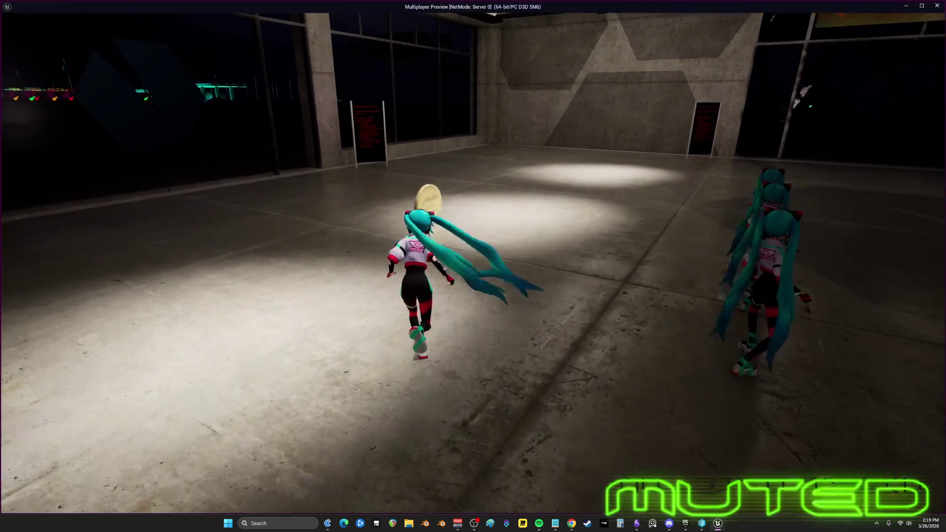
key("w")
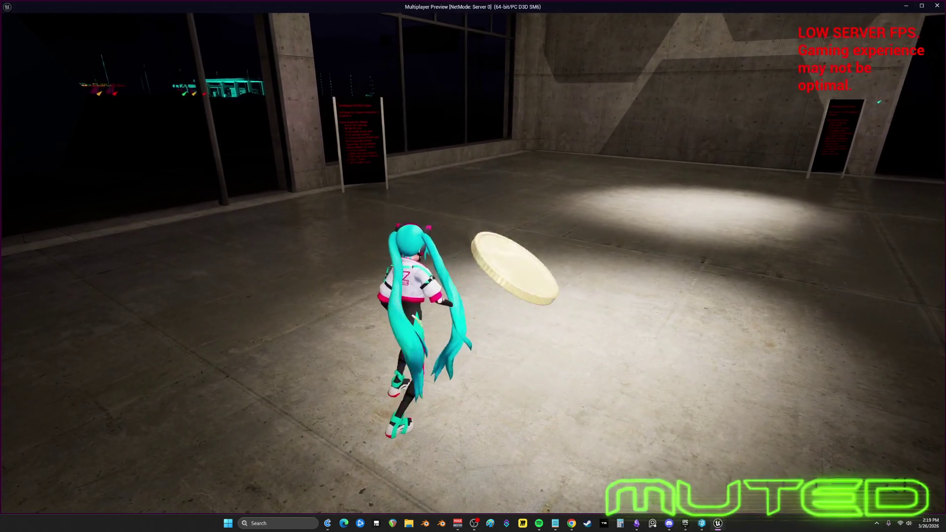
key("w")
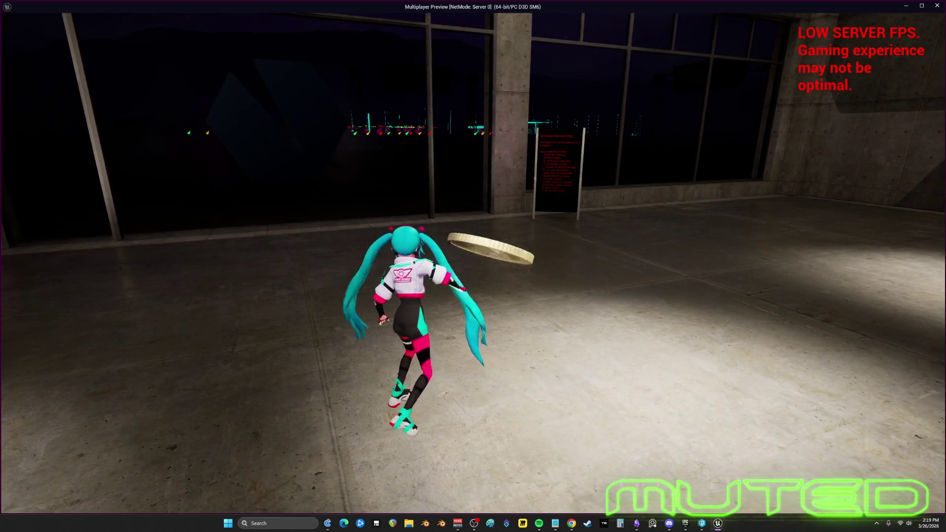
key("w")
key("Escape")
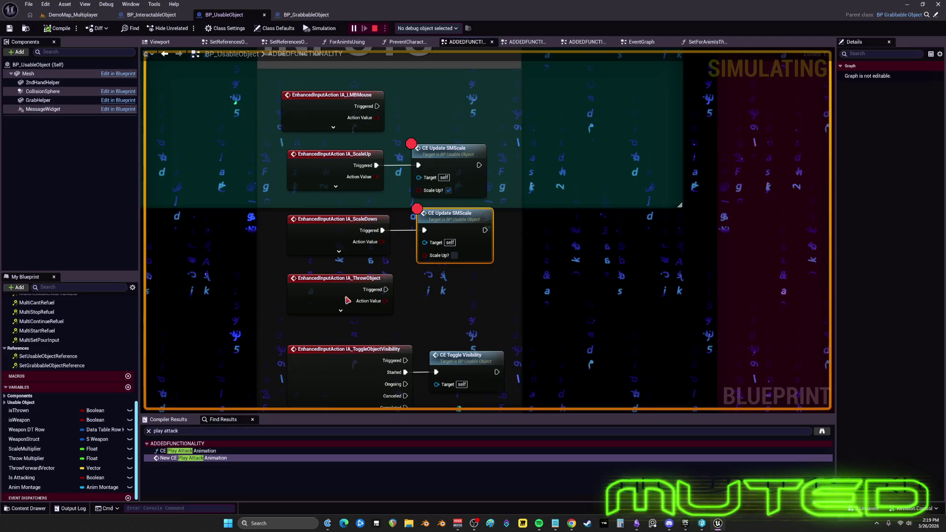
Expand and collapse IA_ScaleUp's pins, view STUFF THAT DOESNT WORK, then return to DemoMap_Multiplayer
left_click(325, 174)
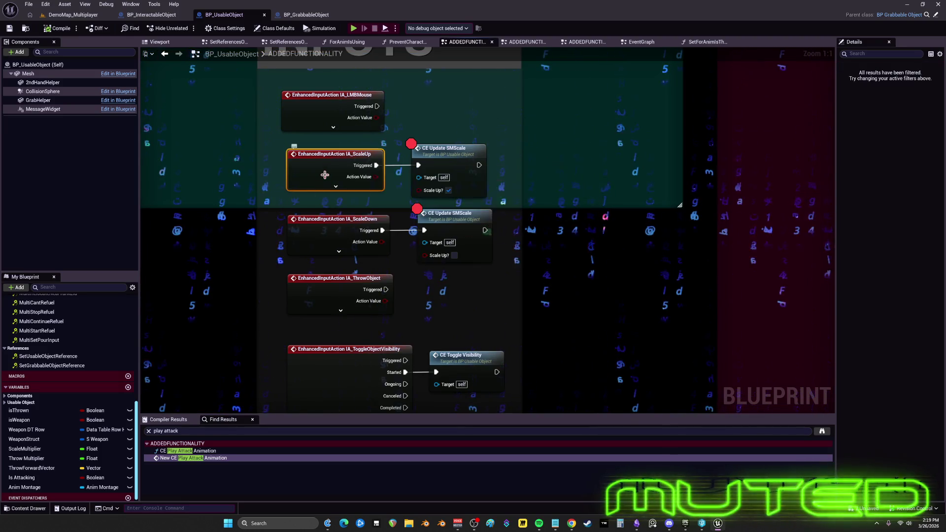
left_click(335, 186)
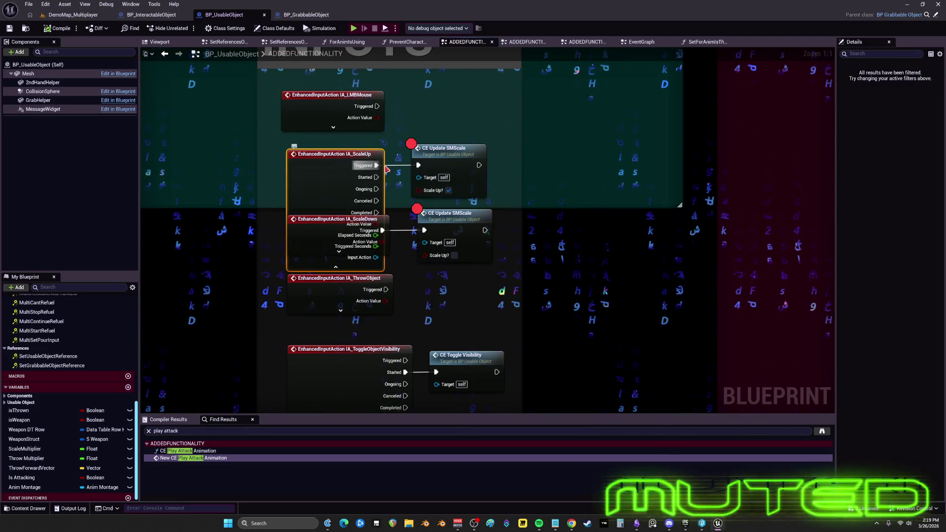
left_click(336, 267)
scroll(416, 219, "down", 5)
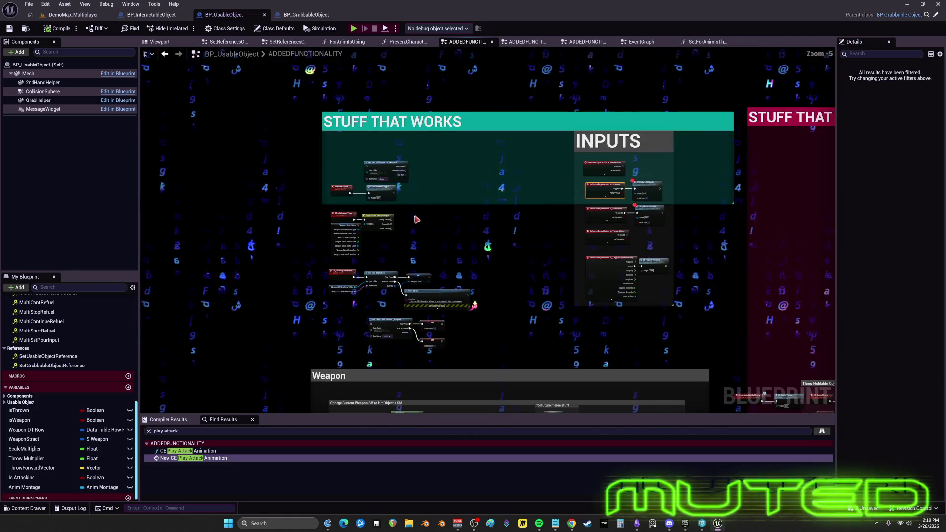
mouse_move(416, 218)
left_mouse_down()
mouse_move(36, 199)
mouse_move(0, 90)
left_mouse_up()
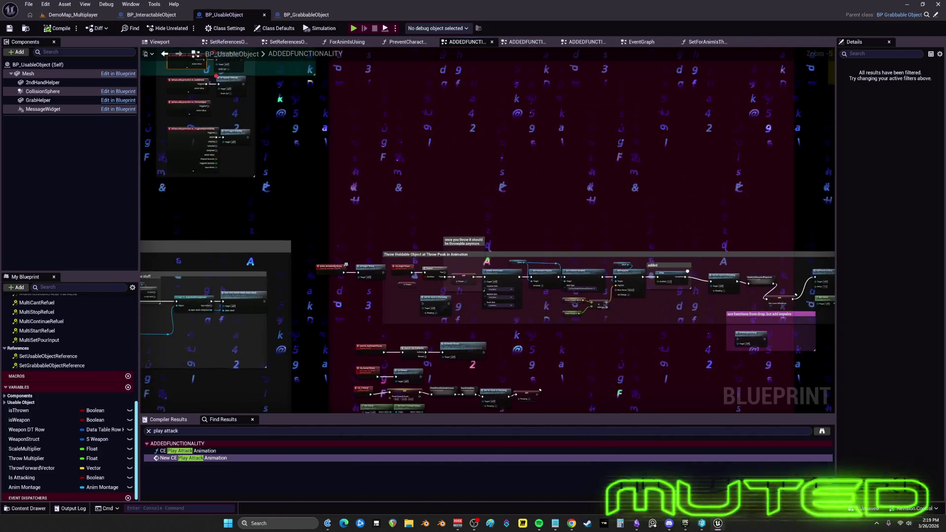
left_click(74, 15)
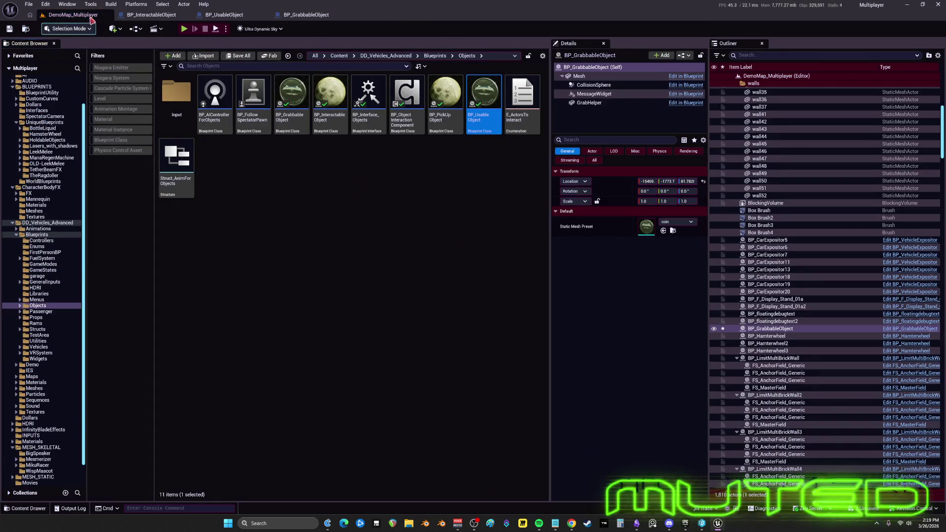
Open Window > Viewport 1 and fly the camera over to the Acrobacy Area windows
left_click(67, 4)
left_click(202, 90)
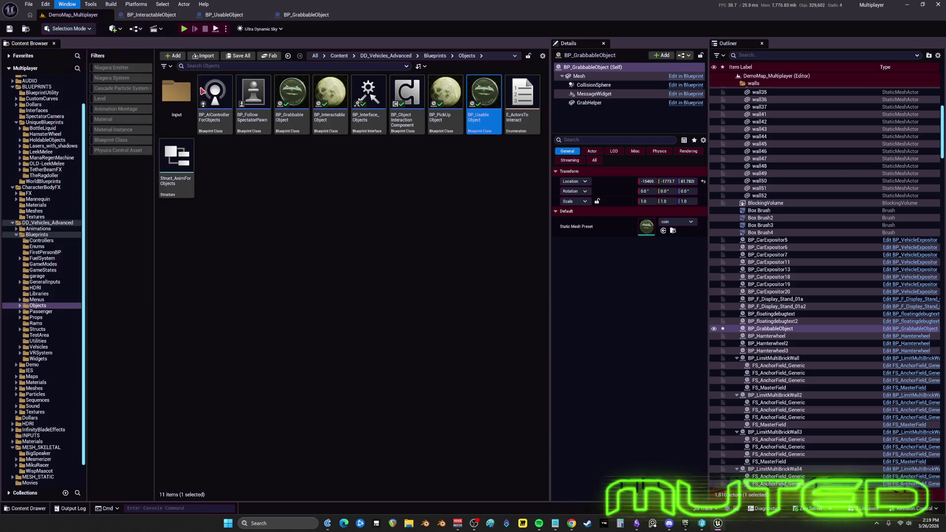
left_click_drag(434, 345, 433, 295)
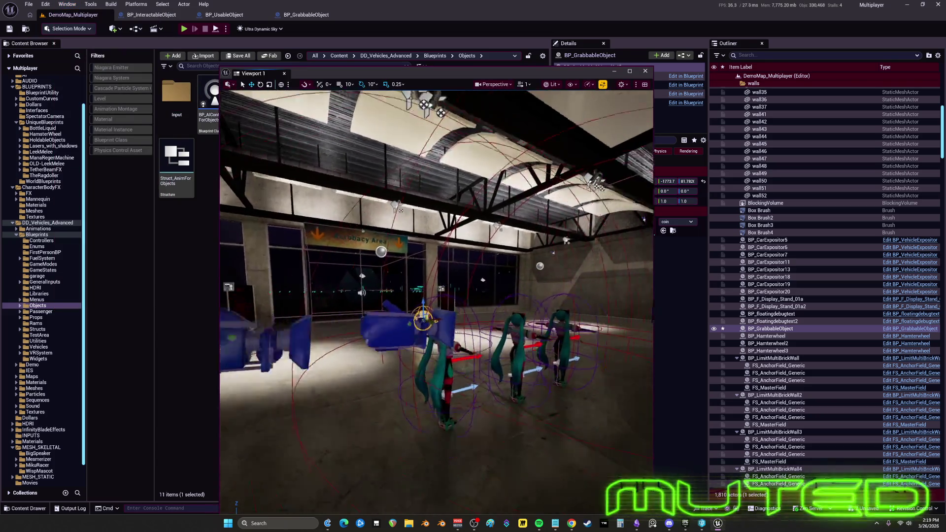
left_click_drag(477, 321, 477, 303)
Delete the old coin and place a fresh BP_UsableObject on the floor by the windows
key("Delete")
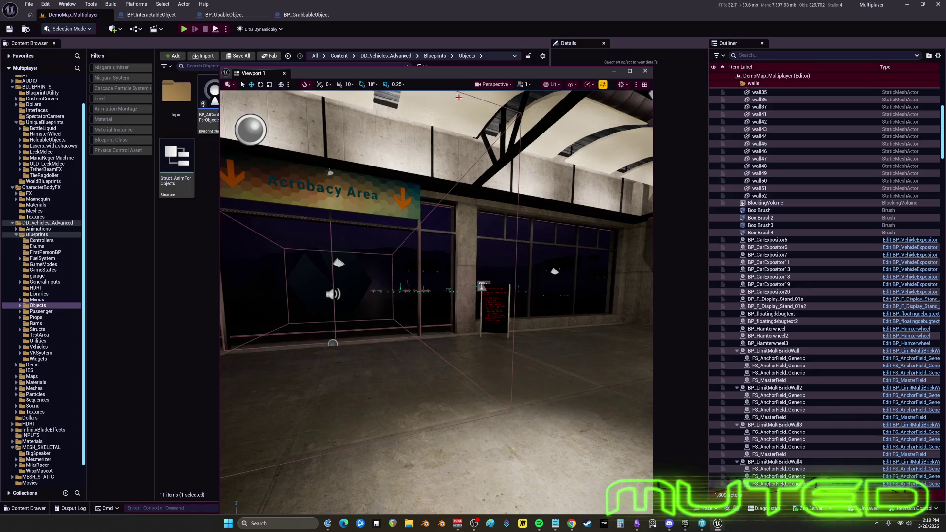
left_click_drag(375, 73, 338, 155)
mouse_move(483, 99)
left_mouse_down()
mouse_move(359, 491)
mouse_move(359, 446)
left_mouse_up()
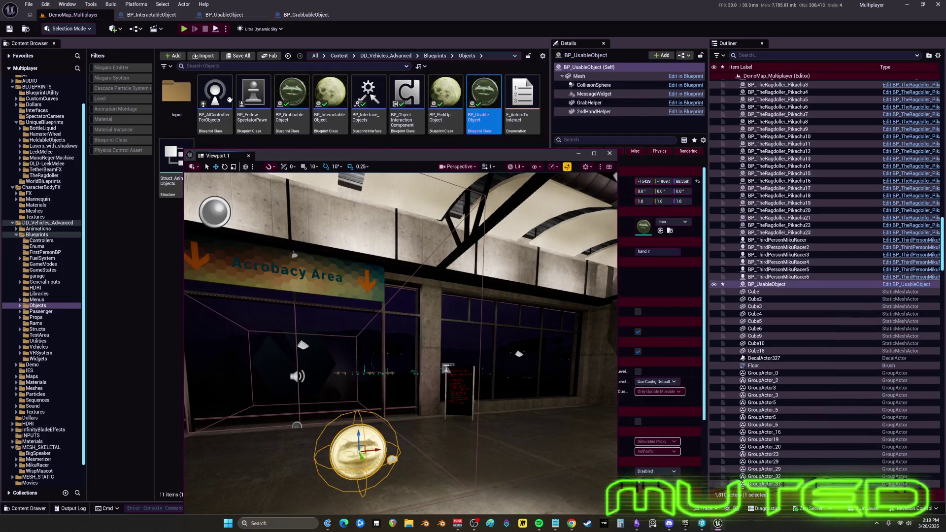
key("Escape")
Play-test: run to the coin, grab it and scale it up until the breakpoint pauses
left_click(593, 154)
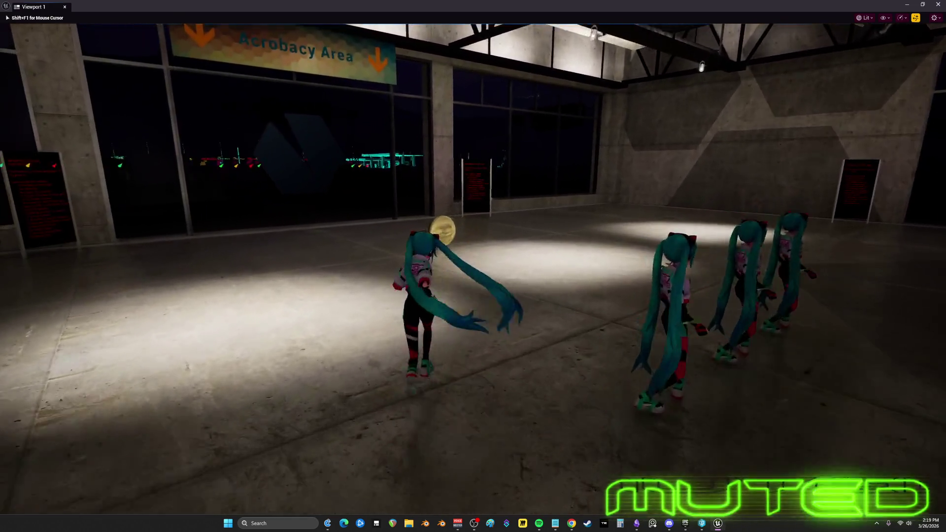
key("w")
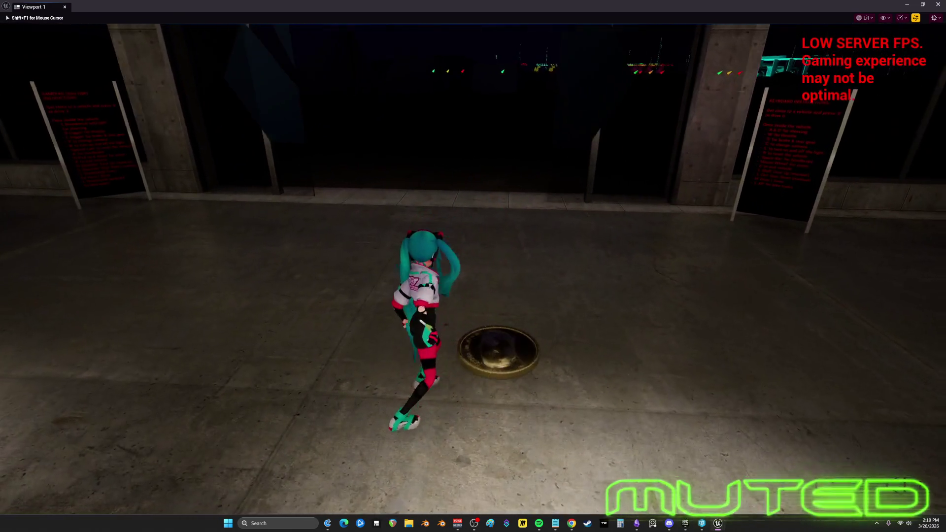
key("e")
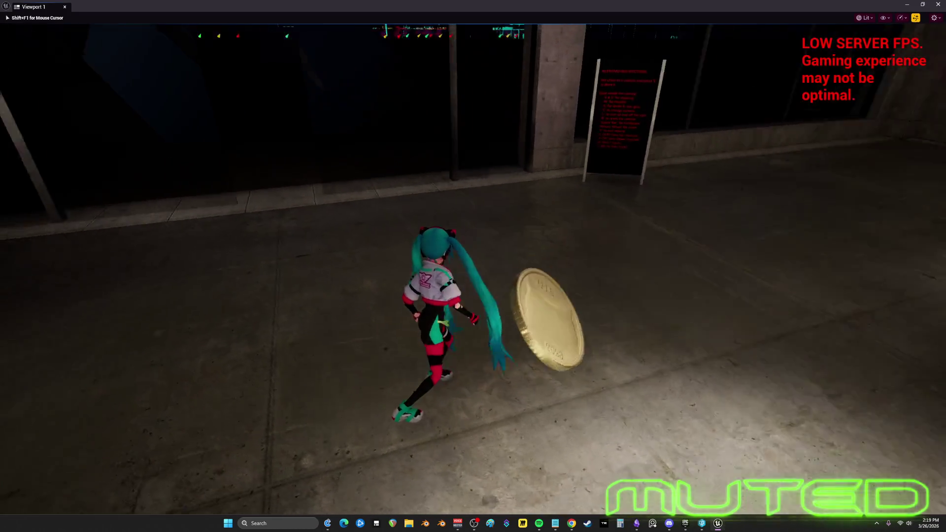
key("alt+Tab")
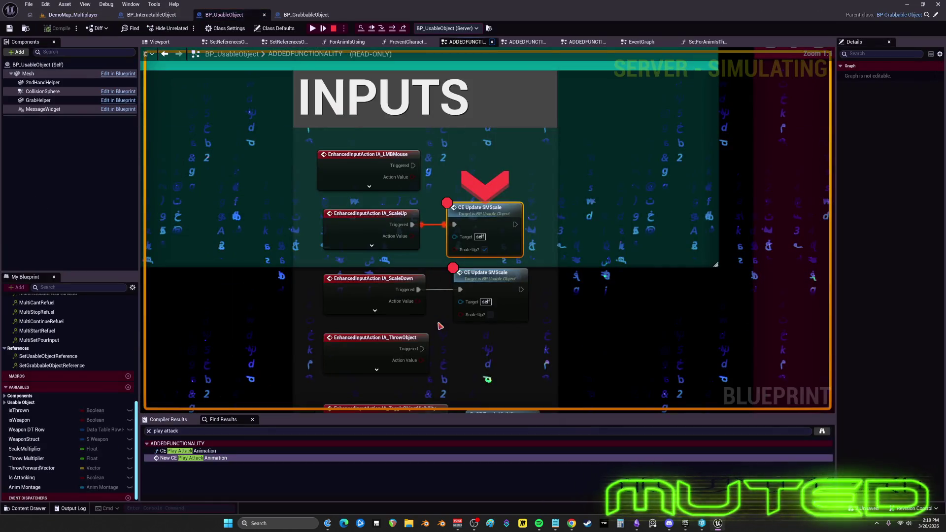
Remove the breakpoint from the scale-up CE Update SMScale node and resume the game
right_click(480, 217)
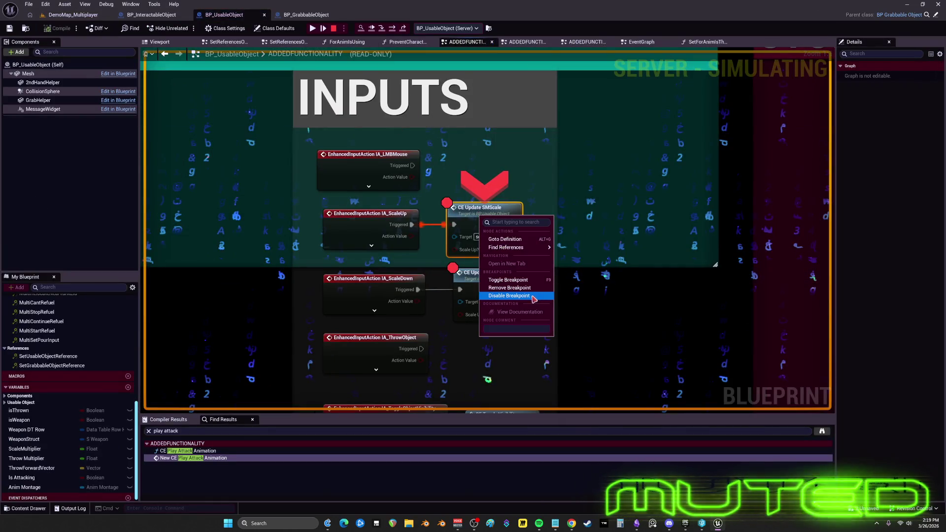
left_click(525, 290)
right_click(490, 285)
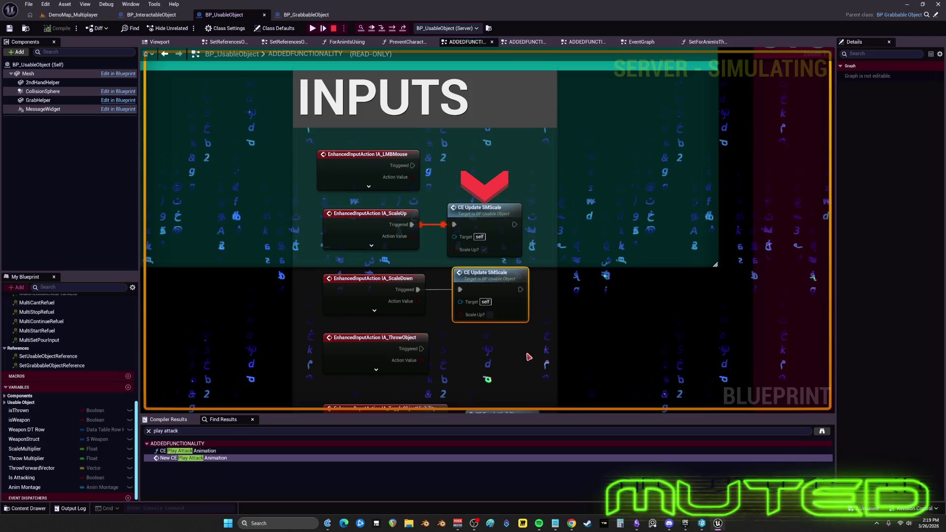
key("alt+Tab")
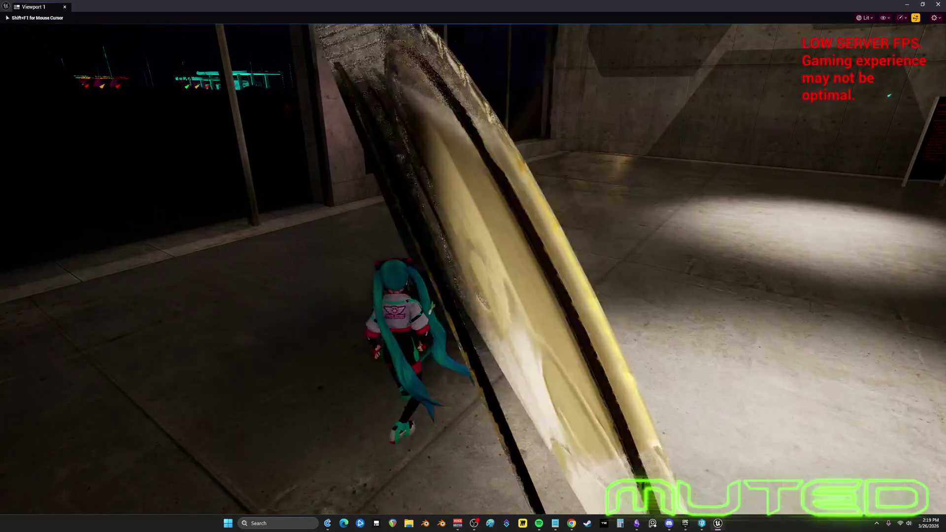
Stop the play session and close the floating Viewport 1 window
key("d")
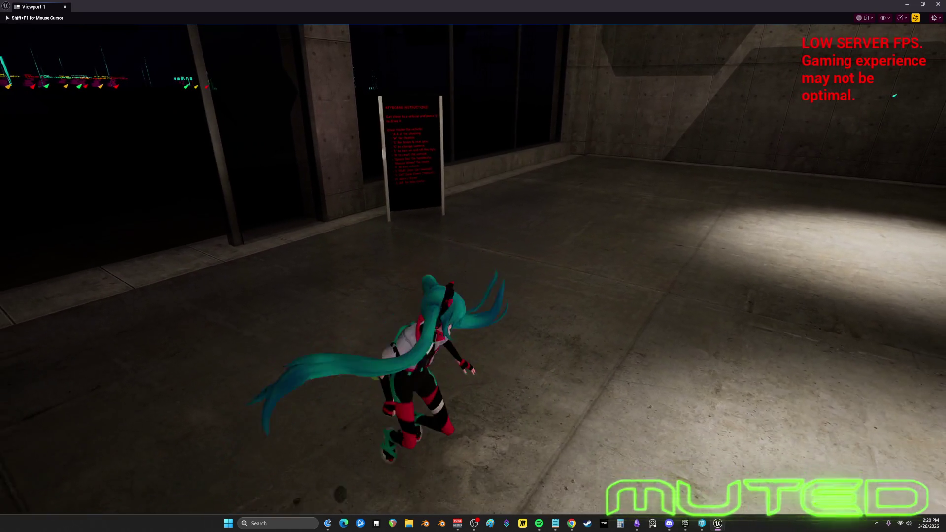
key("Escape")
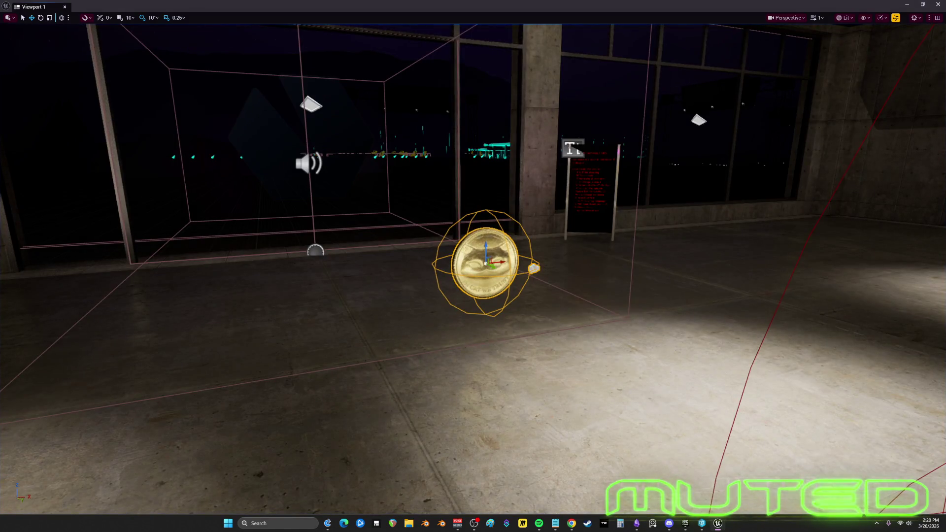
left_click(931, 8)
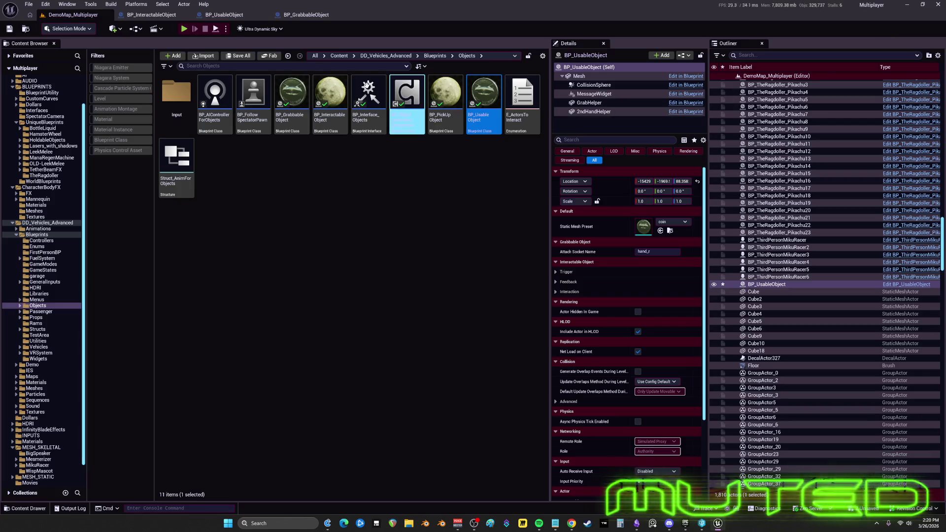
In the BP_UsableObject Blueprint, open the Add ScaleMultiplierToVector collapsed graph
left_click(220, 15)
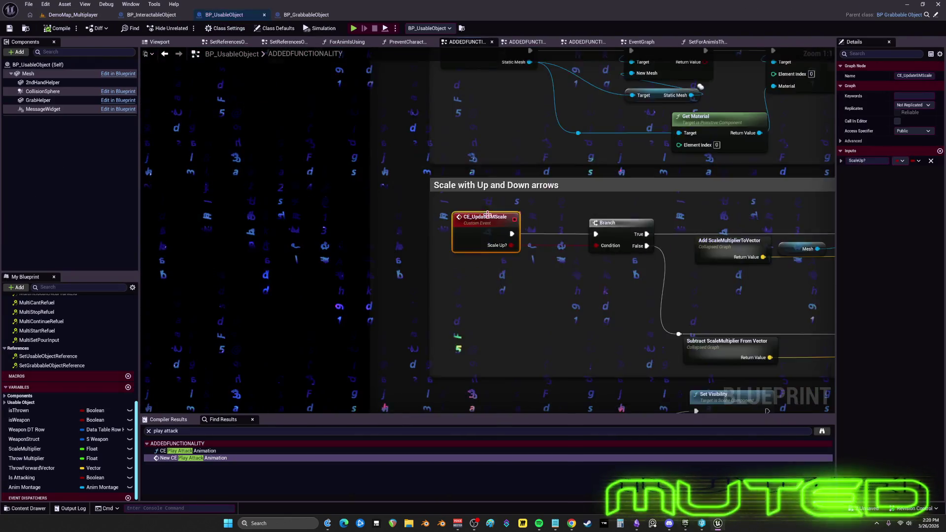
left_click_drag(637, 224, 431, 177)
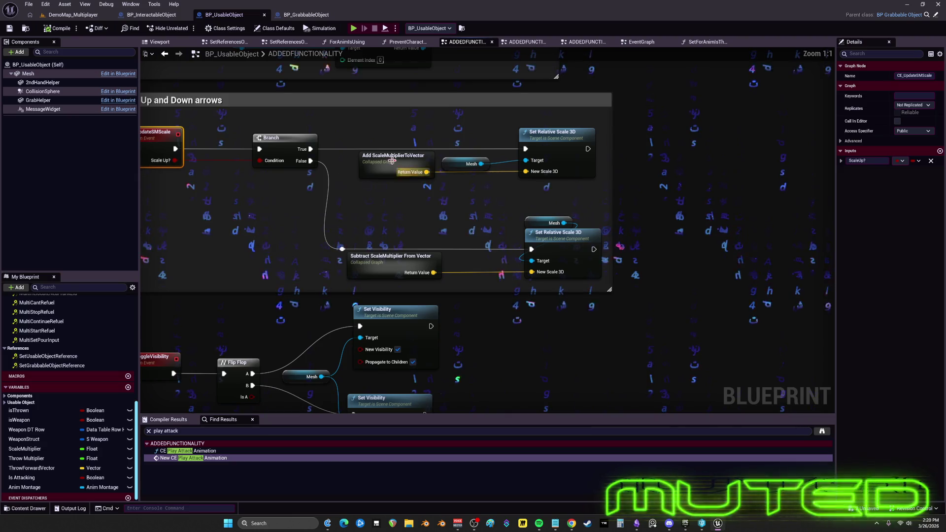
double_click(392, 160)
right_click(497, 206)
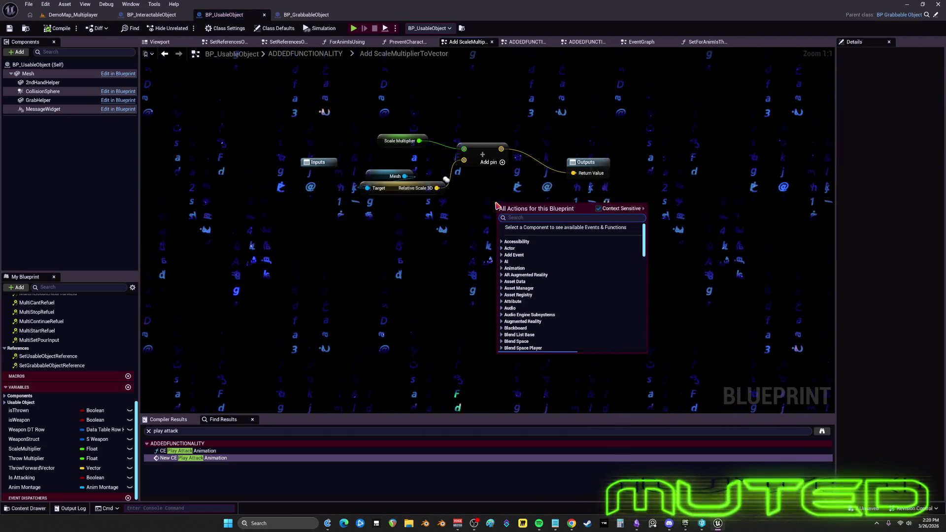
Add a Clamp (Float) node and move the Outputs node further right
type("clamp")
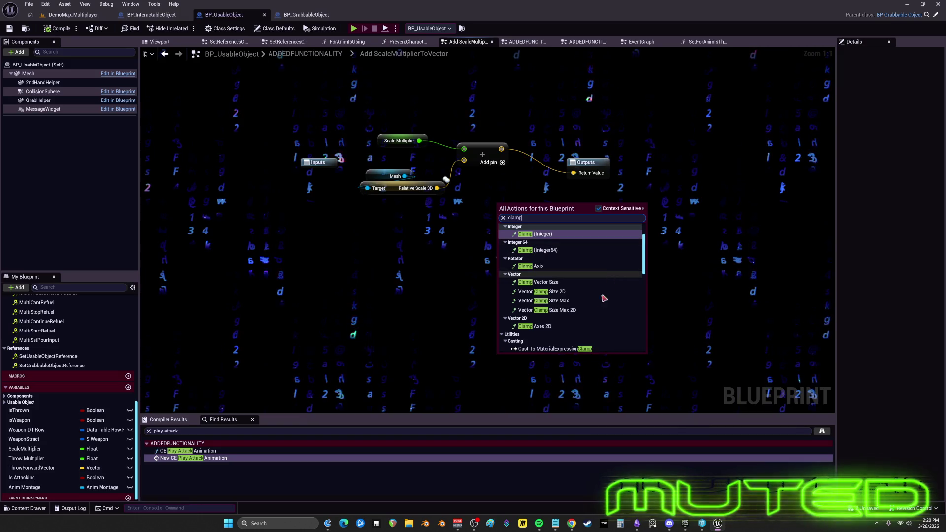
scroll(564, 251, "down", 5)
left_click(591, 270)
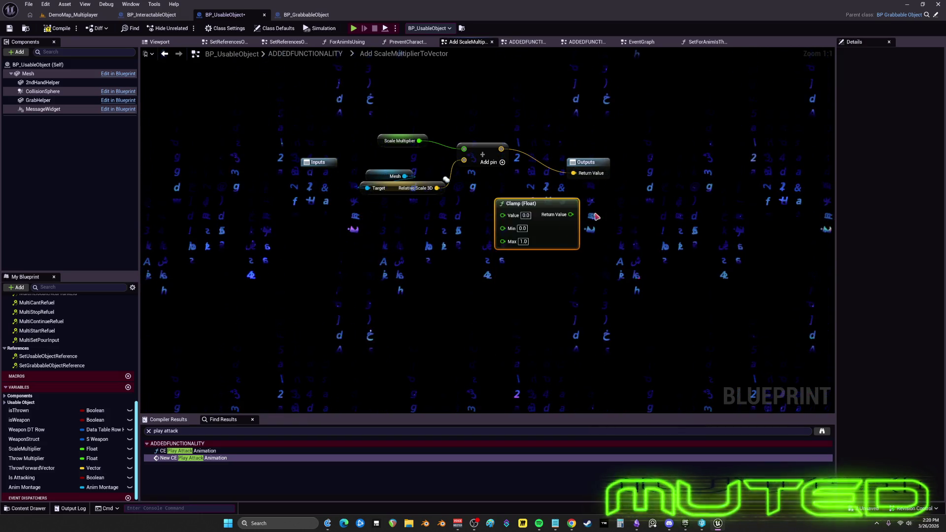
left_click_drag(597, 215, 487, 278)
left_click(481, 225)
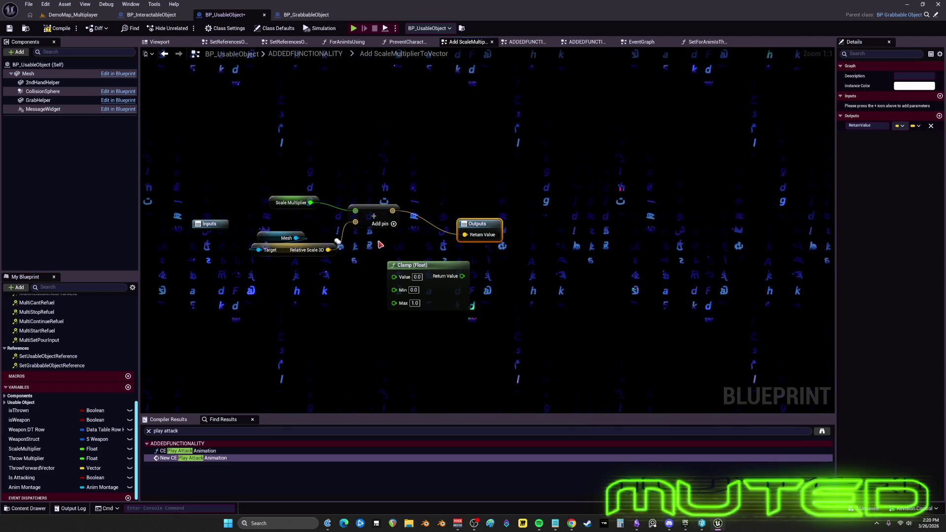
mouse_move(380, 245)
left_mouse_down()
mouse_move(487, 236)
mouse_move(340, 225)
left_mouse_up()
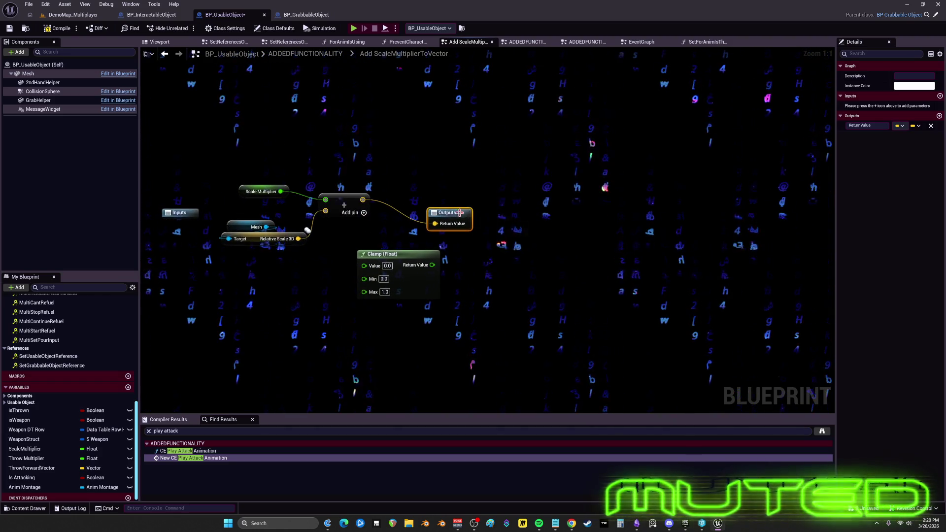
left_click_drag(460, 213, 600, 195)
left_click_drag(407, 252, 492, 267)
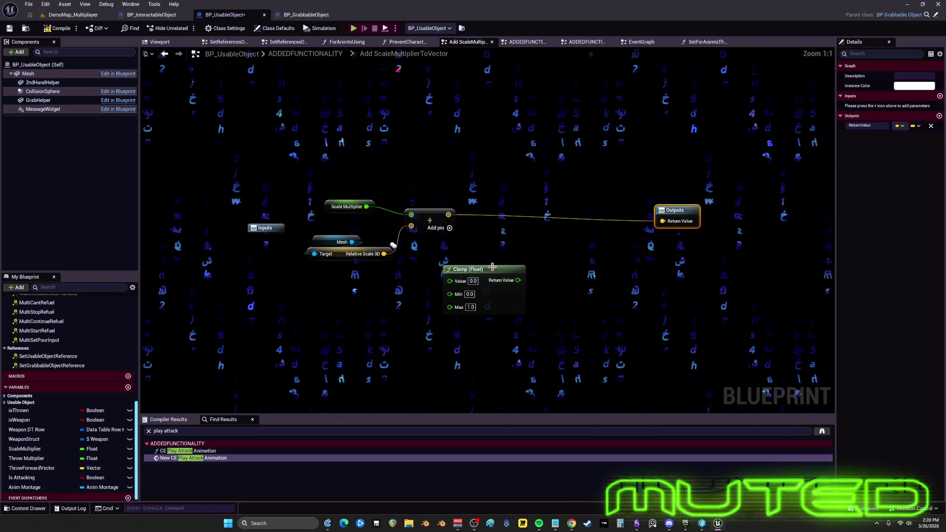
Add a Clamp Vector Size node for the Add result, then undo it
left_click_drag(449, 215, 503, 239)
type("cl")
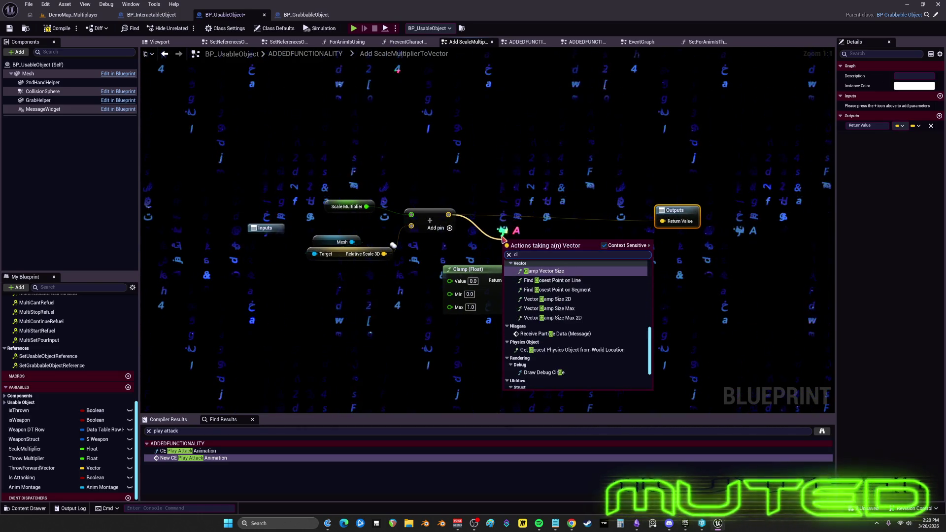
type("a")
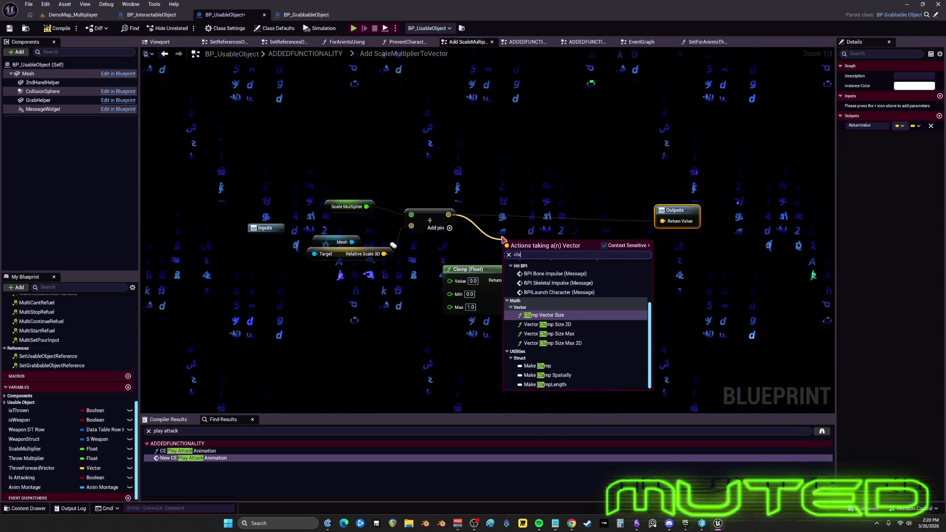
type("mp ve")
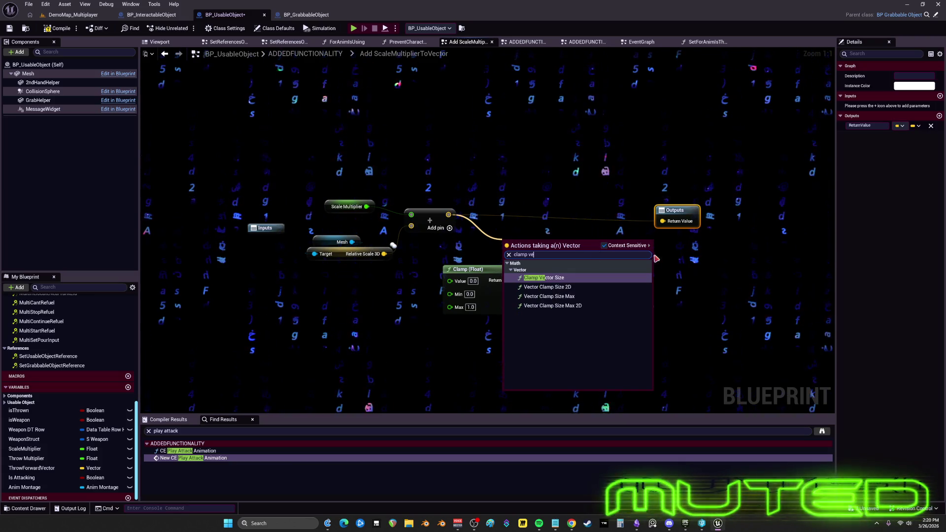
left_click(542, 277)
left_click_drag(541, 245, 540, 185)
key("ctrl+z")
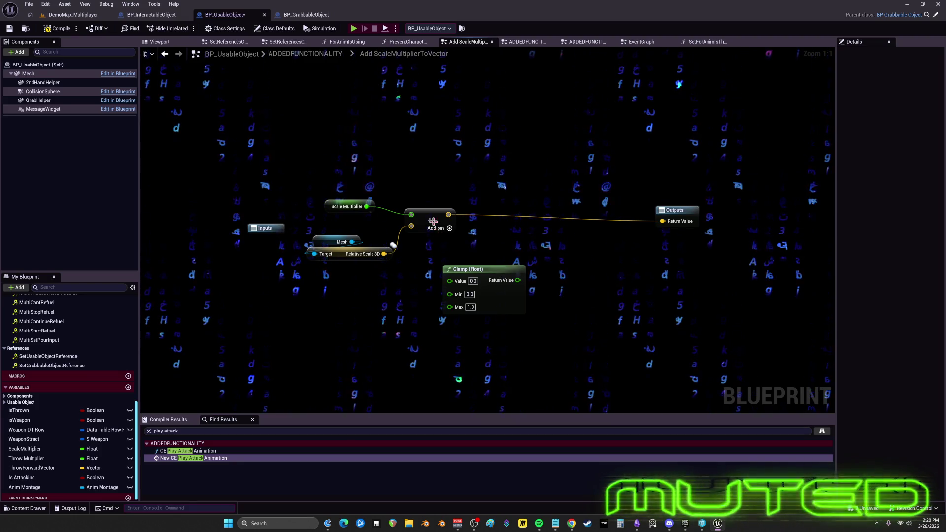
Select the Scale Multiplier, Mesh, Add and Clamp nodes, then return to ADDEDFUNCTIONALITY
mouse_move(546, 325)
left_mouse_down()
mouse_move(440, 258)
mouse_move(446, 136)
left_mouse_up()
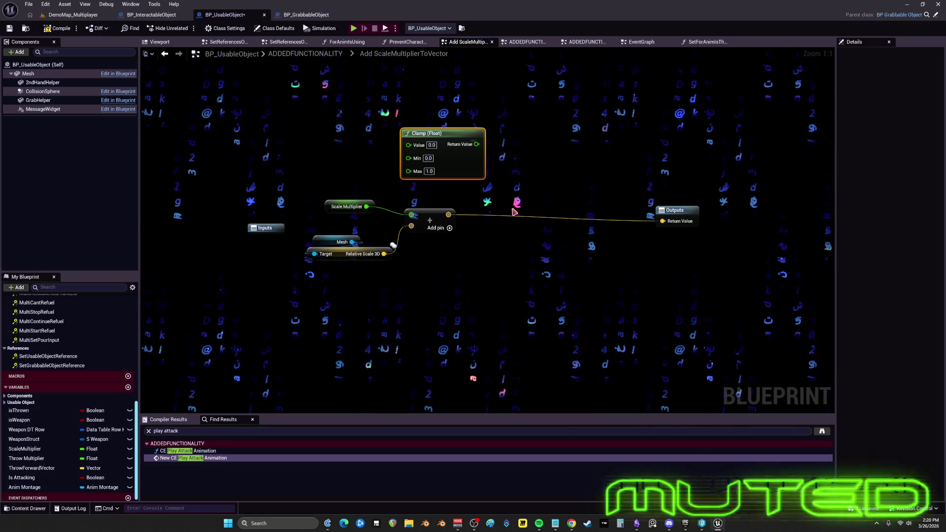
left_click_drag(490, 300, 312, 87)
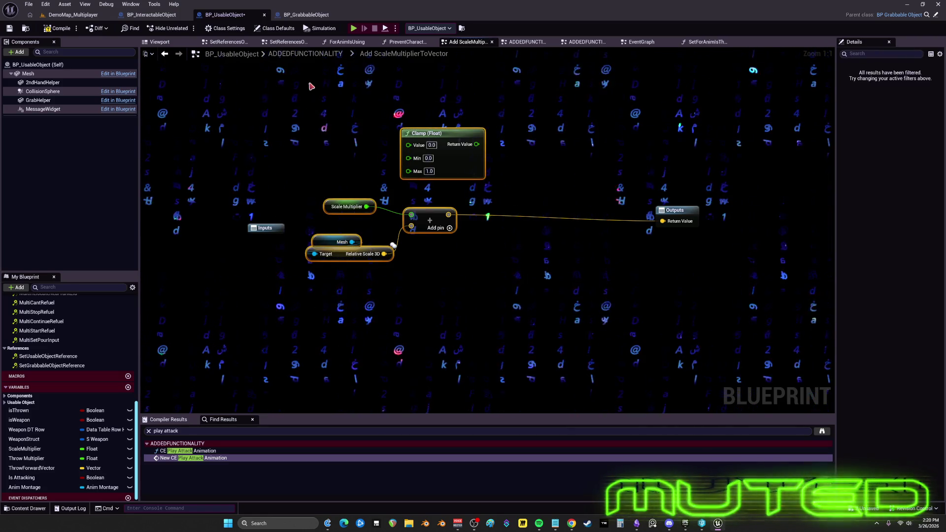
left_click(295, 55)
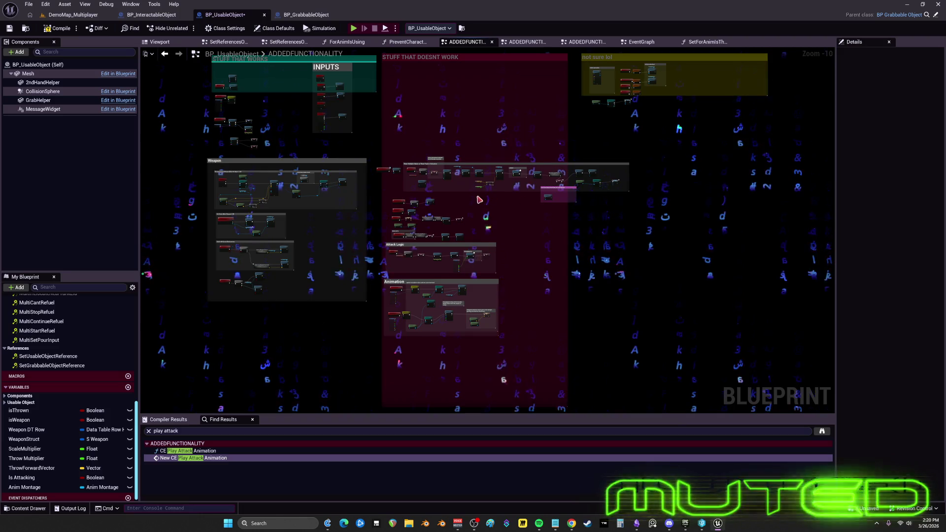
Drag the 'Scale with Up and Down arrows' comment block left, out of its surrounding group
scroll(479, 199, "up", 6)
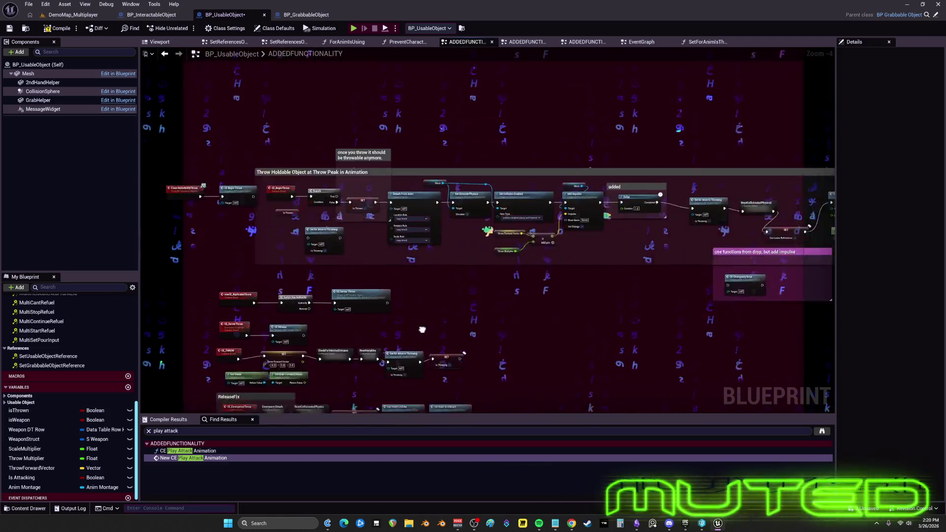
mouse_move(422, 329)
left_mouse_down()
mouse_move(403, 378)
mouse_move(448, 270)
mouse_move(606, 186)
left_mouse_up()
scroll(606, 186, "down", 2)
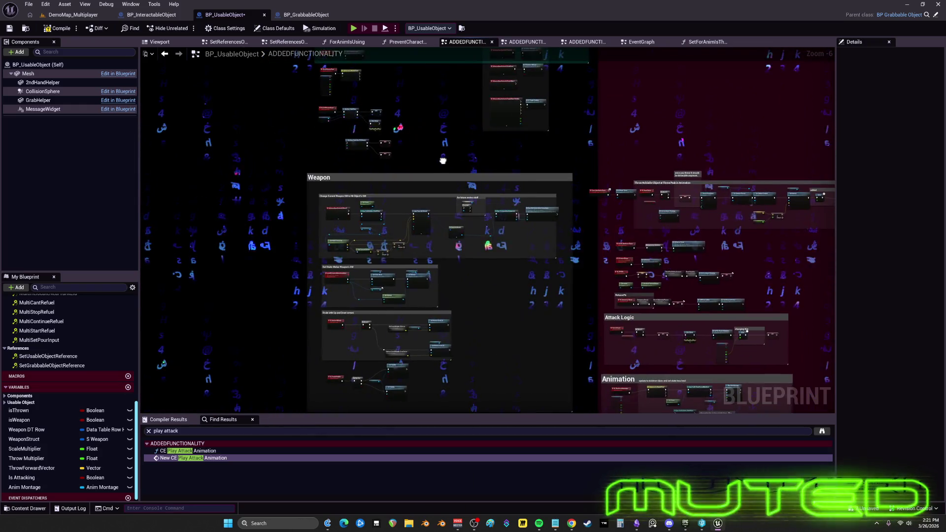
mouse_move(443, 160)
left_mouse_down()
mouse_move(373, 314)
mouse_move(481, 105)
left_mouse_up()
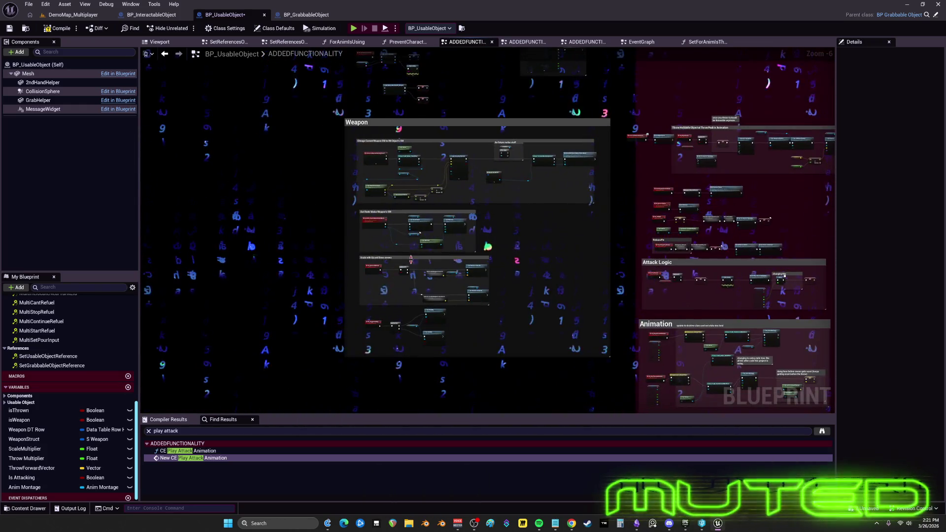
scroll(423, 300, "up", 5)
mouse_move(681, 219)
left_mouse_down()
mouse_move(345, 99)
mouse_move(211, 68)
left_mouse_up()
scroll(563, 174, "down", 5)
left_click_drag(574, 186, 331, 169)
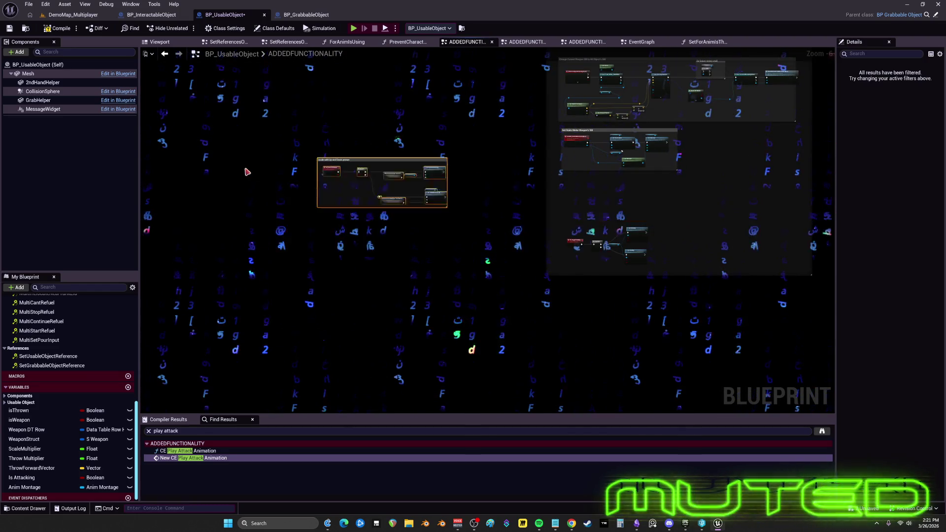
scroll(287, 185, "up", 5)
scroll(331, 197, "up", 1)
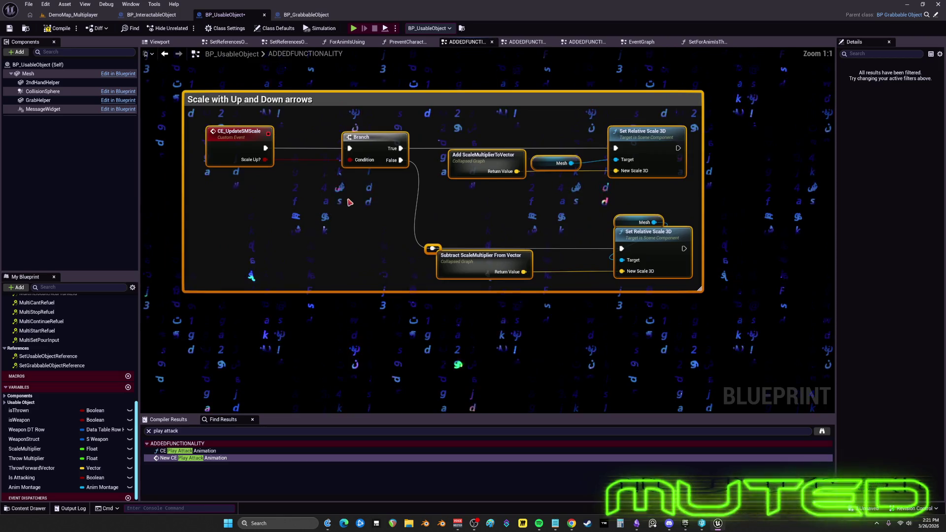
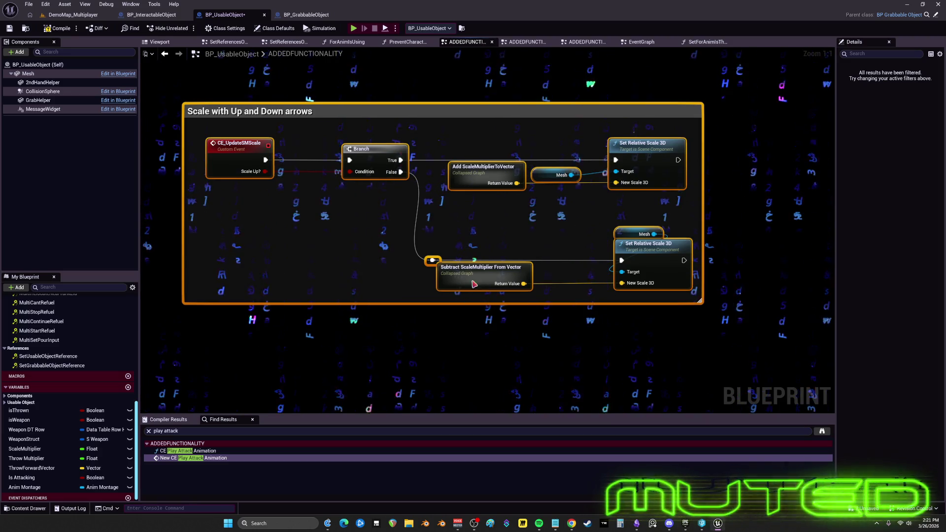
Copy the nodes inside the Subtract ScaleMultiplier From Vector collapsed graph, excluding Outputs, into ADDEDFUNCTIONALITY
left_click(371, 248)
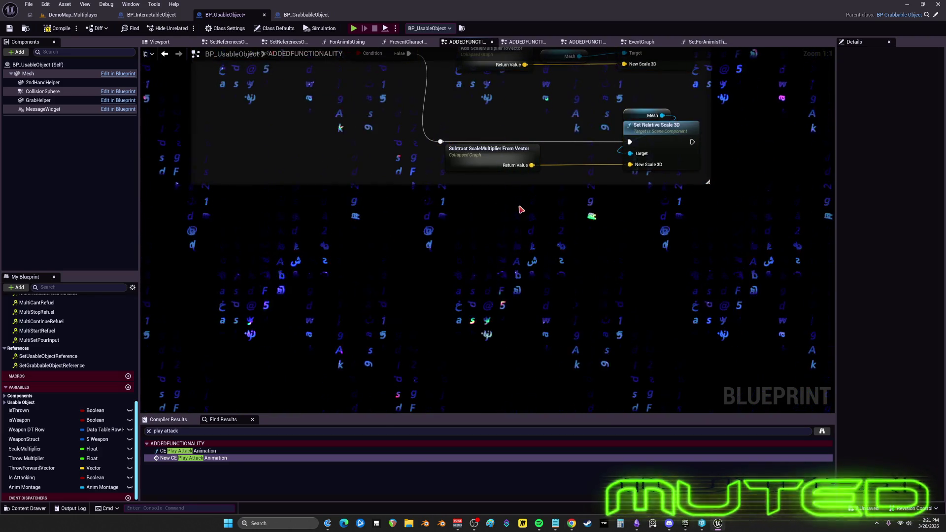
left_click(508, 158)
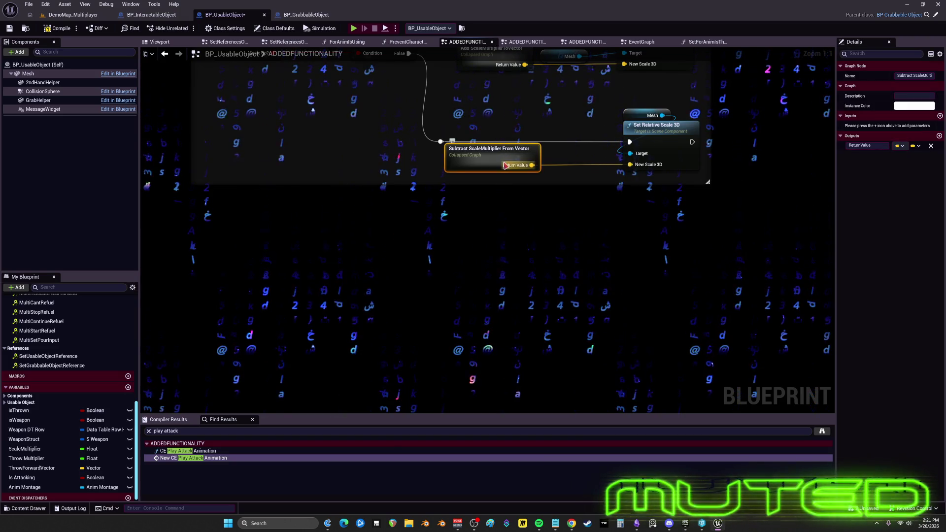
double_click(505, 165)
left_click_drag(405, 170, 222, 84)
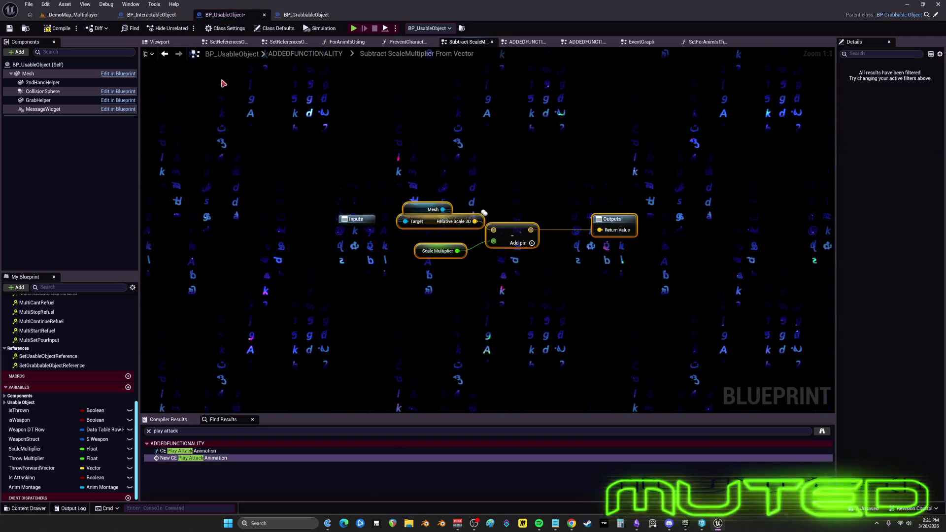
left_click(165, 57)
key("ctrl+v")
left_click_drag(529, 296, 470, 239)
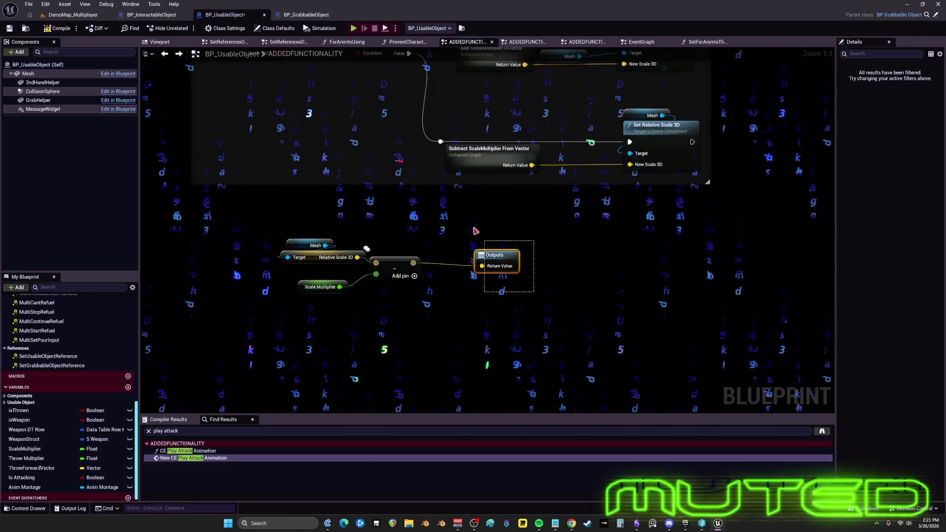
key("Delete")
Duplicate the Set Relative Scale 3D node with its Mesh getter and place it below the comment
left_click_drag(485, 204, 439, 260)
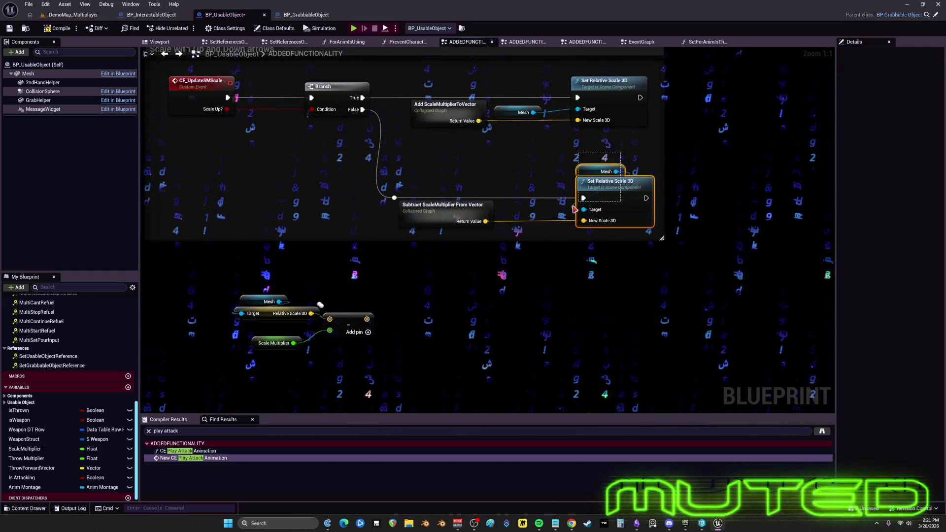
key("ctrl+v")
left_click_drag(440, 325, 561, 231)
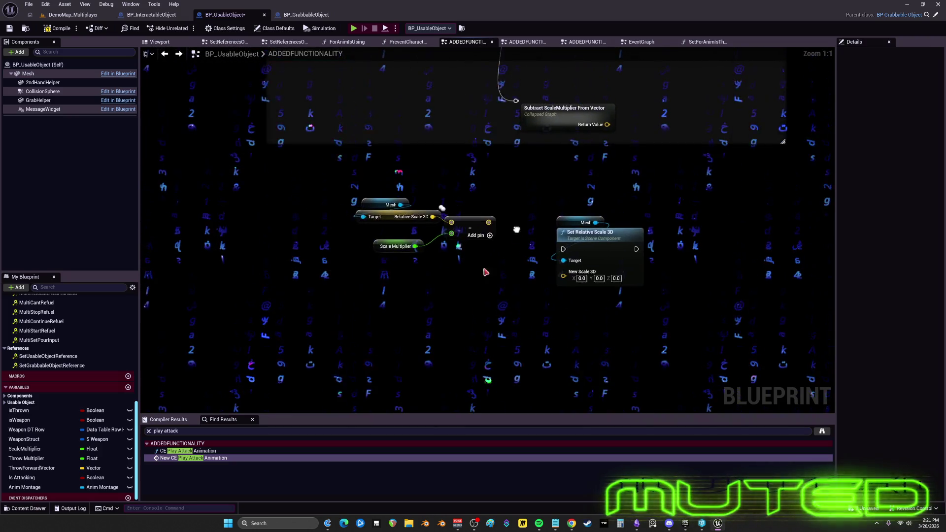
Promote the Scale Multiplier output to a new float variable named CurrentScale
left_click(321, 219)
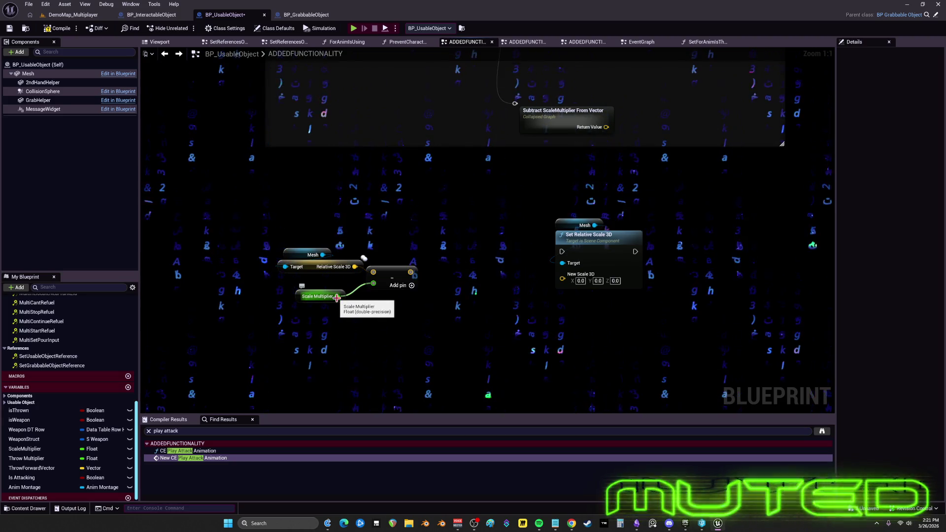
left_click(339, 297)
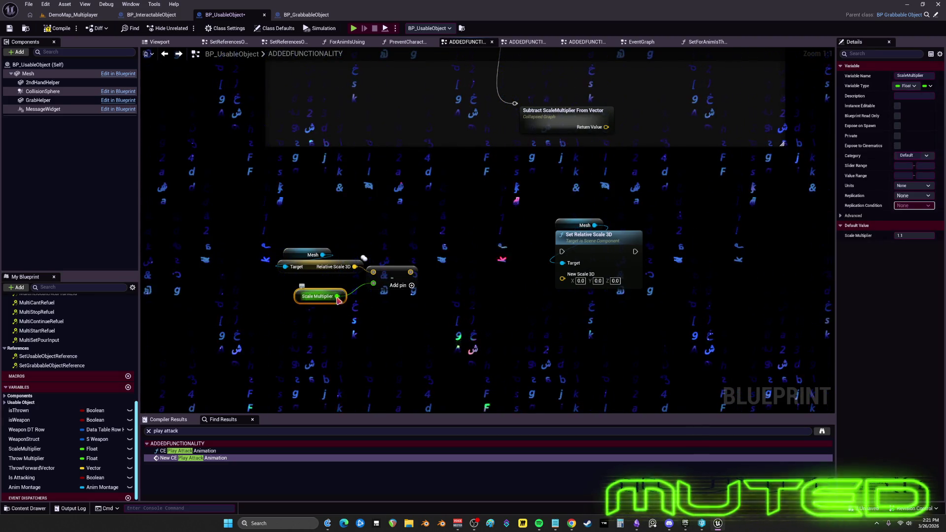
right_click(338, 297)
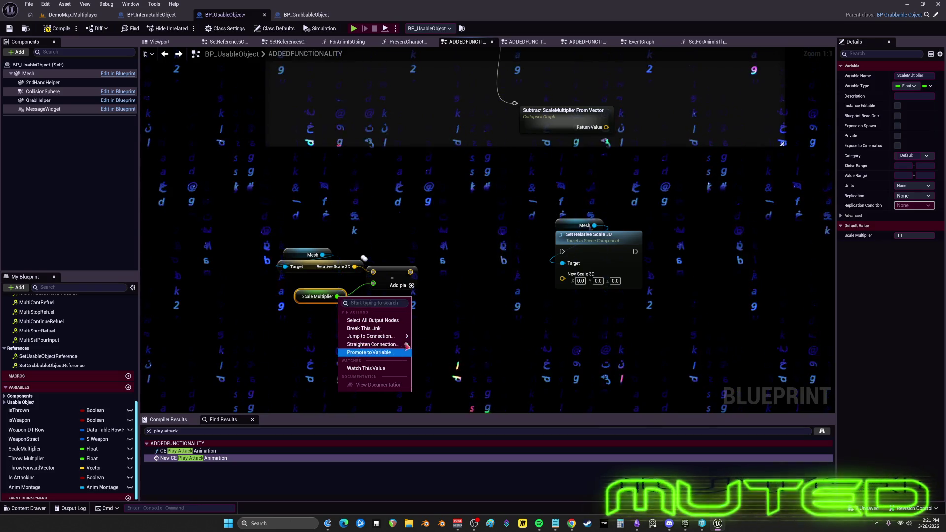
left_click(387, 352)
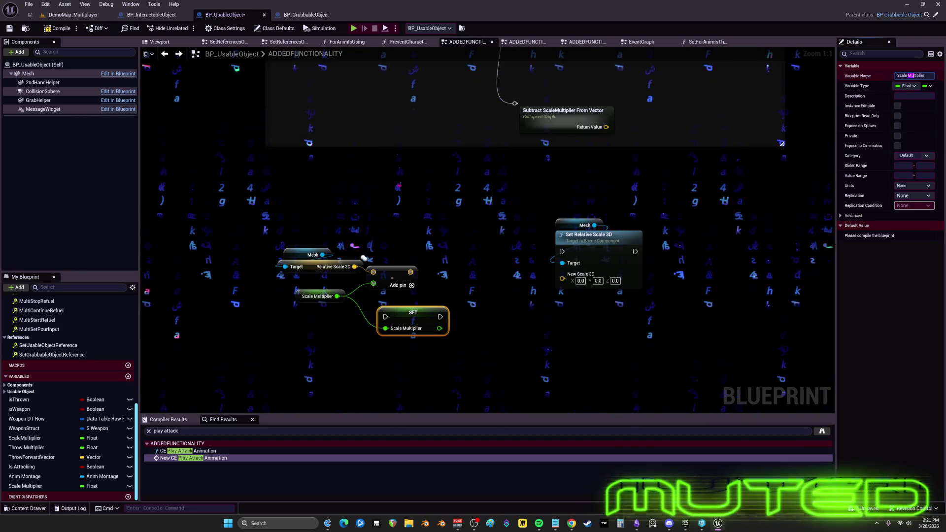
type("Cu")
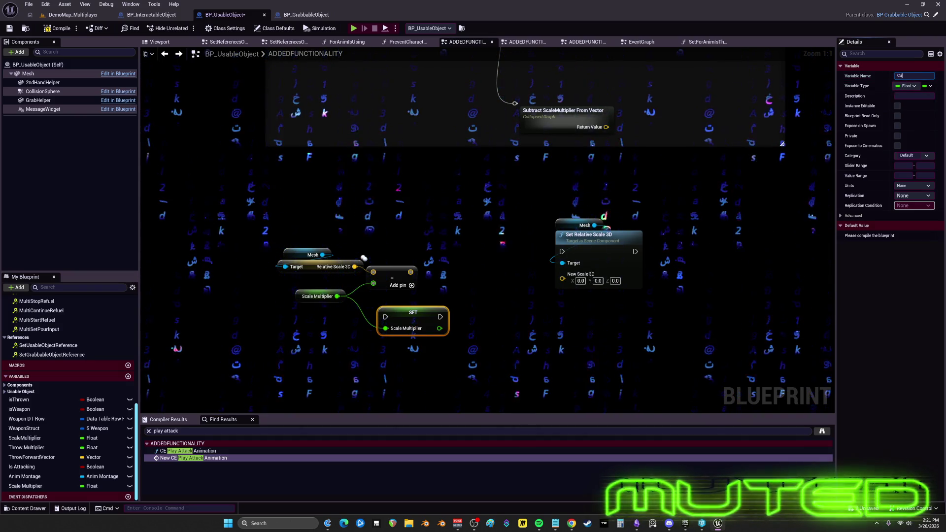
type("rrentScal")
key("Return")
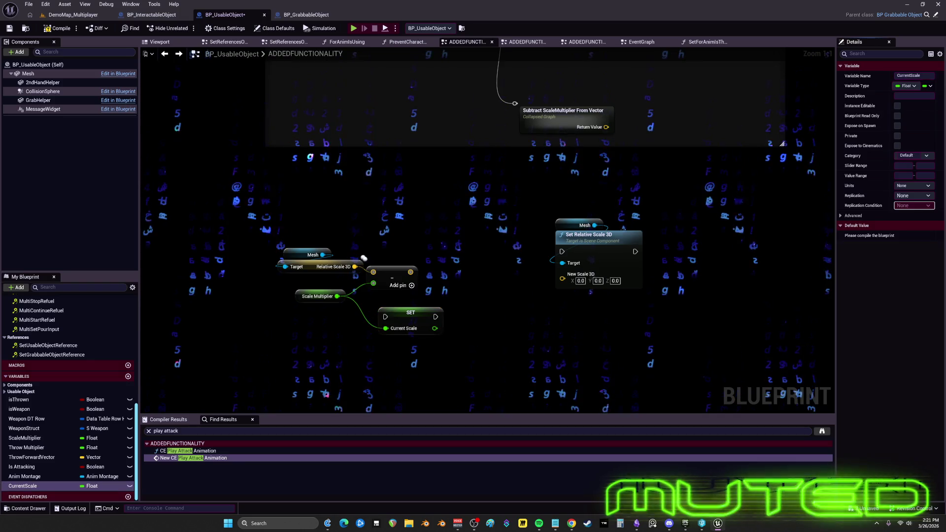
left_click_drag(331, 337, 338, 277)
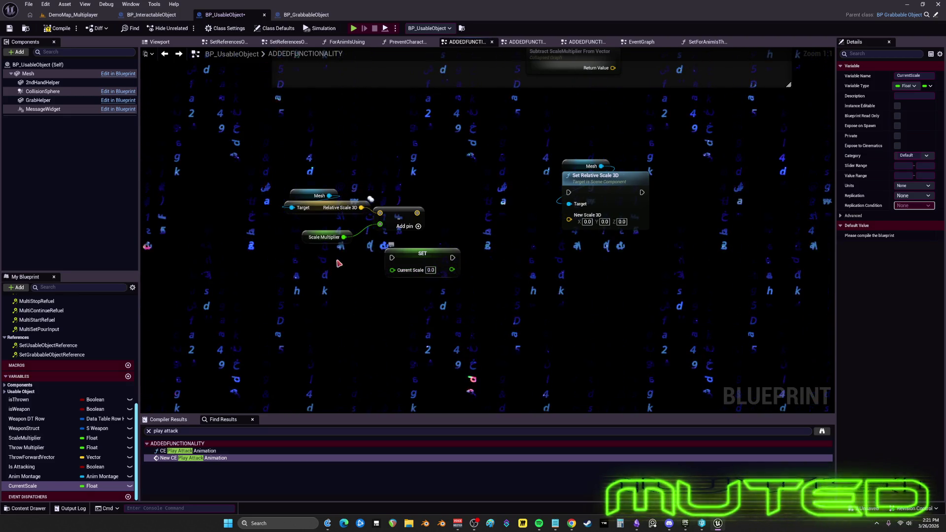
Undo the last connection and delete the Add ScaleMultiplierToVector collapsed node
left_click(318, 192)
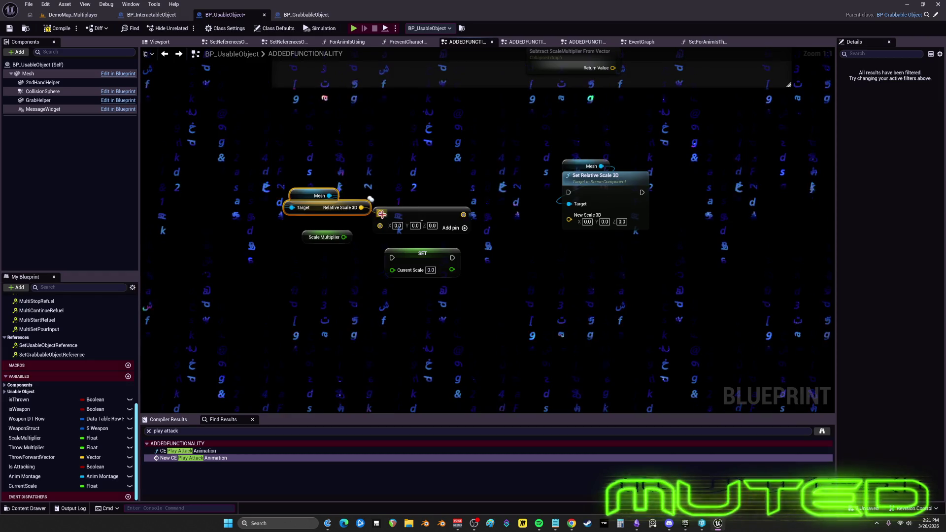
key("ctrl+z")
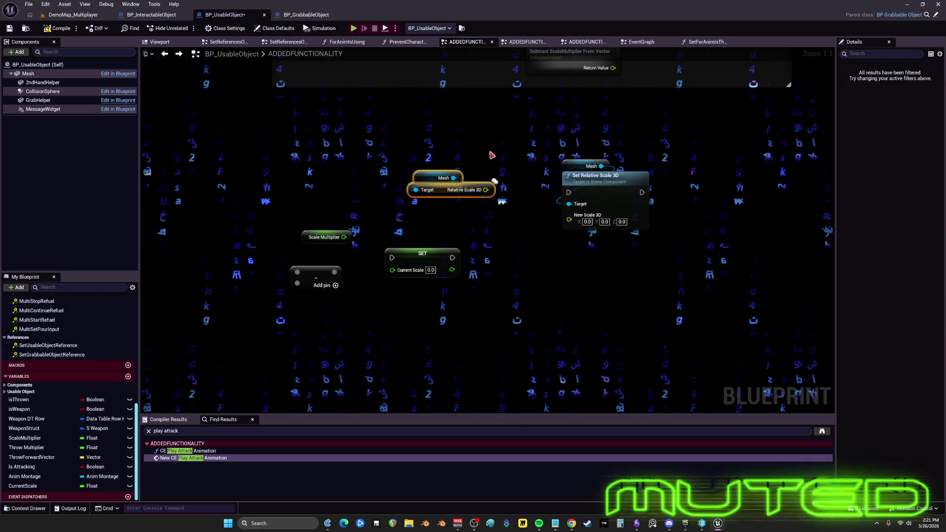
left_click_drag(492, 155, 442, 303)
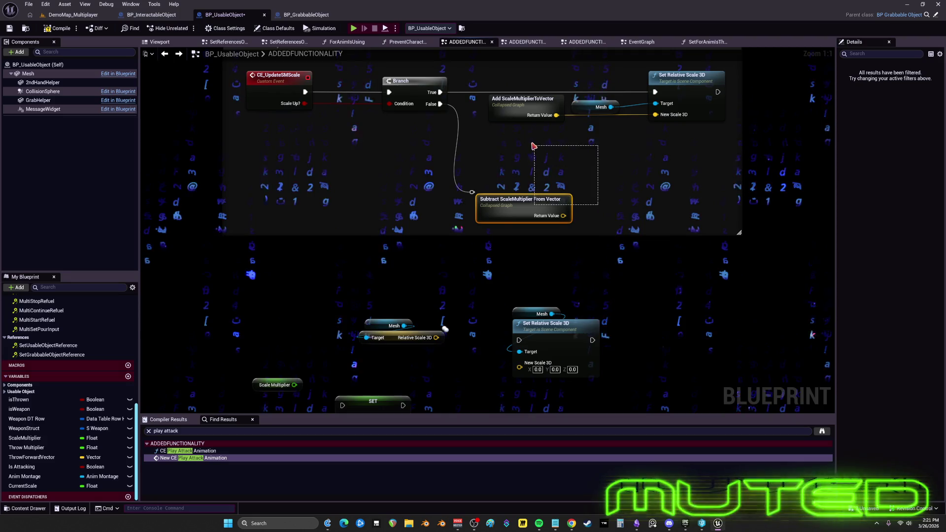
key("Delete")
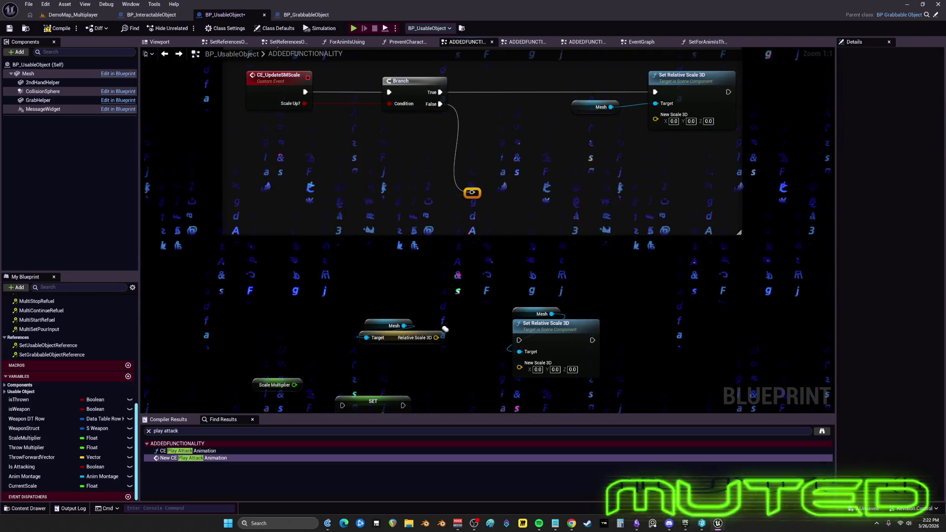
Move the new Mesh, Set Relative Scale 3D, CE_UpdateSMScale, Branch and SET Current Scale nodes into the comment
left_click_drag(711, 161, 639, 235)
left_click_drag(376, 392, 380, 321)
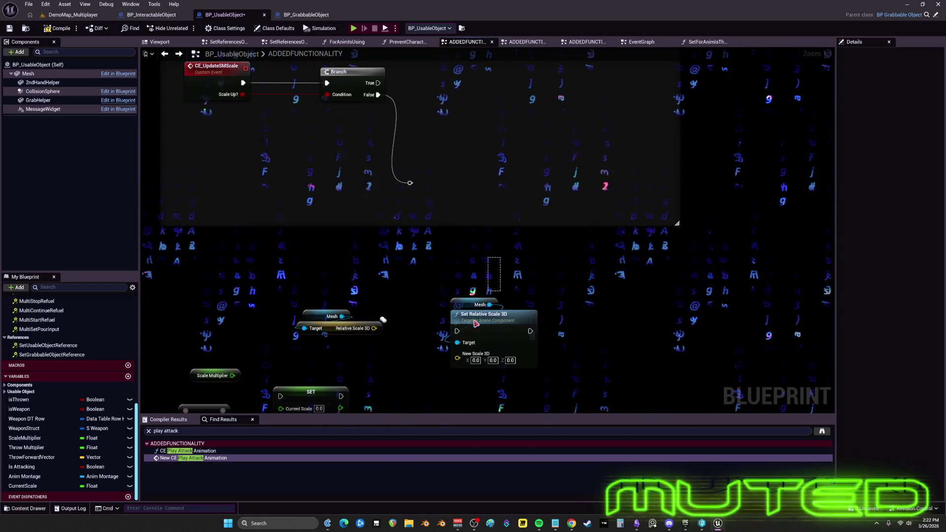
mouse_move(473, 305)
left_mouse_down()
mouse_move(552, 133)
mouse_move(538, 224)
left_mouse_up()
left_click(408, 250)
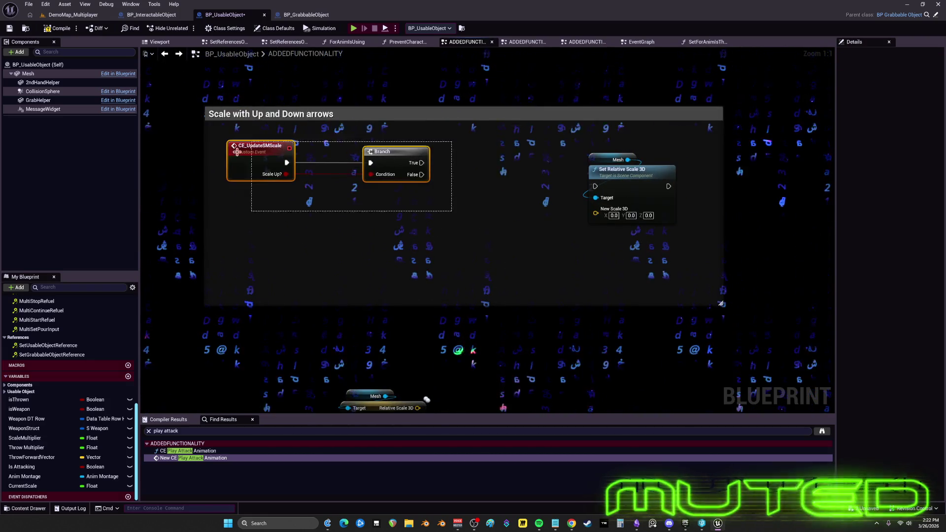
mouse_move(237, 152)
left_mouse_down()
mouse_move(190, 229)
mouse_move(138, 188)
left_mouse_up()
left_click_drag(420, 404, 501, 264)
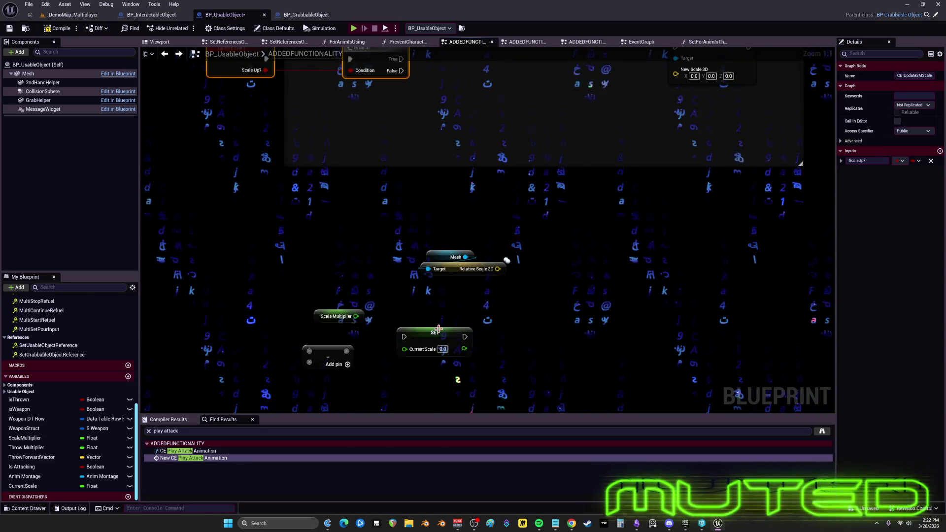
left_click_drag(436, 334, 542, 170)
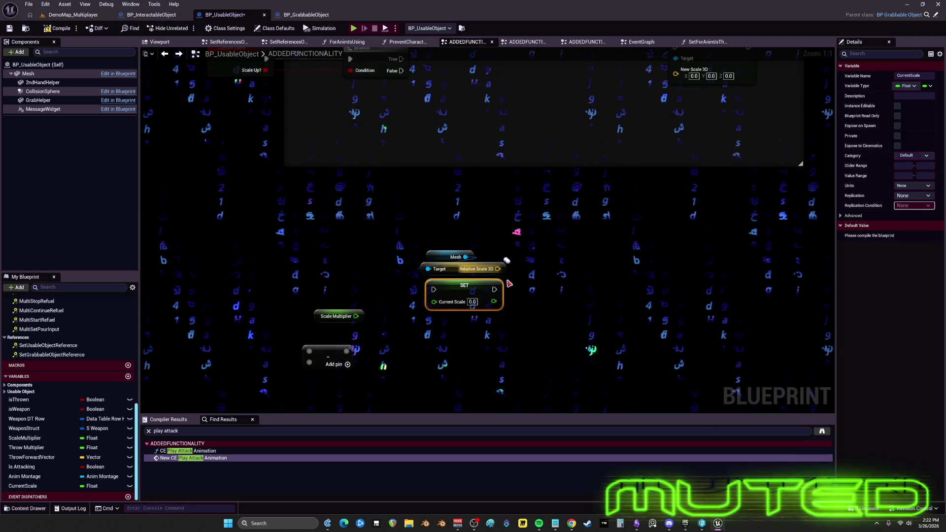
Add a vector Multiply node off Relative Scale 3D and shift it right with Mesh, SET and Set Relative Scale 3D
mouse_move(497, 268)
left_mouse_down()
mouse_move(523, 294)
mouse_move(517, 316)
left_mouse_up()
type("multiply")
left_click(565, 343)
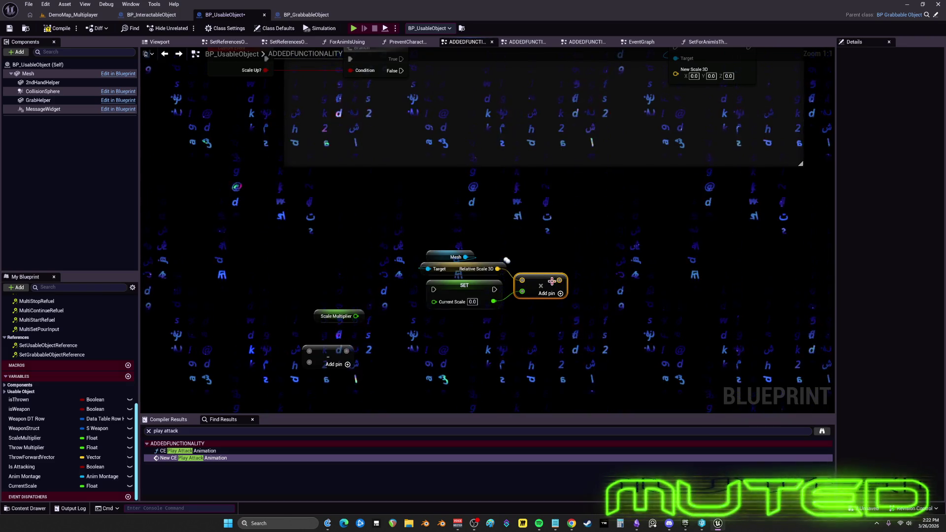
left_click_drag(574, 325, 419, 249)
mouse_move(460, 303)
left_mouse_down()
mouse_move(507, 32)
mouse_move(532, 185)
left_mouse_up()
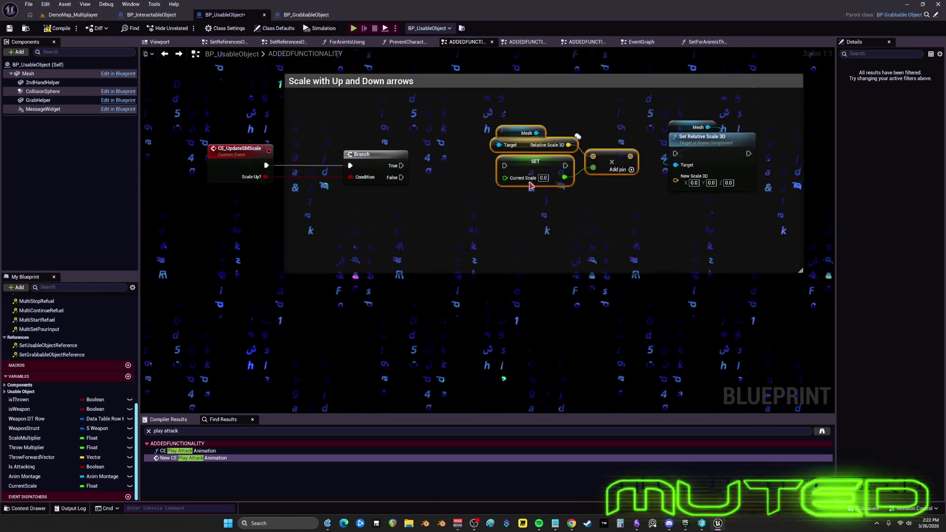
left_click_drag(594, 173, 532, 186)
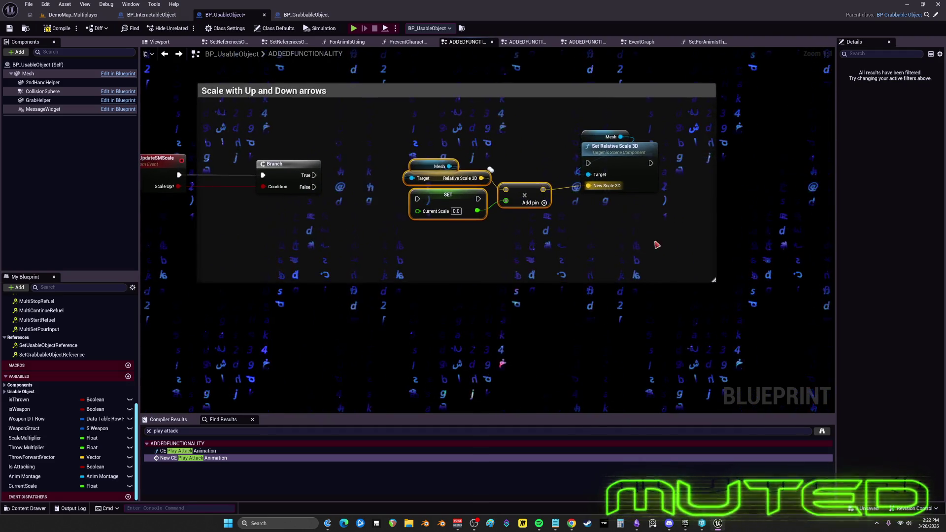
left_click(609, 153, "ctrl")
left_click_drag(608, 153, 661, 152)
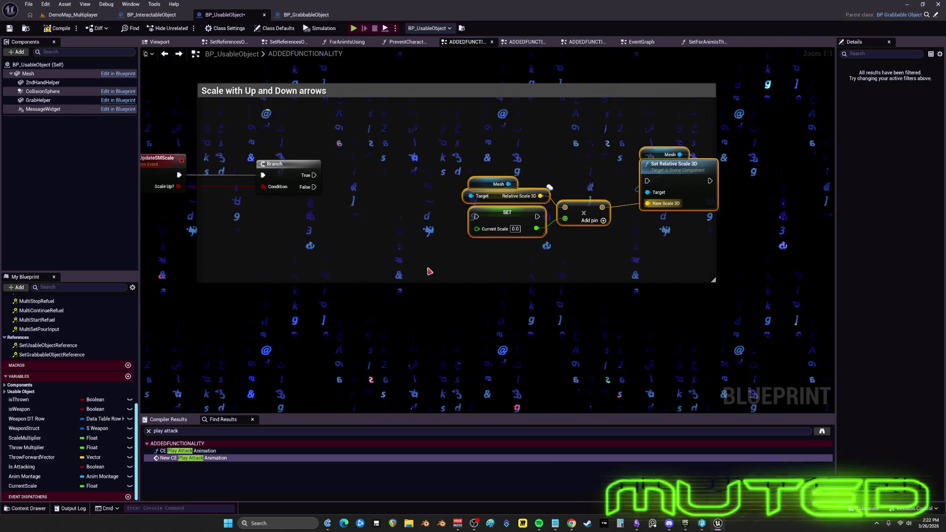
Delete the unused Add node below Scale Multiplier
left_click_drag(430, 272, 543, 119)
left_click(341, 301)
key("Delete")
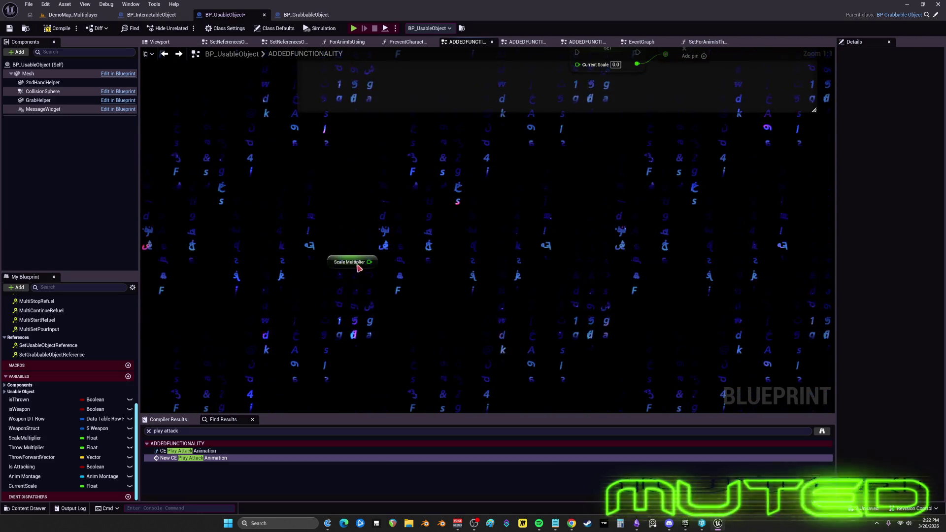
Place a Current Scale getter and create an Add node fed by Scale Multiplier
mouse_move(351, 143)
left_mouse_down()
mouse_move(397, 63)
mouse_move(398, 215)
left_mouse_up()
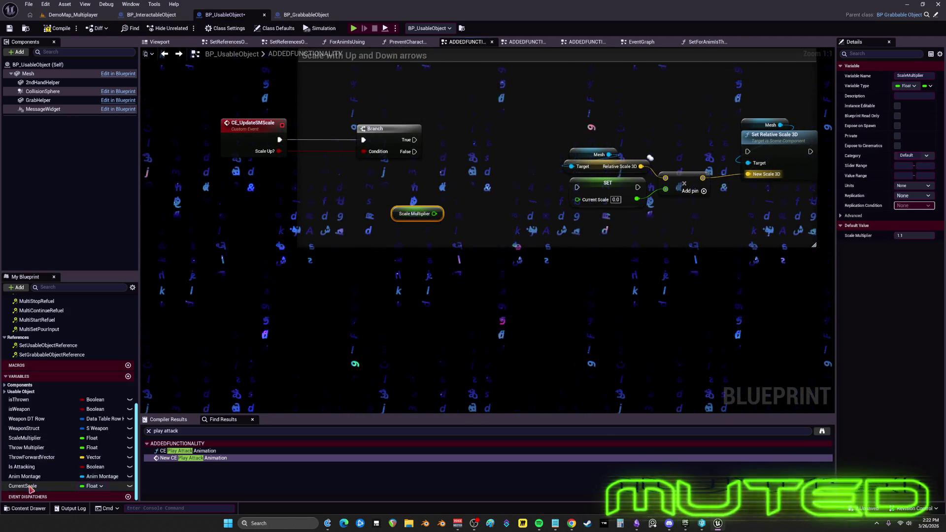
left_click_drag(22, 486, 414, 248)
left_click(428, 252)
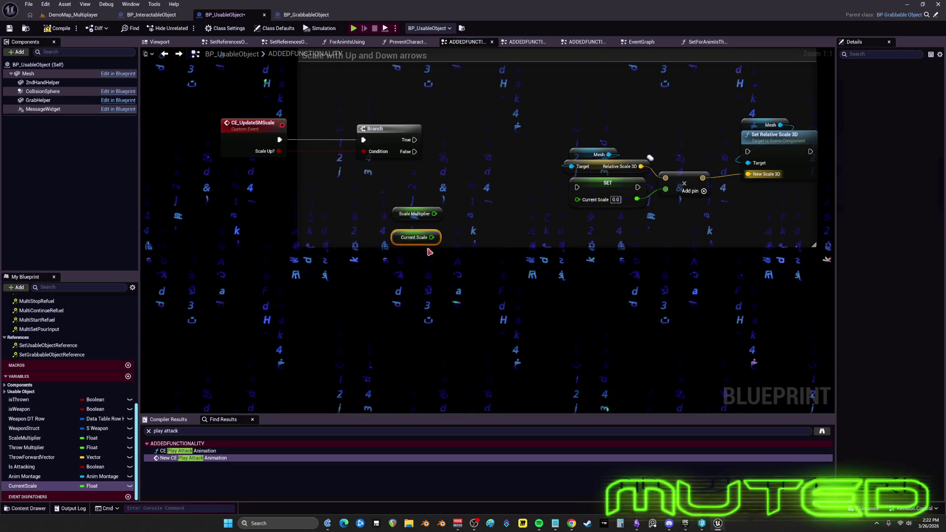
left_click_drag(445, 221, 454, 227)
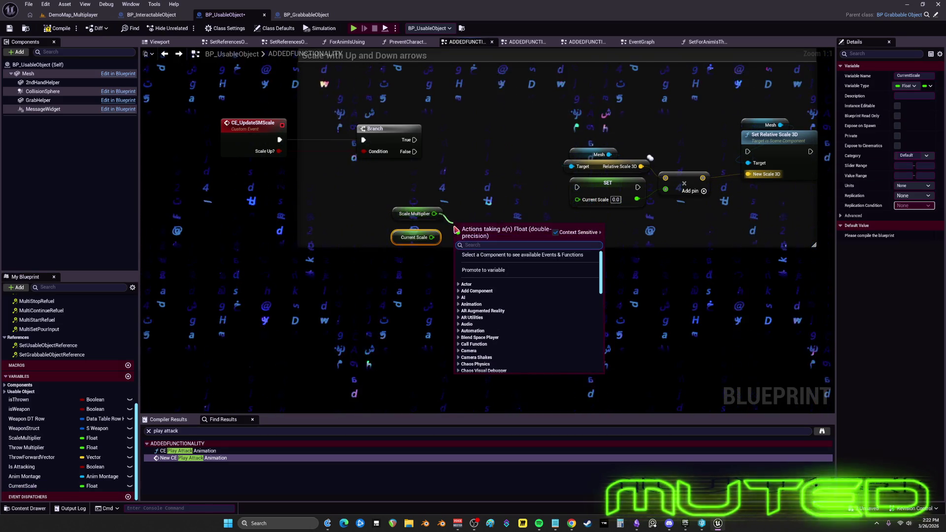
type("add")
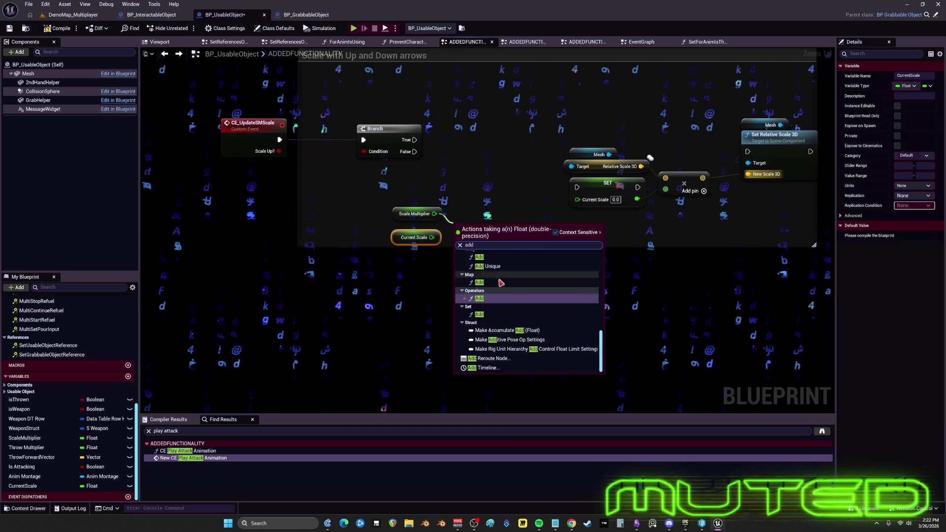
left_click(488, 299)
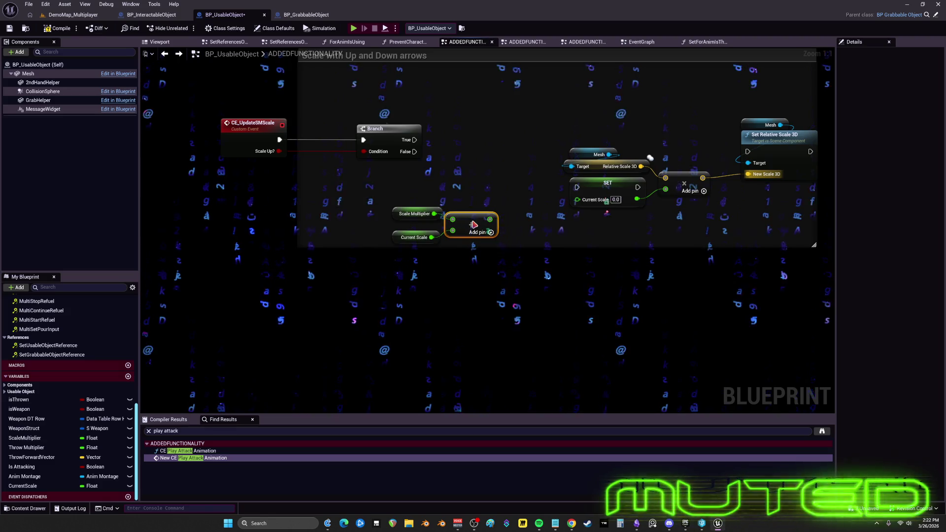
Create a Select Float node from Scale Up? and delete the old Branch node
key("Home")
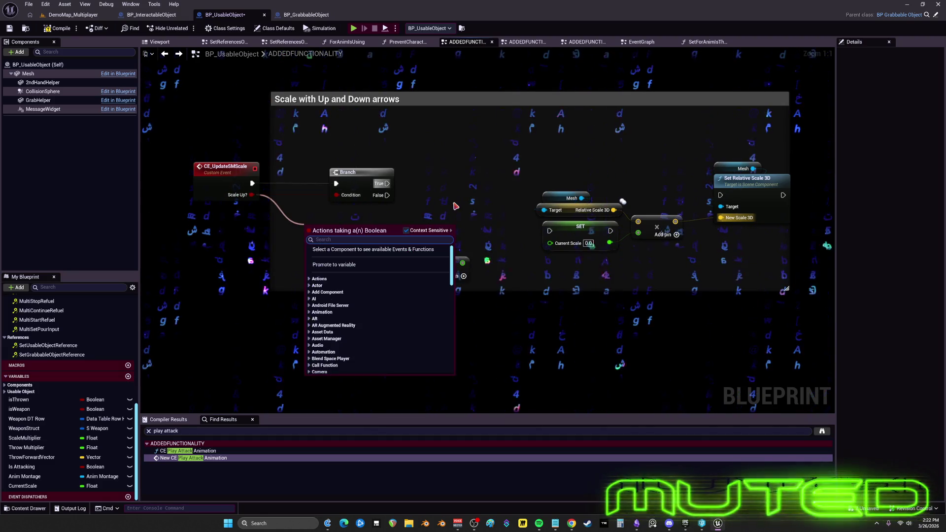
type("select")
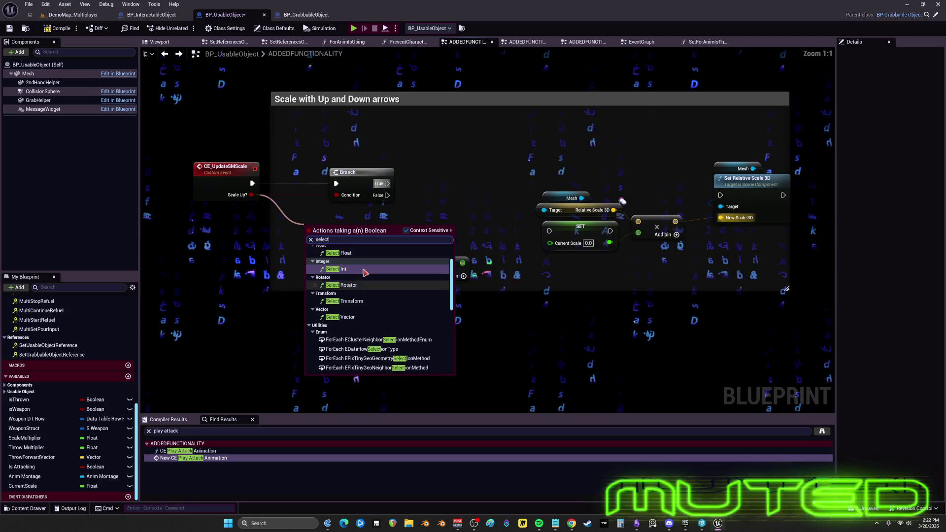
type(" float")
key("Return")
left_click(355, 172)
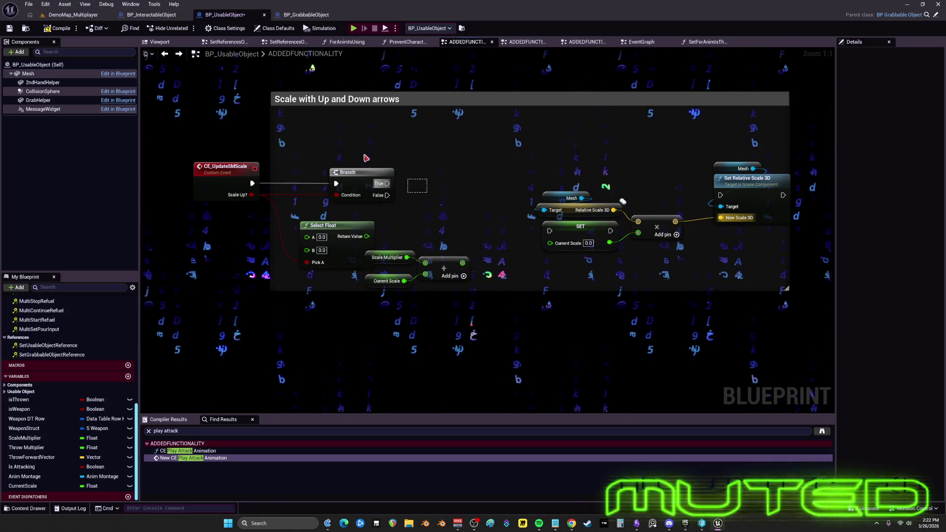
key("Delete")
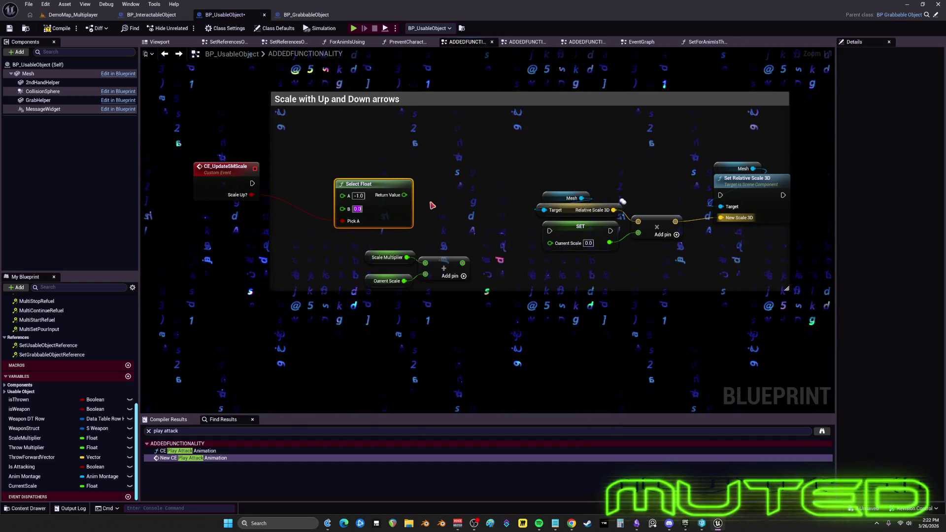
type("1")
left_click(438, 222)
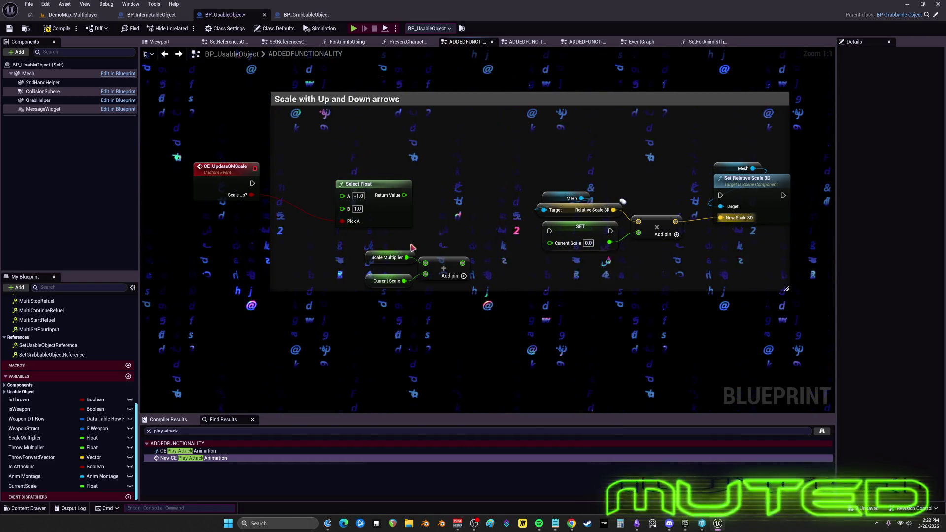
Delete the Current Scale getter, arrange the nodes, and wire the event's execution straight into SET
left_click_drag(360, 184, 341, 201)
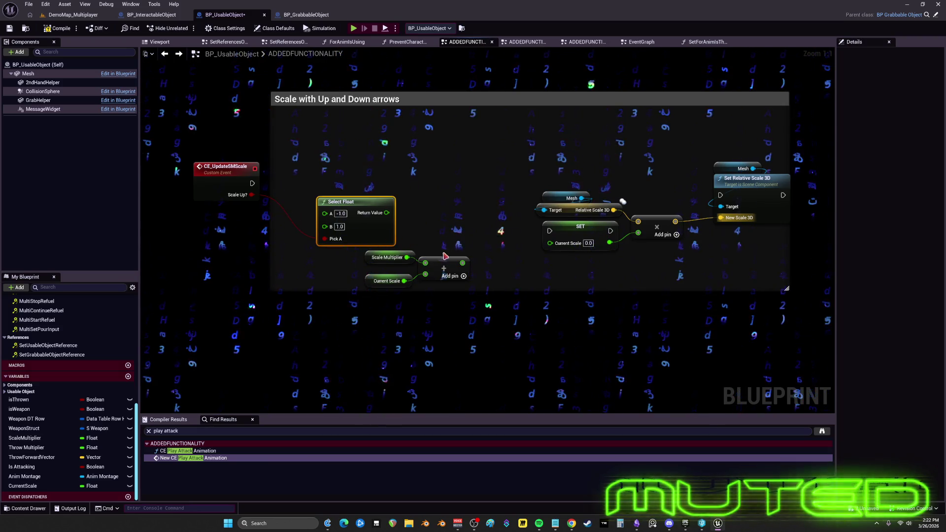
left_click_drag(446, 266, 469, 208)
left_click(387, 280)
key("Delete")
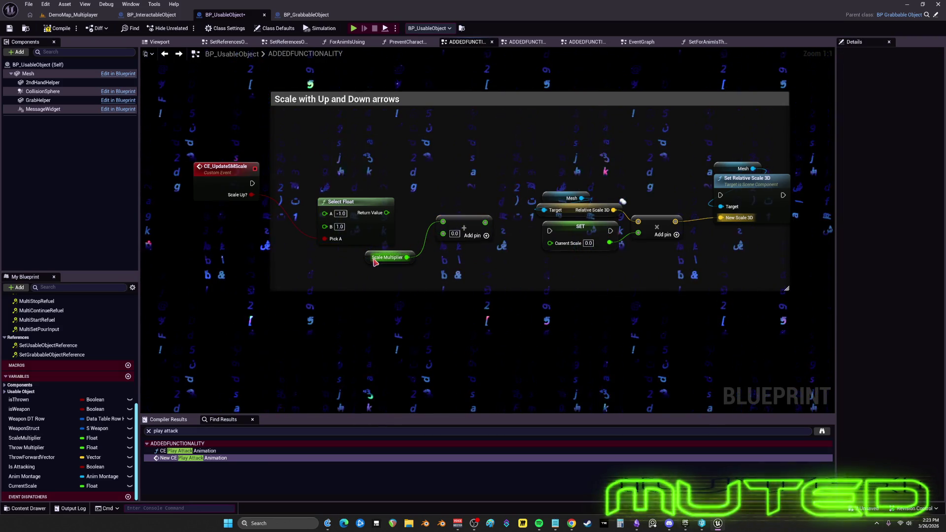
left_click_drag(384, 259, 455, 206)
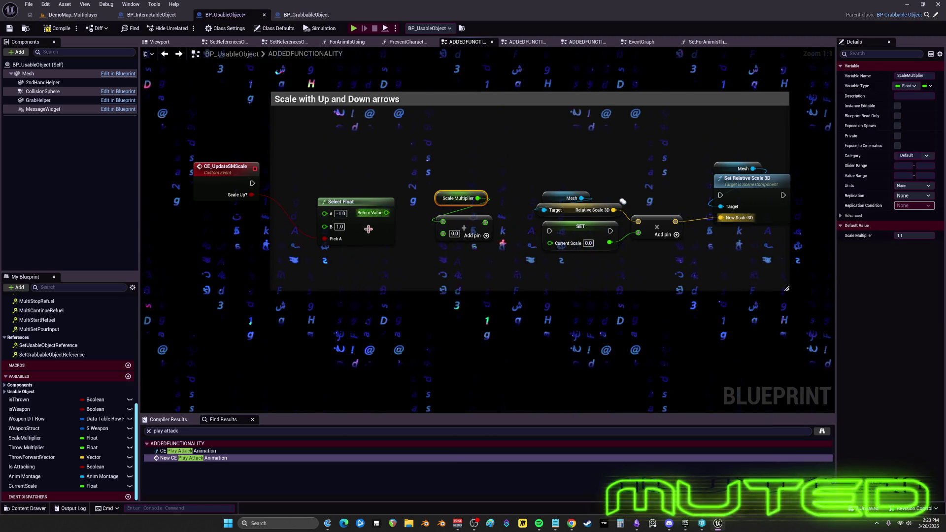
left_click_drag(368, 229, 370, 237)
mouse_move(249, 188)
left_mouse_down()
mouse_move(495, 182)
mouse_move(303, 191)
mouse_move(288, 228)
left_mouse_up()
left_click_drag(368, 228, 374, 264)
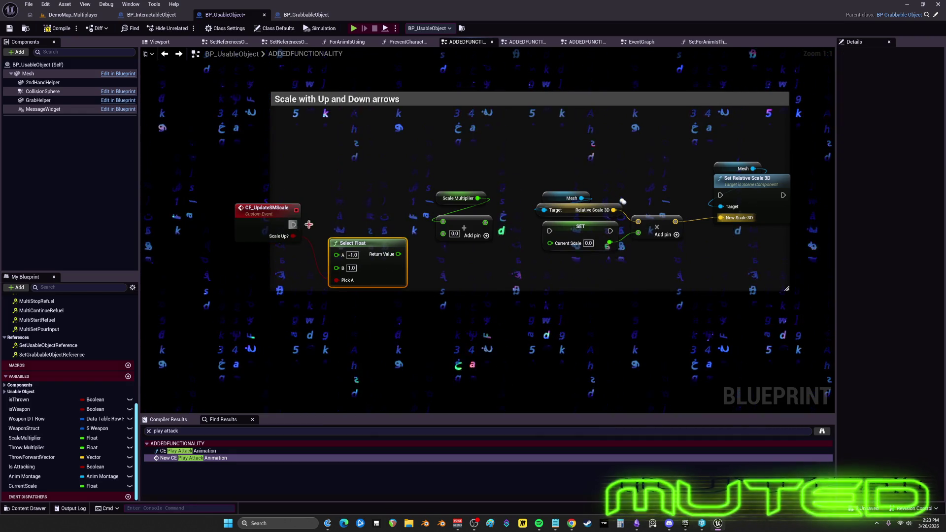
left_click_drag(294, 225, 550, 231)
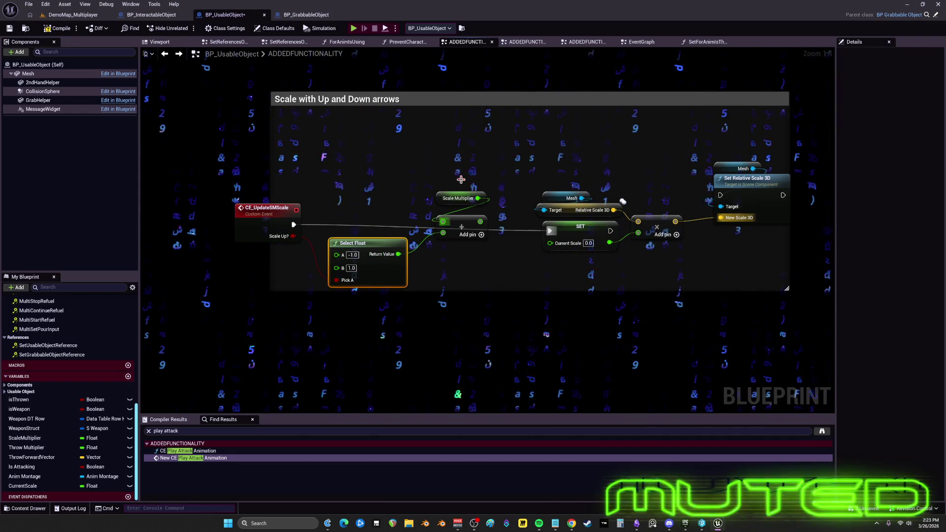
mouse_move(461, 179)
left_mouse_down()
mouse_move(493, 244)
mouse_move(462, 244)
mouse_move(462, 266)
left_mouse_up()
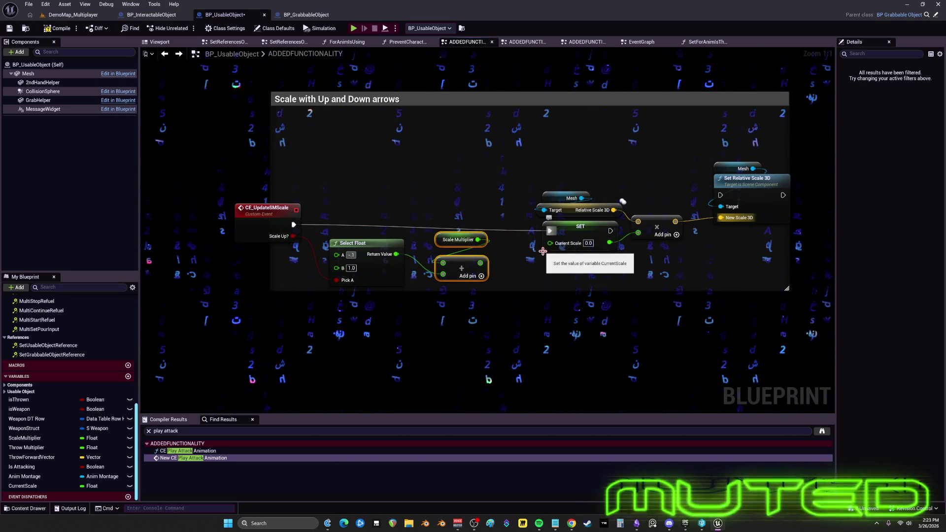
Set Select Float's A to -0.1 and B to 0.1
left_click(351, 268)
key("BackSpace")
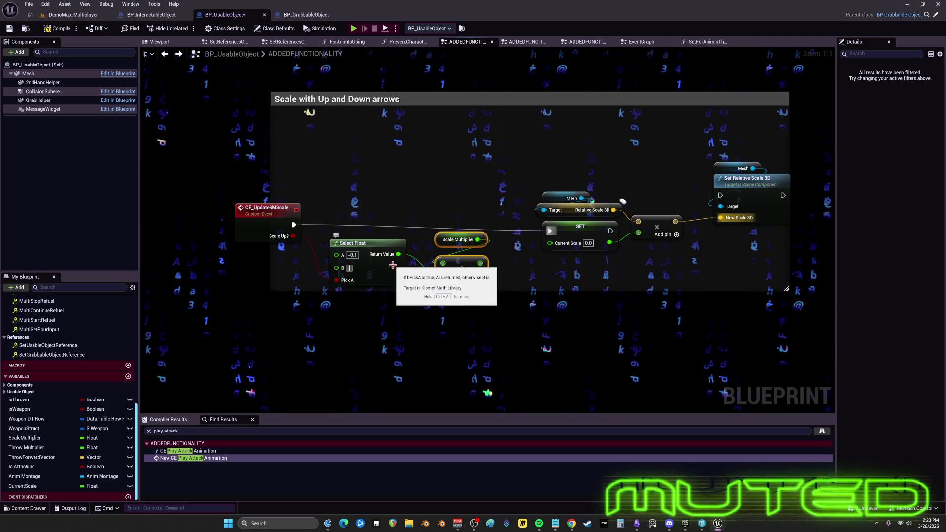
type("0.1")
left_click(428, 289)
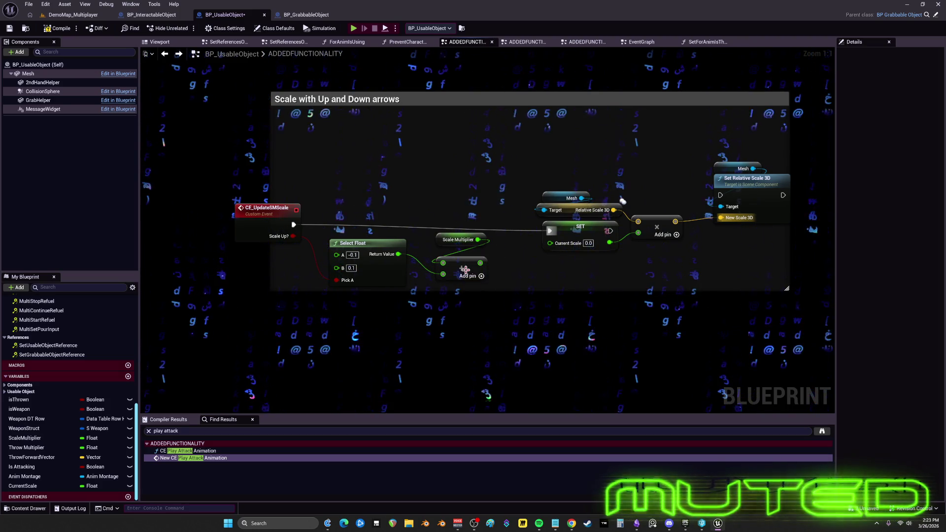
mouse_move(271, 218)
left_mouse_down()
mouse_move(269, 230)
mouse_move(361, 345)
mouse_move(353, 340)
left_mouse_up()
Remove the Sign (Float) node from Select Float's Return Value
type("sign")
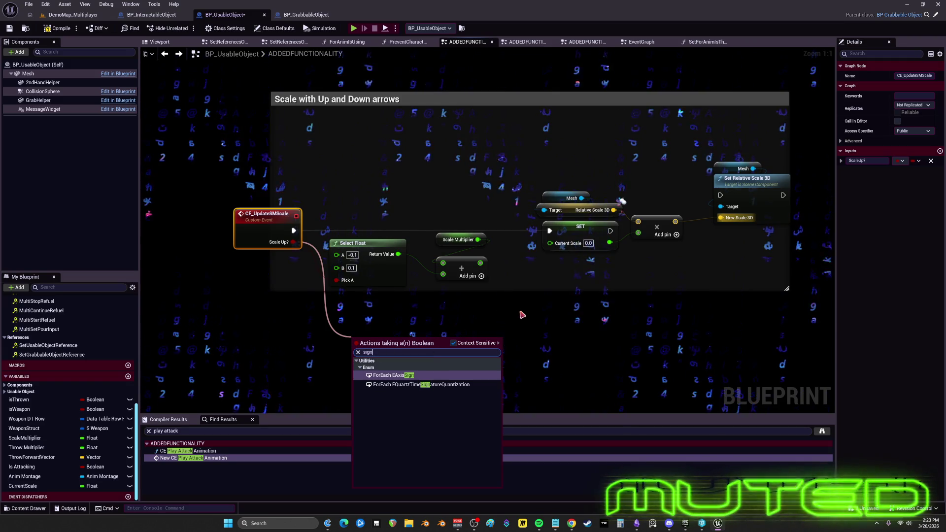
left_click(522, 315)
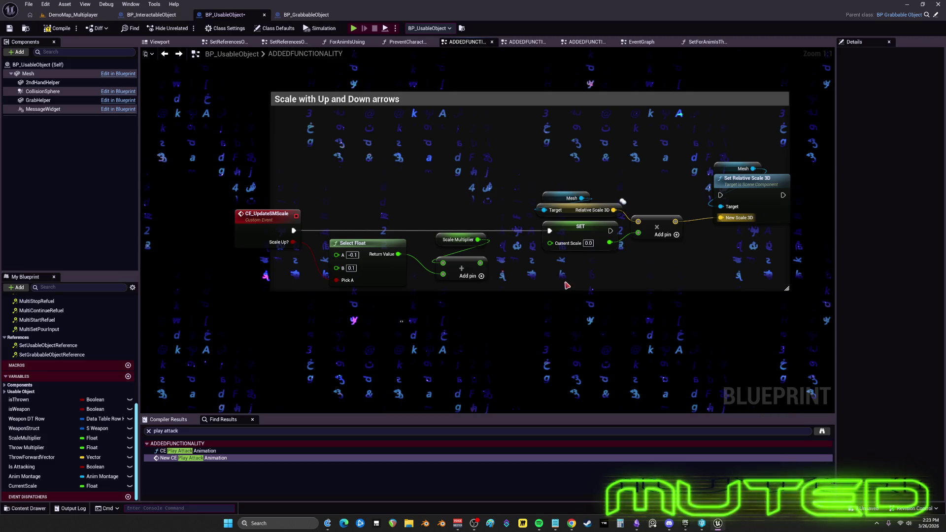
left_click_drag(398, 254, 404, 318)
key("Escape")
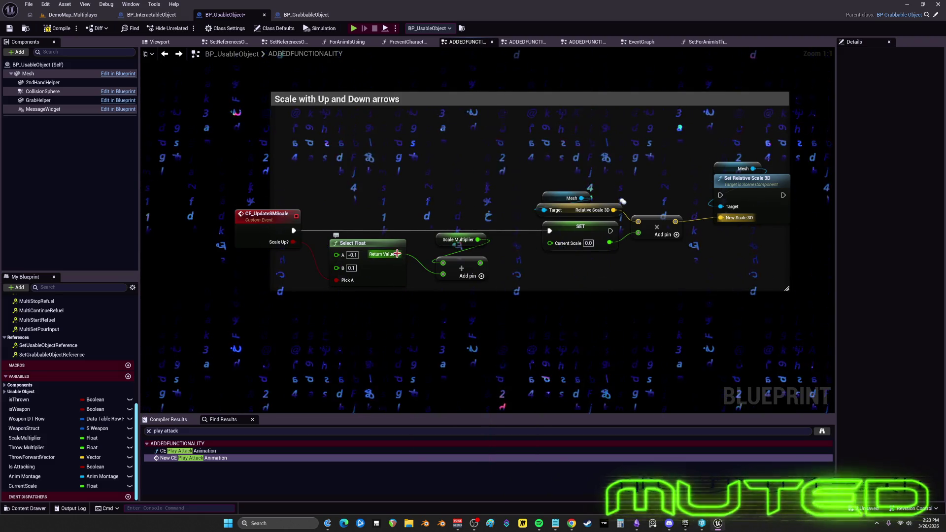
left_click_drag(398, 255, 404, 318)
type("sign")
left_click(481, 357)
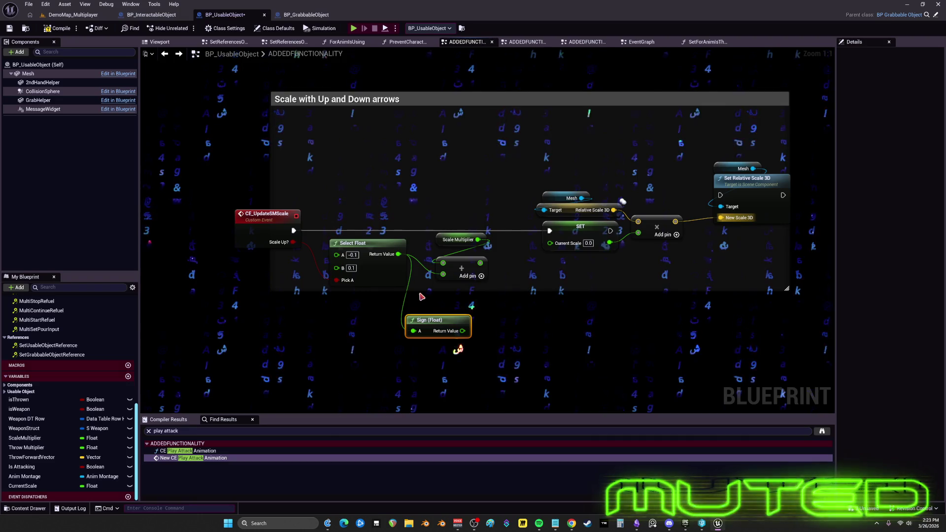
key("Delete")
Wire the Add result into SET Current Scale and search 'clamp' from that output
mouse_move(458, 239)
left_mouse_down()
mouse_move(461, 293)
mouse_move(550, 243)
left_mouse_up()
left_click(461, 257, "ctrl")
left_click_drag(461, 257, 462, 245)
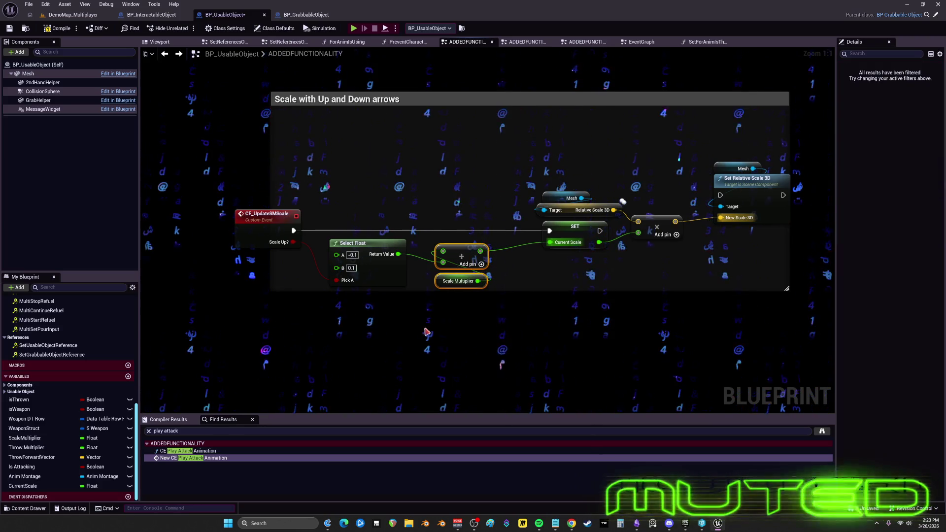
left_click_drag(480, 251, 517, 318)
type("clamp")
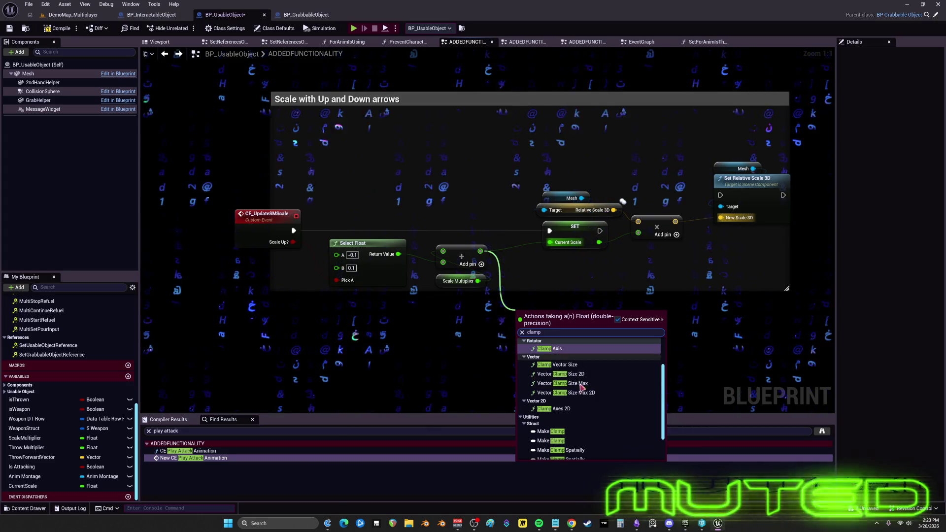
Insert a Clamp (Float) node with Min 0.01 on the sum and wire it into Current Scale
scroll(566, 394, "up", 1)
scroll(571, 407, "up", 1)
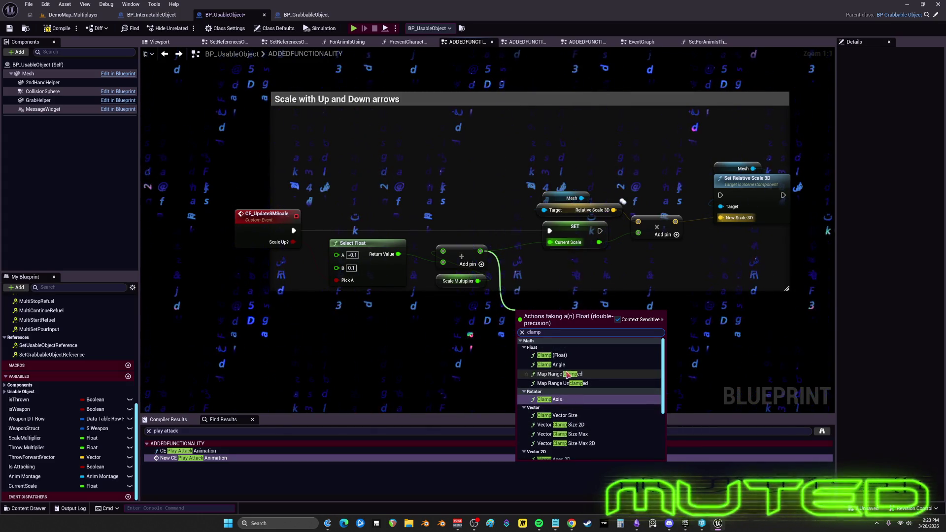
left_click(552, 345)
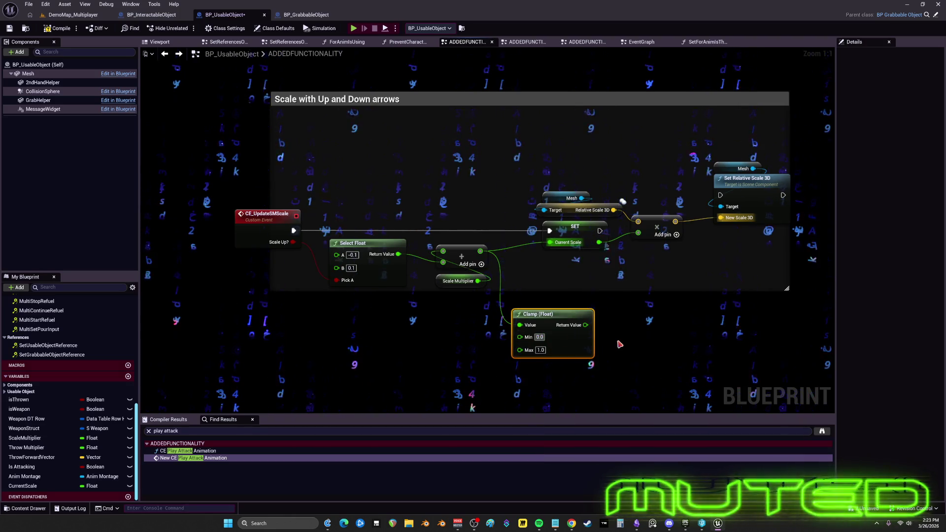
type(".01")
key("Tab")
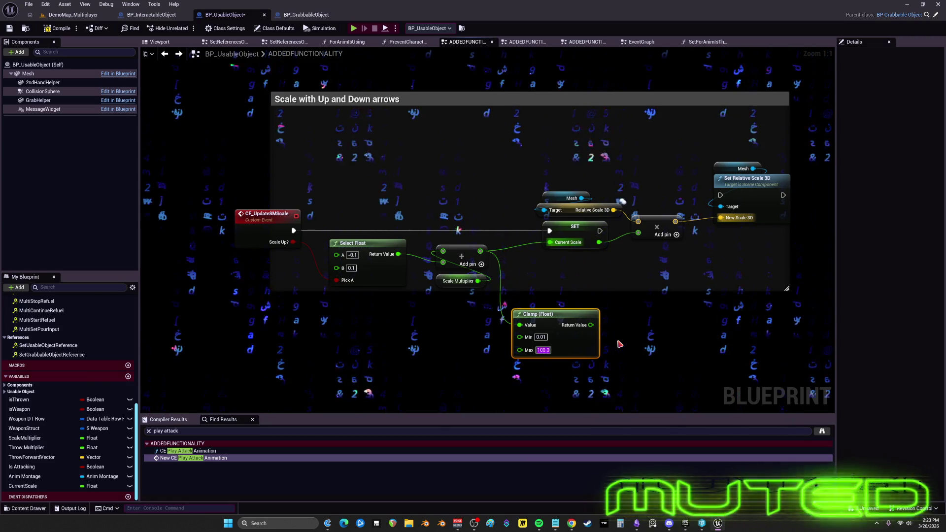
left_click(630, 336)
left_click_drag(594, 326, 556, 250)
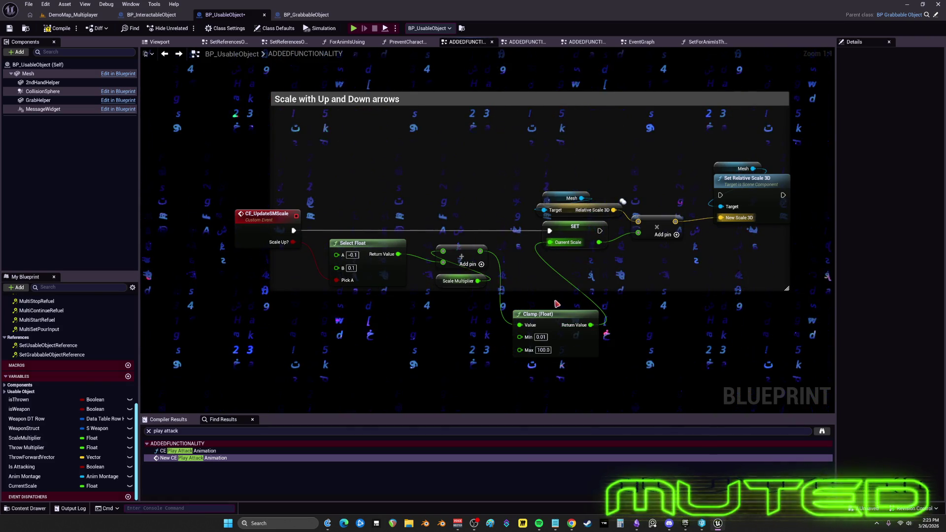
left_click_drag(547, 321, 553, 268)
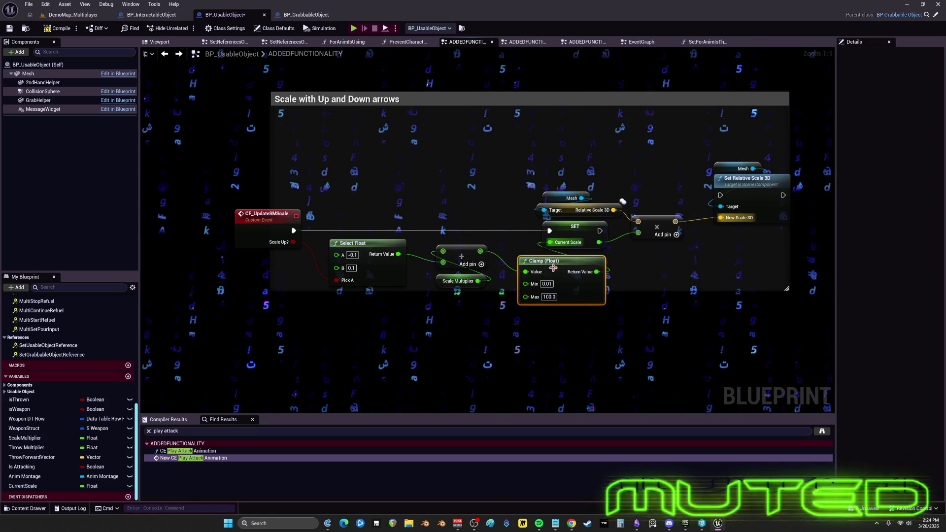
Set the clamp's Max to 69420 and move the Add, Scale Multiplier and Clamp nodes left
left_click(551, 297)
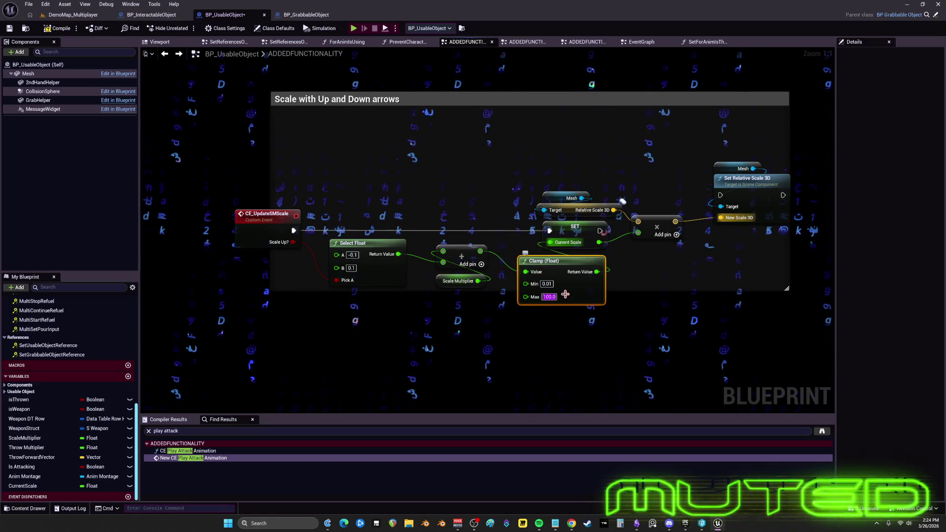
type("69")
left_click(625, 338)
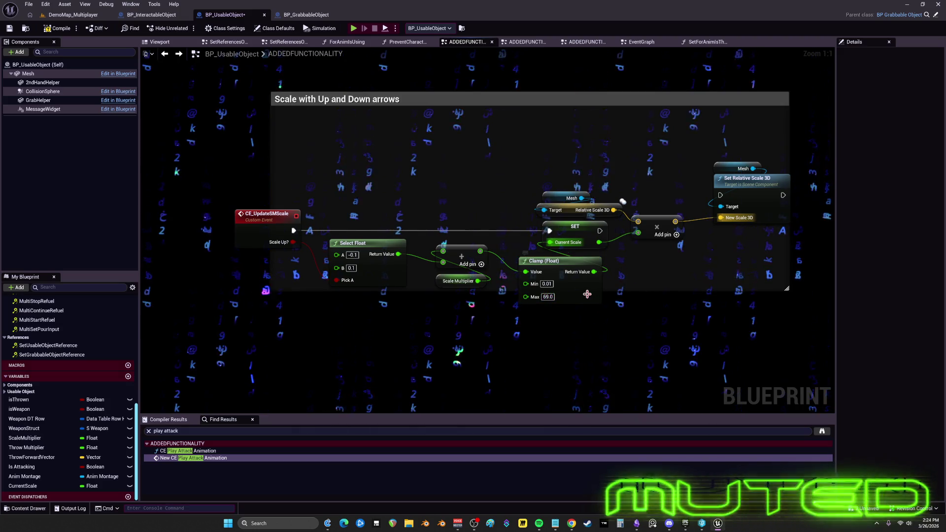
left_click(562, 296)
type("69420")
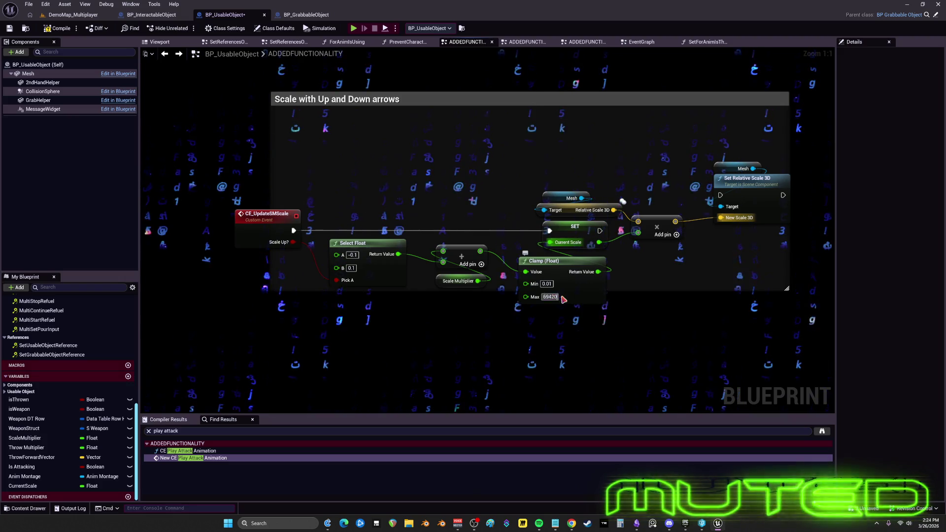
left_click(629, 372)
mouse_move(492, 239)
left_mouse_down()
mouse_move(448, 297)
mouse_move(436, 284)
mouse_move(433, 233)
mouse_move(428, 281)
mouse_move(421, 216)
mouse_move(356, 216)
mouse_move(374, 216)
left_mouse_up()
left_click(428, 269)
left_click_drag(557, 264, 488, 271)
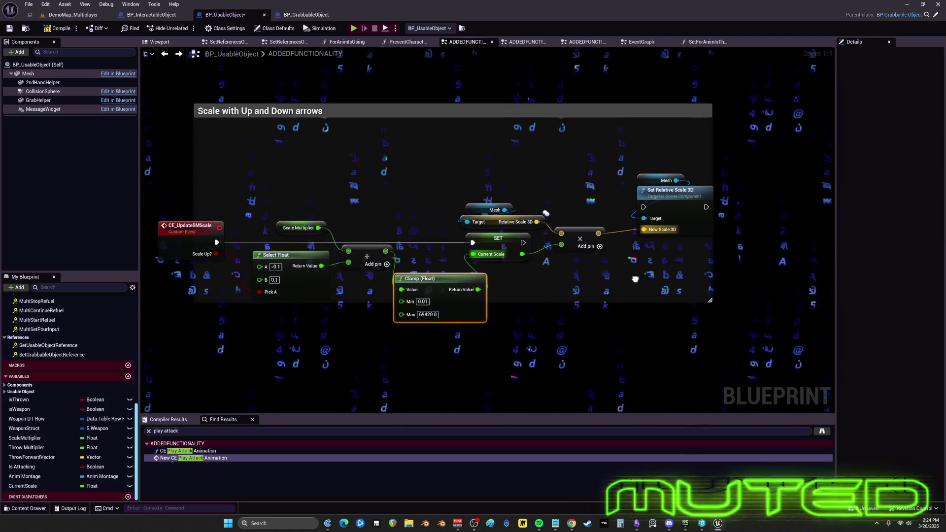
Shift the SET and Mesh nodes right and set the clamp's Max back to 100
mouse_move(611, 261)
left_mouse_down()
mouse_move(493, 219)
mouse_move(539, 231)
left_mouse_up()
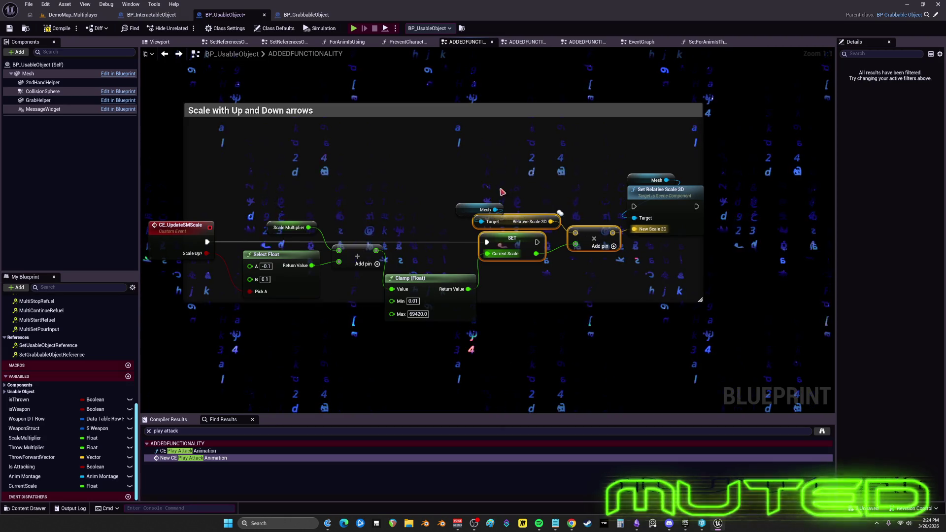
left_click_drag(486, 209, 497, 209)
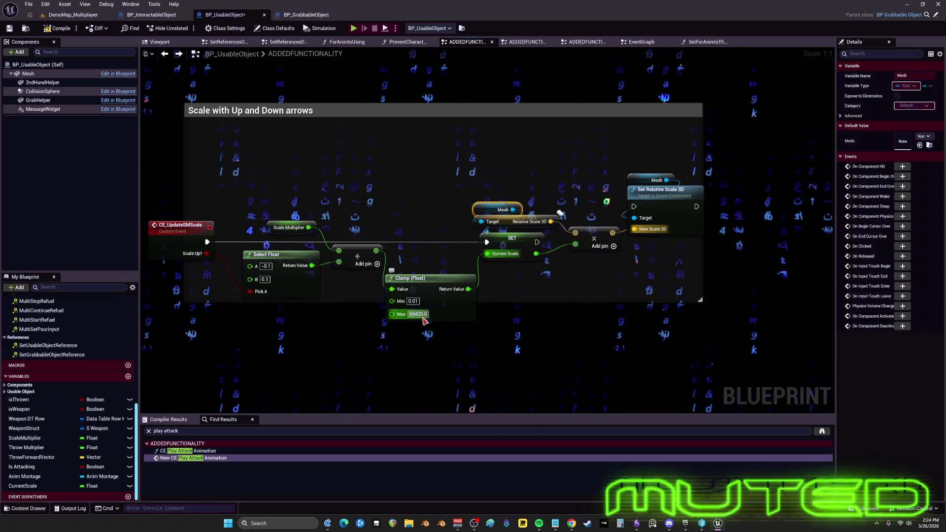
type("100")
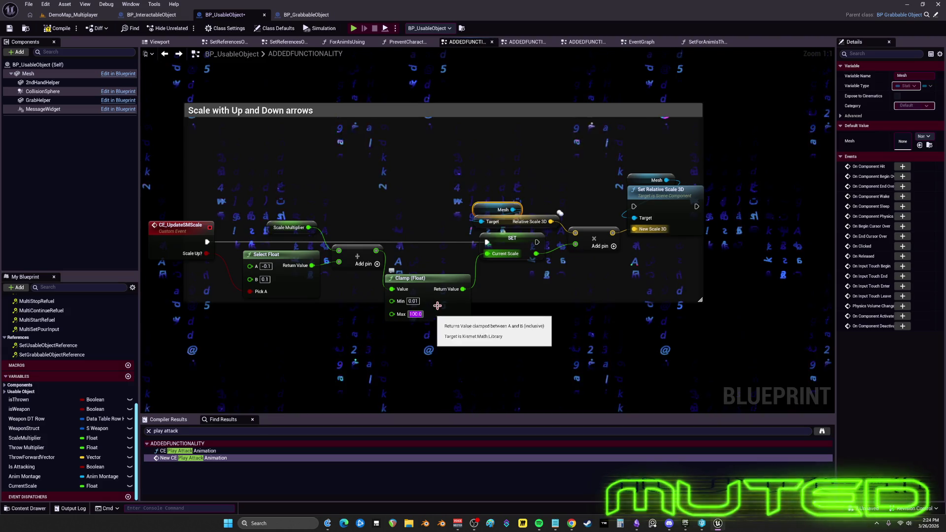
left_click(439, 304)
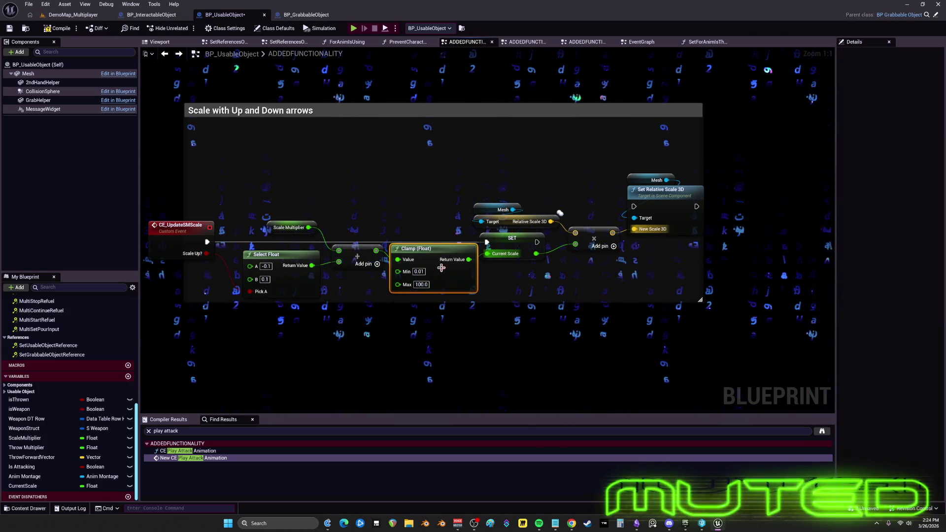
Widen the comment box to the left, lower its top edge, and move it down
scroll(382, 195, "down", 1)
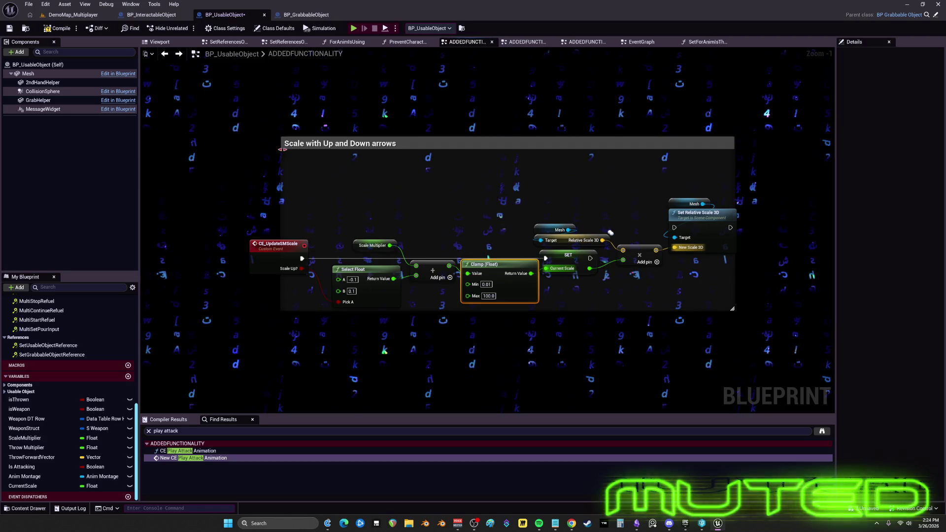
left_click_drag(282, 149, 241, 149)
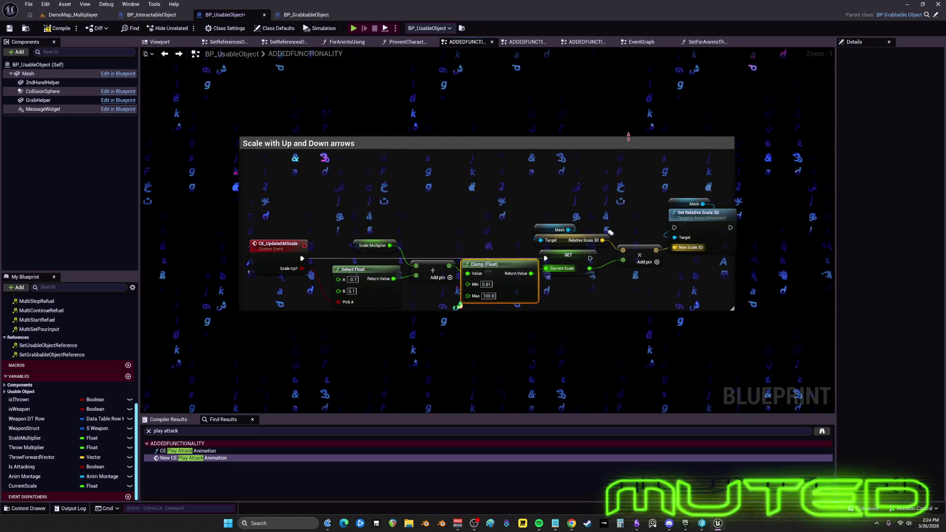
left_click_drag(629, 136, 630, 176)
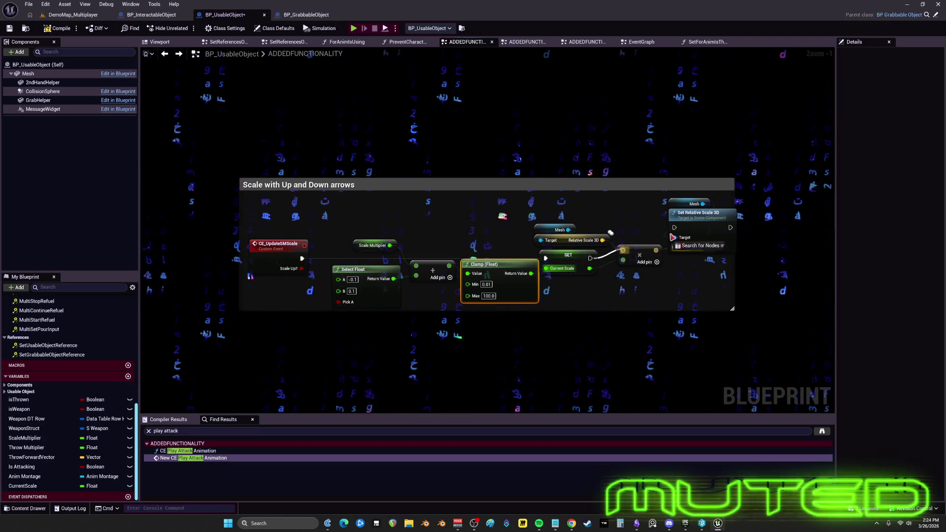
left_click_drag(690, 197, 704, 233)
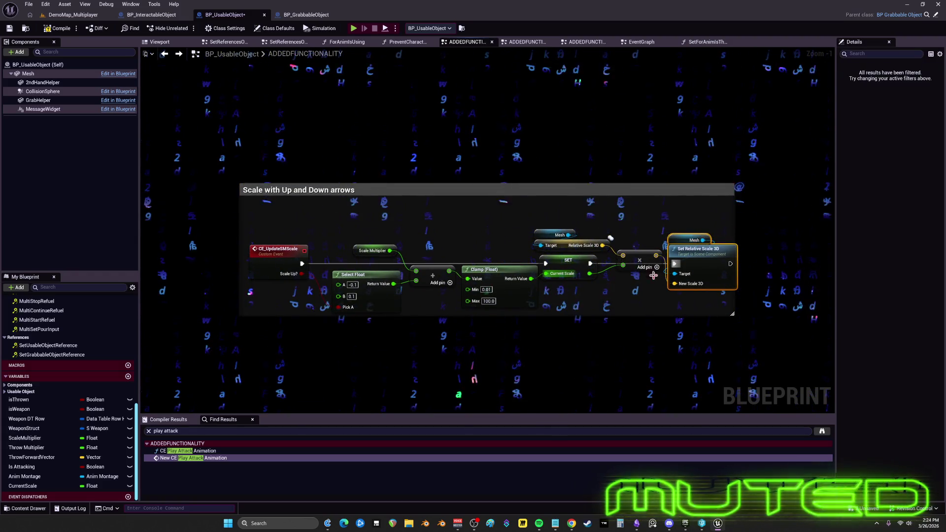
scroll(570, 306, "up", 1)
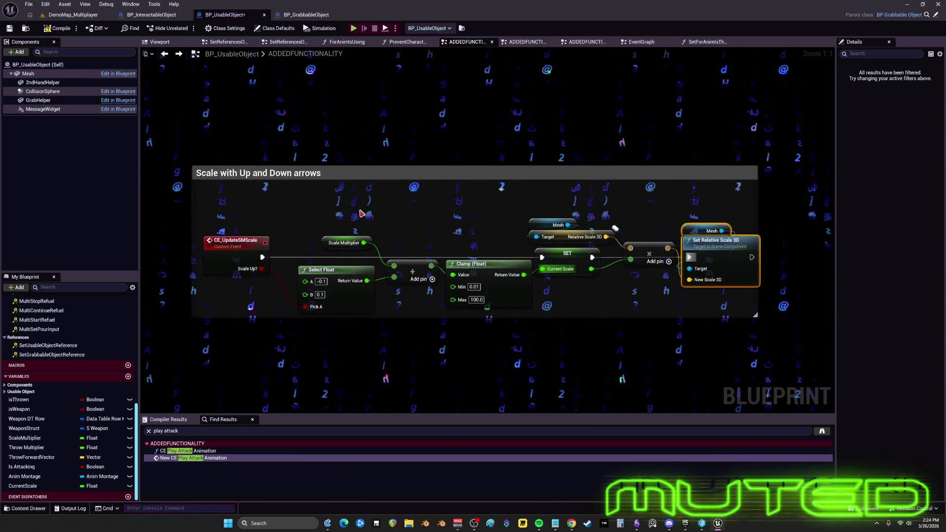
Disconnect Scale Multiplier from the Add node and move both nodes down-left
left_click_drag(325, 241, 325, 240)
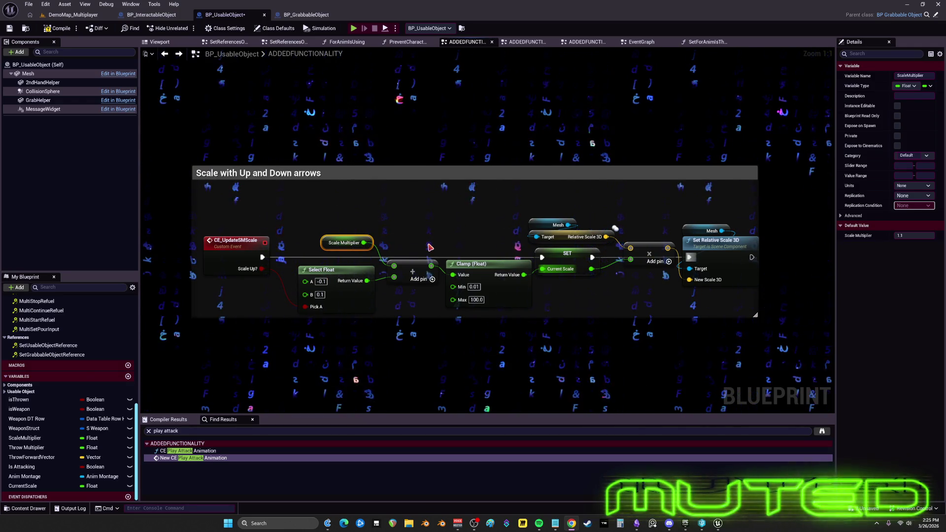
left_click(366, 243, "alt")
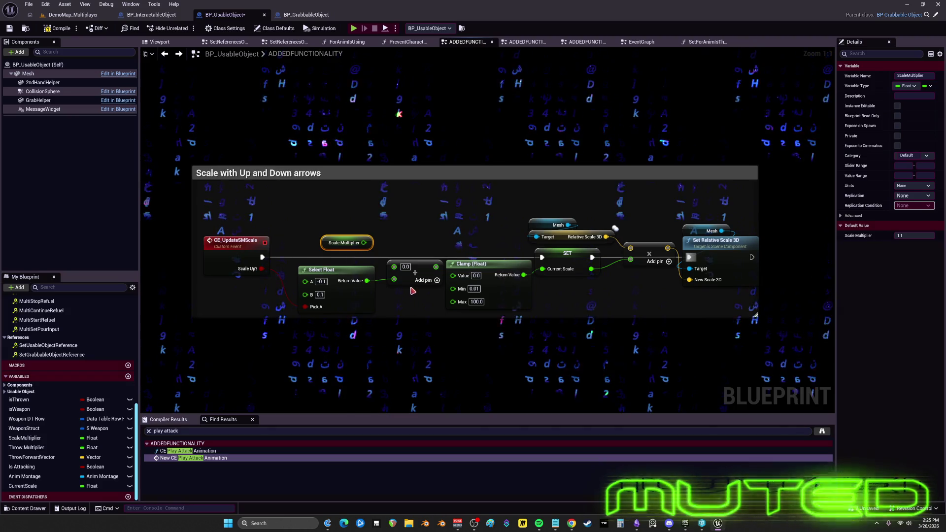
left_click_drag(413, 284, 406, 297)
left_click_drag(345, 243, 333, 249)
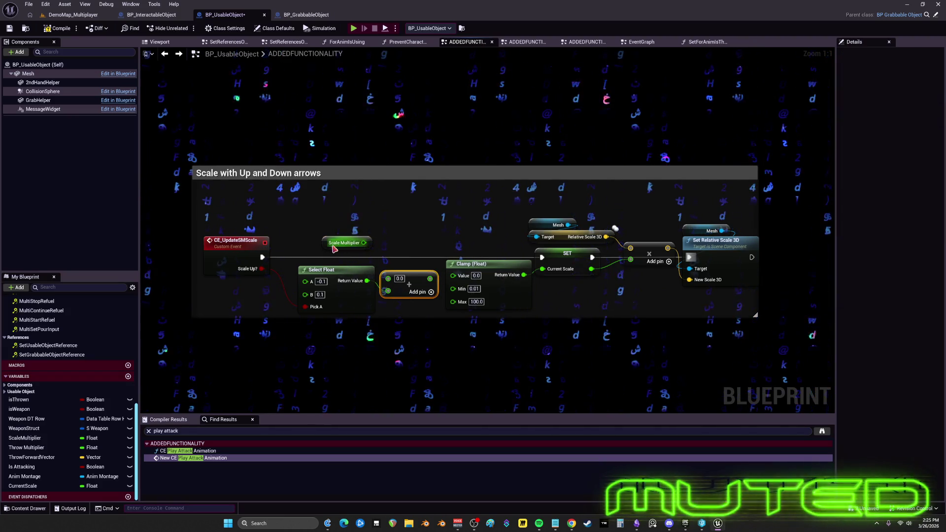